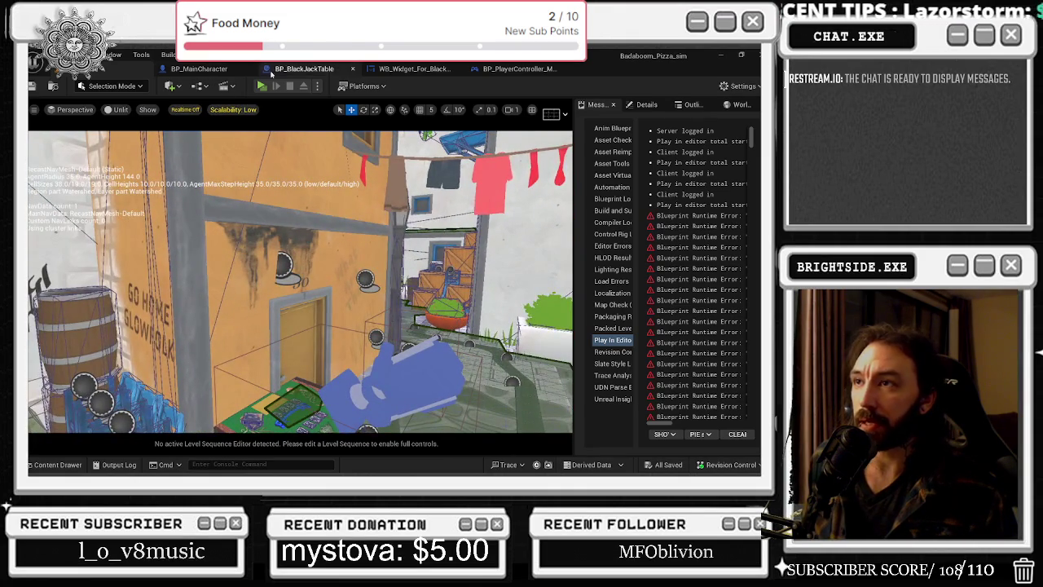
In BP_BlackJackTable, inspect the MOVE THE CARDS_DEALER event's Replicates setting, then deselect it.
{"action": "left_click", "coordinate": [277, 70]}
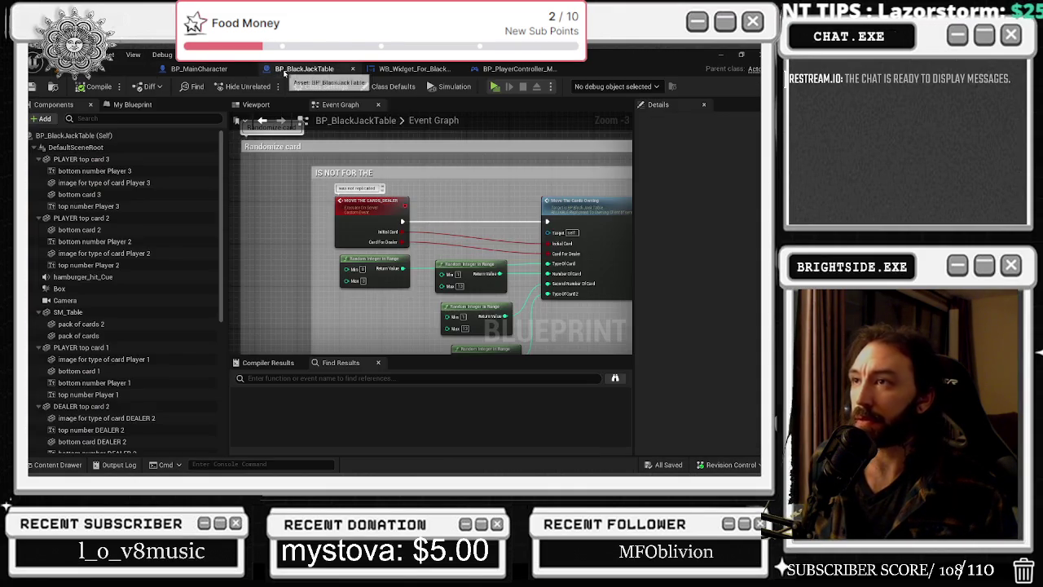
{"action": "left_click", "coordinate": [402, 212]}
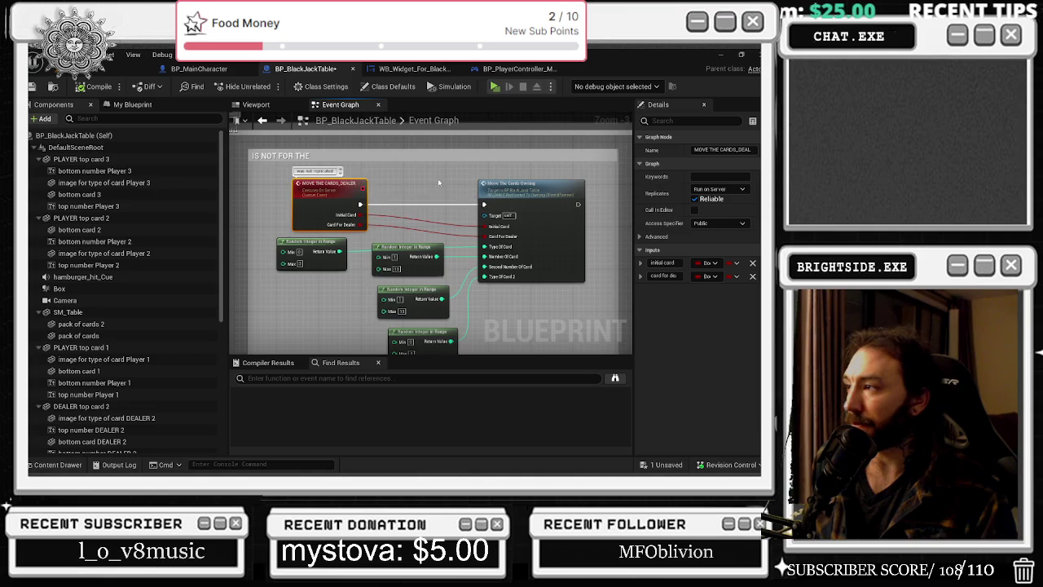
{"action": "scroll", "coordinate": [318, 176], "scroll_direction": "up", "scroll_amount": 1}
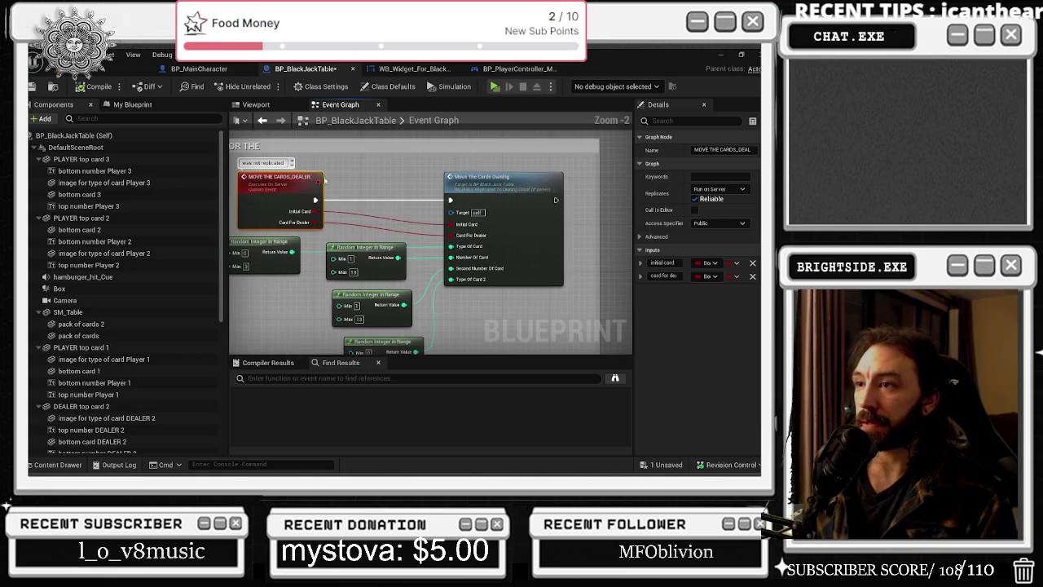
{"action": "scroll", "coordinate": [333, 184], "scroll_direction": "down", "scroll_amount": 1}
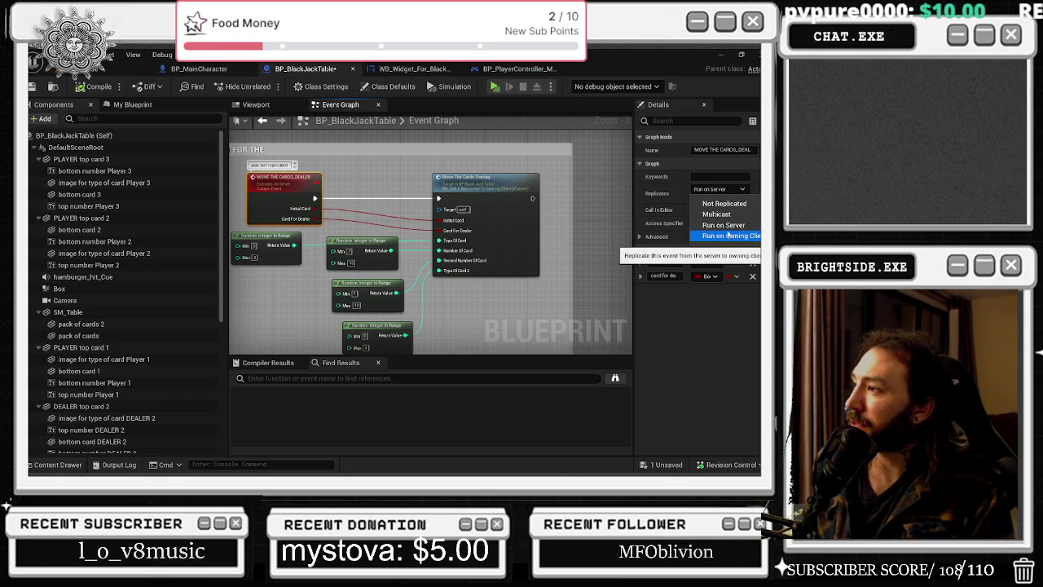
{"action": "left_click", "coordinate": [586, 216]}
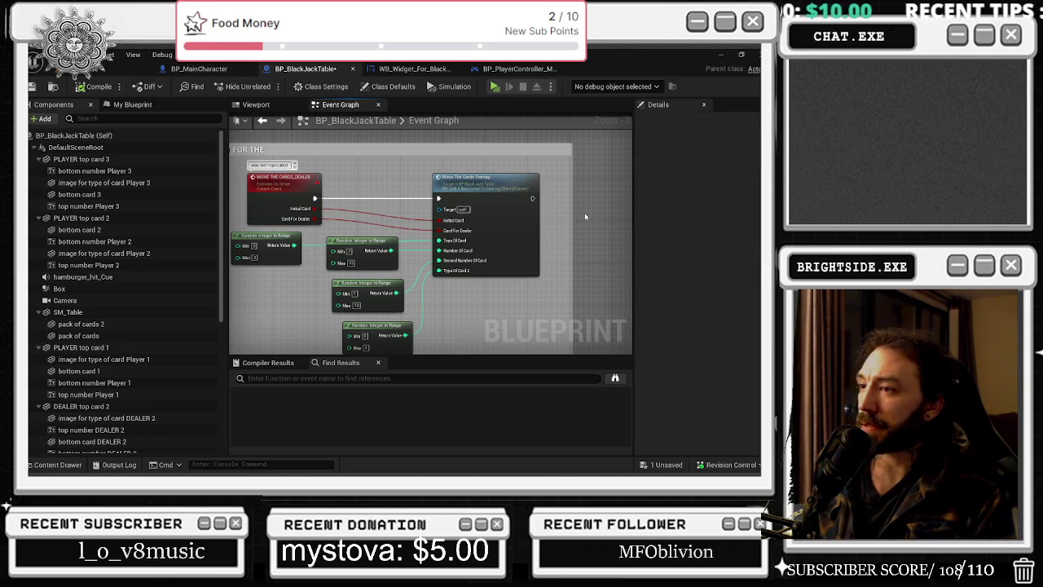
Jump from the call node to the Move The Cards Owning event definition.
{"action": "double_click", "coordinate": [473, 187]}
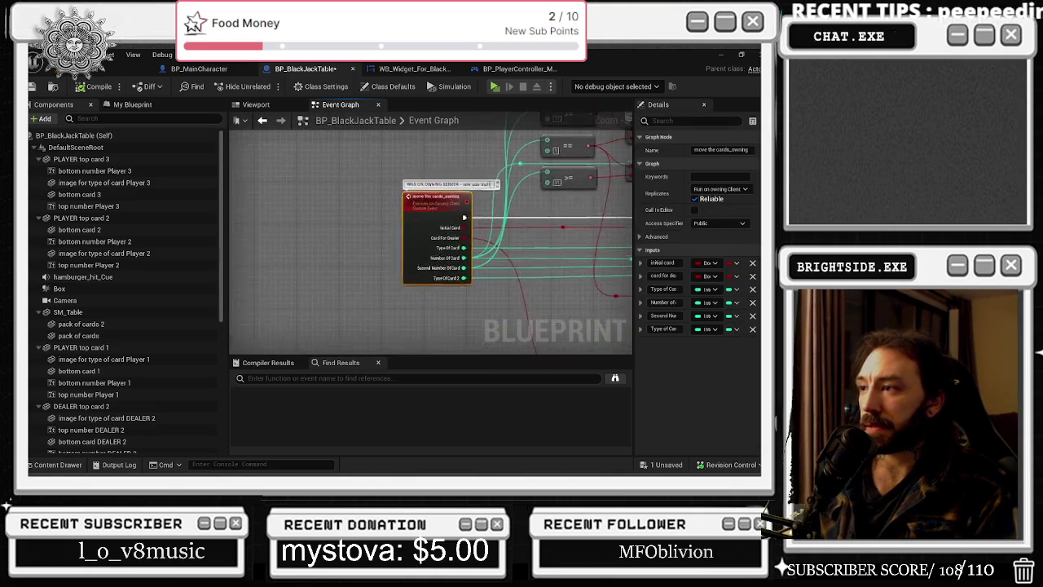
{"action": "scroll", "coordinate": [400, 174], "scroll_direction": "down", "scroll_amount": 1}
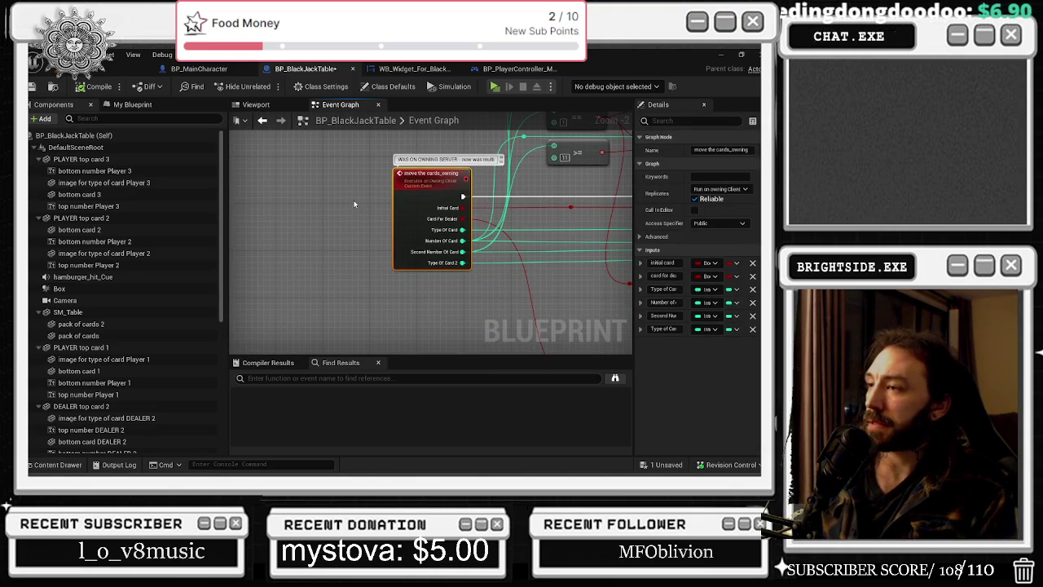
{"action": "scroll", "coordinate": [278, 261], "scroll_direction": "down", "scroll_amount": 2}
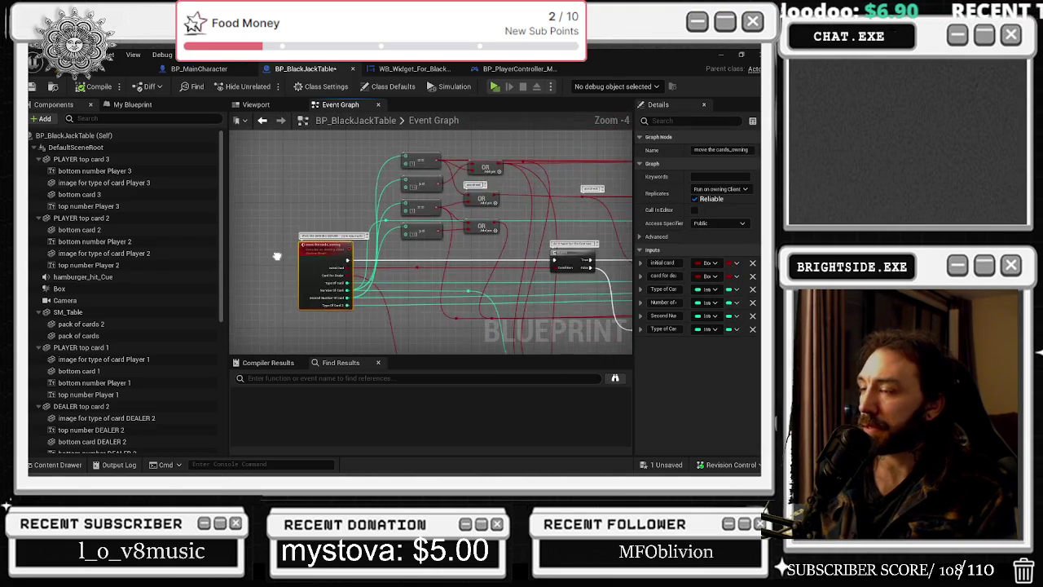
{"action": "scroll", "coordinate": [425, 264], "scroll_direction": "up", "scroll_amount": 1}
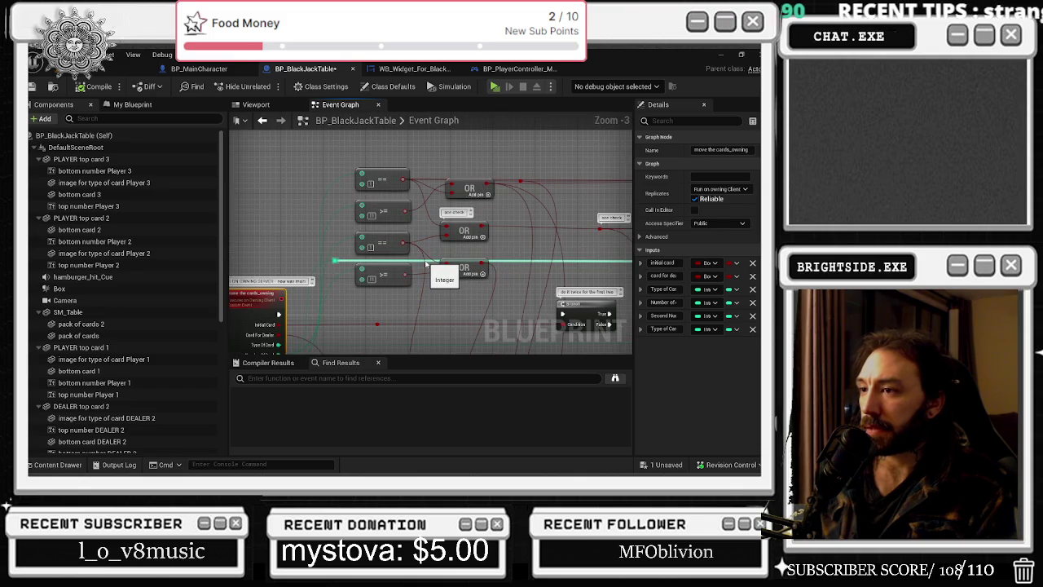
{"action": "scroll", "coordinate": [425, 264], "scroll_direction": "down", "scroll_amount": 1}
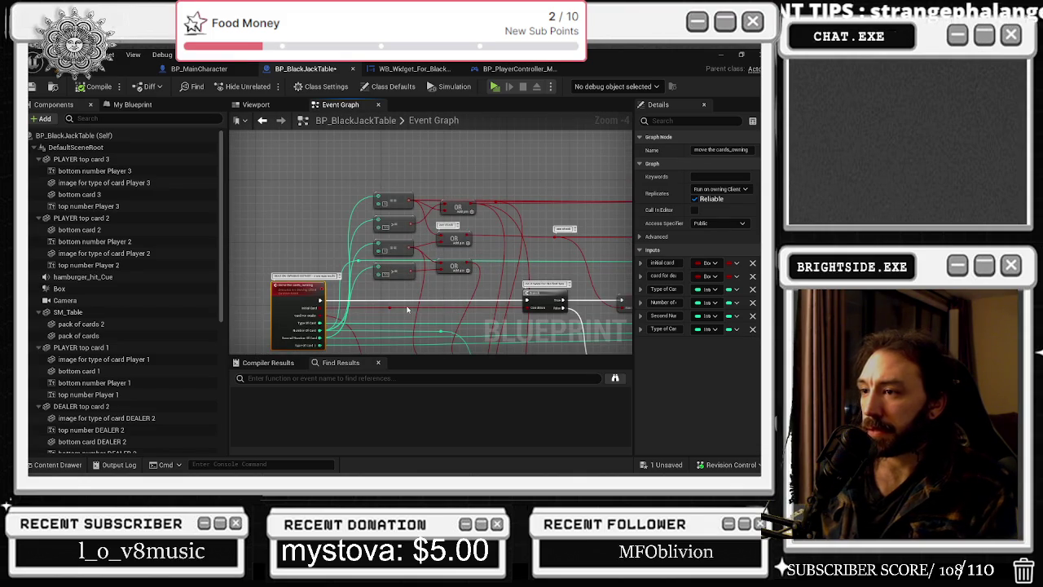
Follow its wires past Branch, SET, Sequence and Delay to Randomize New Card and how much to set.
{"action": "left_click_drag", "start_coordinate": [434, 299], "coordinate": [402, 215]}
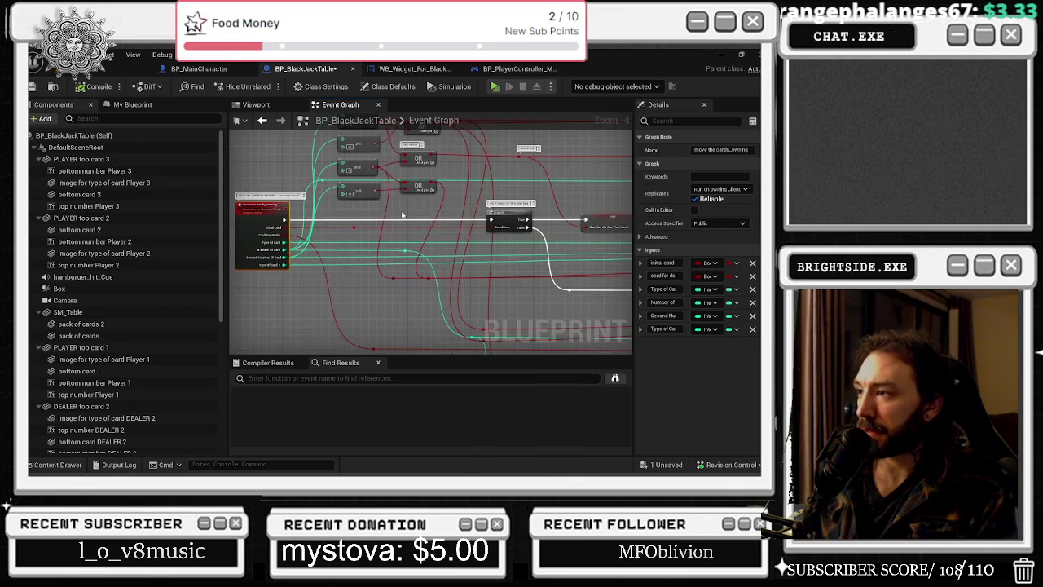
{"action": "scroll", "coordinate": [518, 223], "scroll_direction": "up", "scroll_amount": 1}
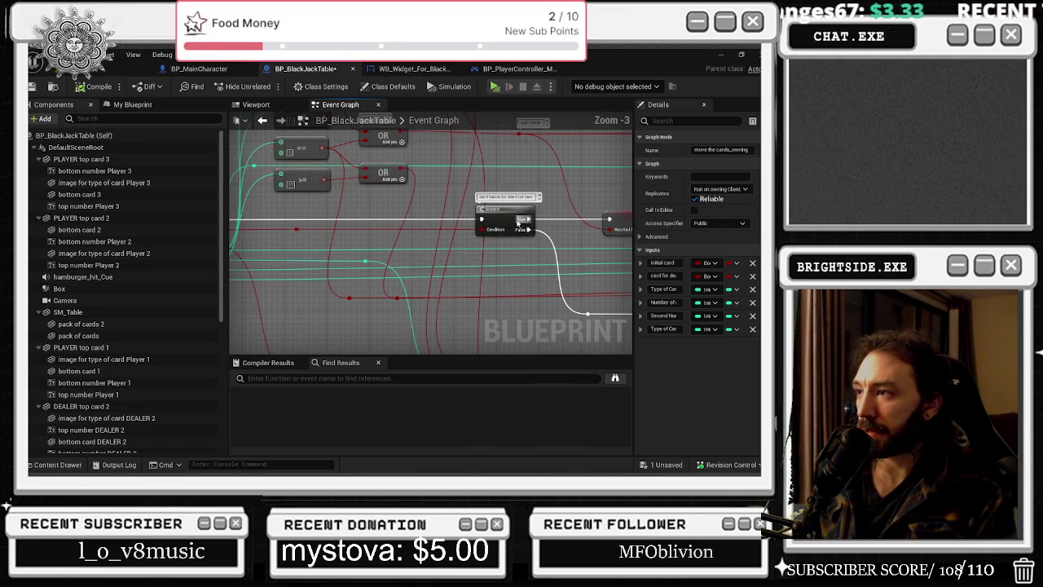
{"action": "mouse_move", "coordinate": [559, 216]}
{"action": "left_mouse_down"}
{"action": "mouse_move", "coordinate": [564, 268]}
{"action": "mouse_move", "coordinate": [554, 254]}
{"action": "mouse_move", "coordinate": [619, 182]}
{"action": "mouse_move", "coordinate": [462, 183]}
{"action": "mouse_move", "coordinate": [685, 187]}
{"action": "left_mouse_up"}
{"action": "left_click_drag", "start_coordinate": [571, 188], "coordinate": [192, 163]}
{"action": "left_click_drag", "start_coordinate": [373, 163], "coordinate": [229, 171]}
{"action": "mouse_move", "coordinate": [485, 251]}
{"action": "left_mouse_down"}
{"action": "mouse_move", "coordinate": [311, 210]}
{"action": "mouse_move", "coordinate": [445, 240]}
{"action": "left_mouse_up"}
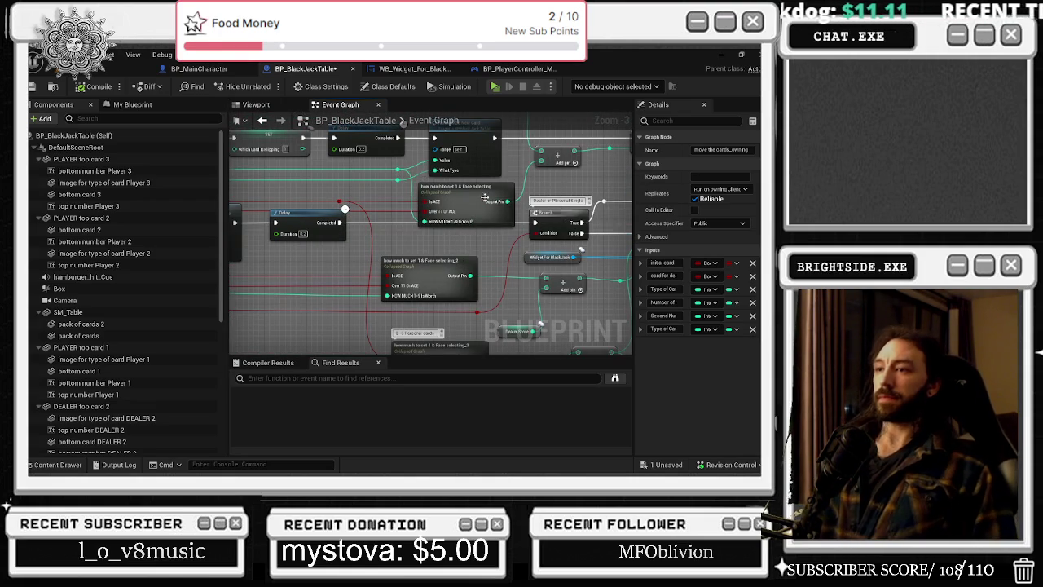
{"action": "left_click_drag", "start_coordinate": [450, 231], "coordinate": [434, 275]}
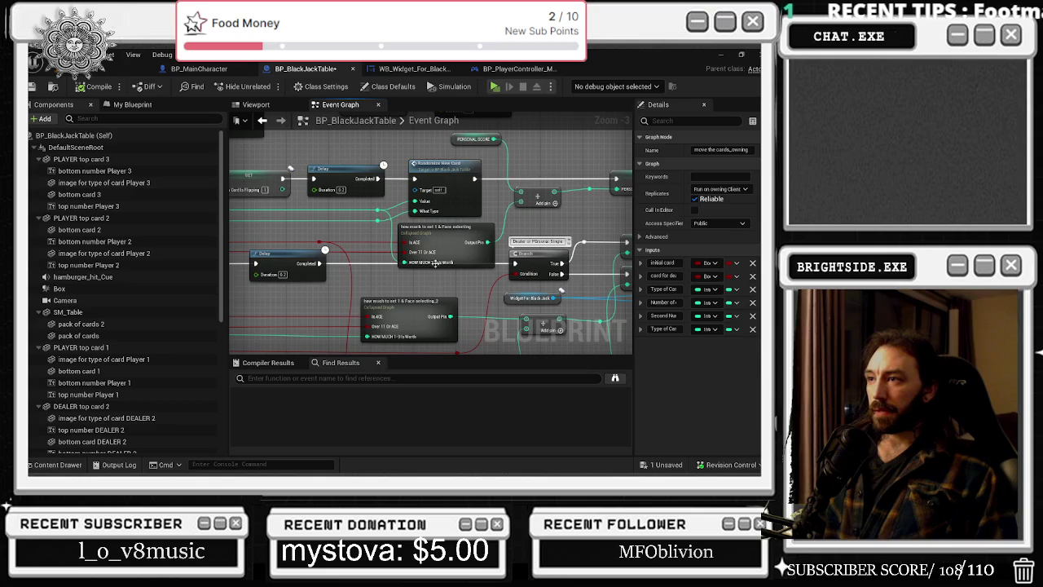
{"action": "mouse_move", "coordinate": [461, 163]}
{"action": "left_mouse_down"}
{"action": "mouse_move", "coordinate": [444, 260]}
{"action": "mouse_move", "coordinate": [420, 285]}
{"action": "left_mouse_up"}
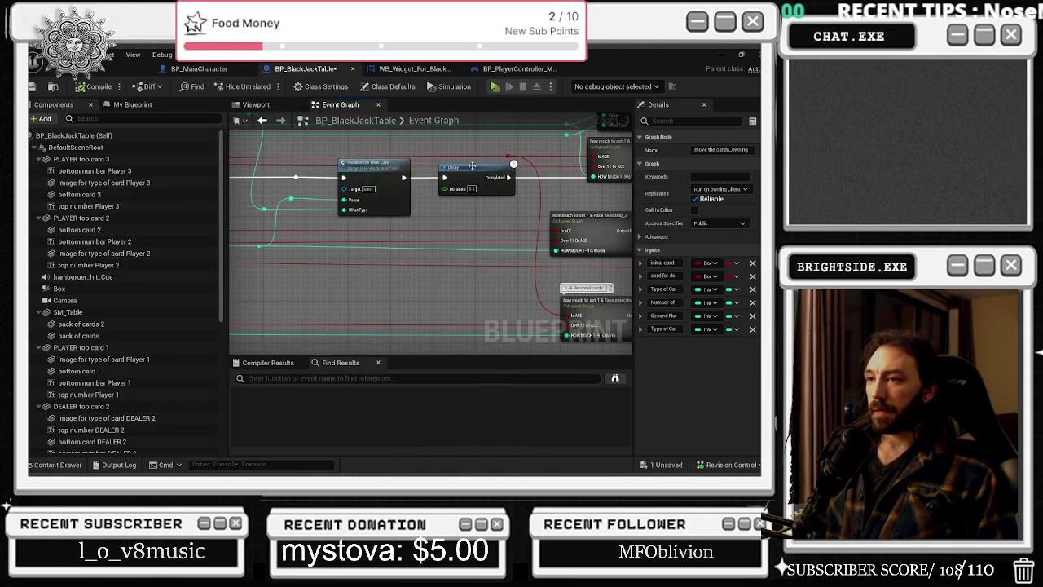
{"action": "left_click_drag", "start_coordinate": [368, 177], "coordinate": [357, 178]}
{"action": "left_click", "coordinate": [496, 171]}
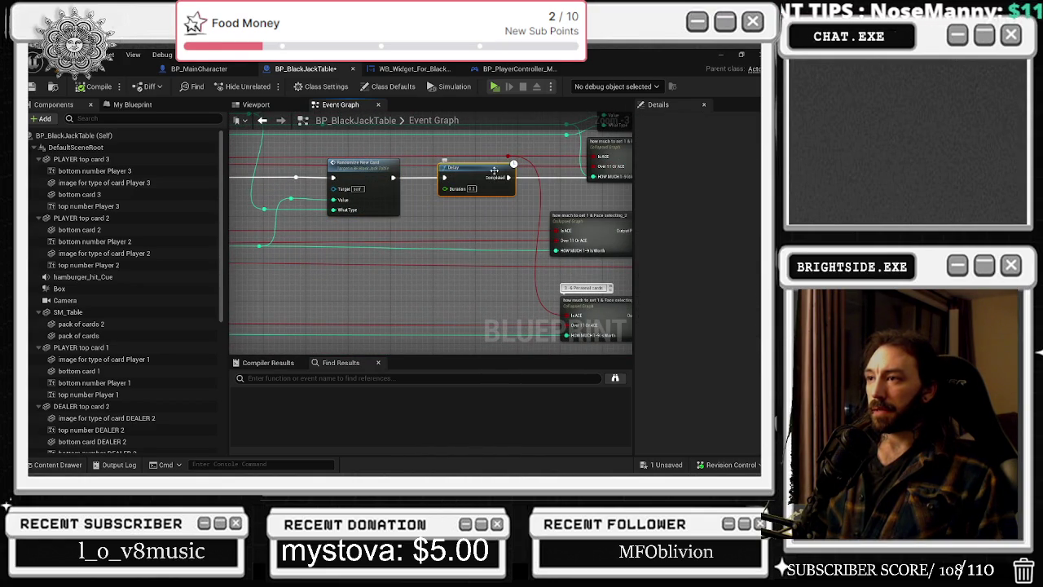
{"action": "left_click_drag", "start_coordinate": [492, 203], "coordinate": [344, 182]}
{"action": "left_click", "coordinate": [458, 196]}
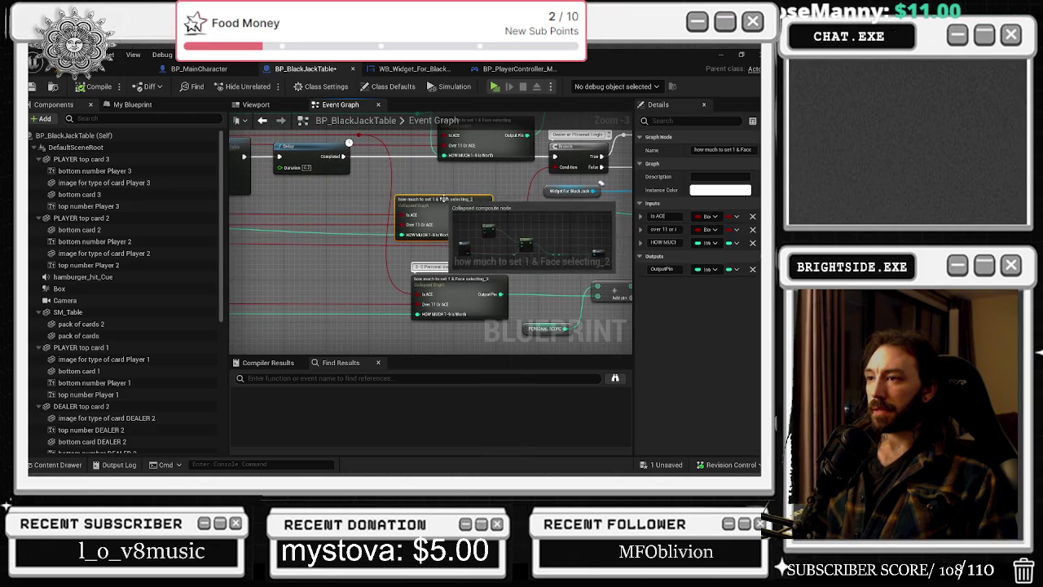
{"action": "left_click_drag", "start_coordinate": [539, 220], "coordinate": [456, 205]}
{"action": "left_click", "coordinate": [510, 205]}
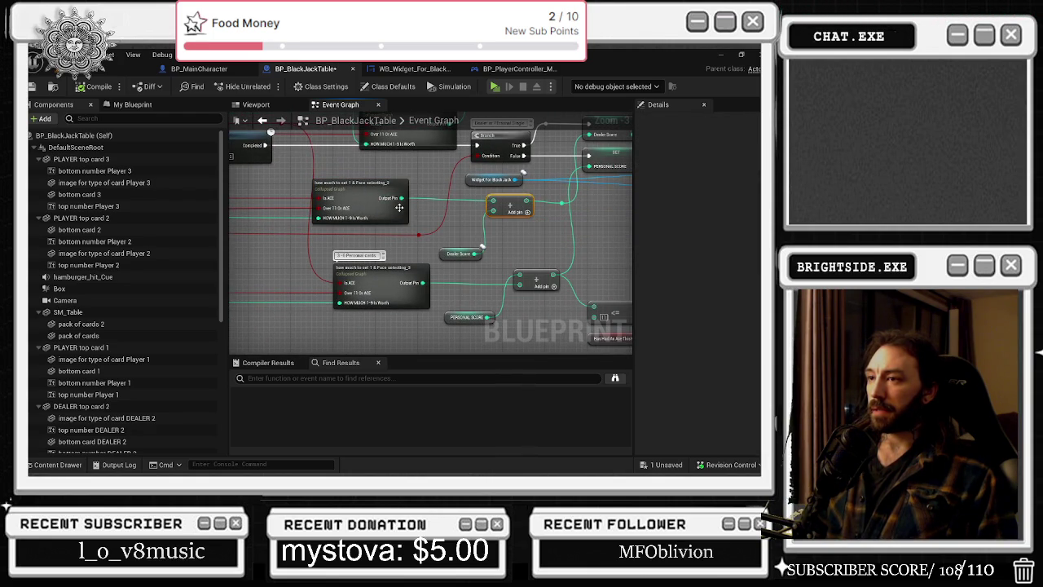
{"action": "left_click_drag", "start_coordinate": [421, 221], "coordinate": [424, 269]}
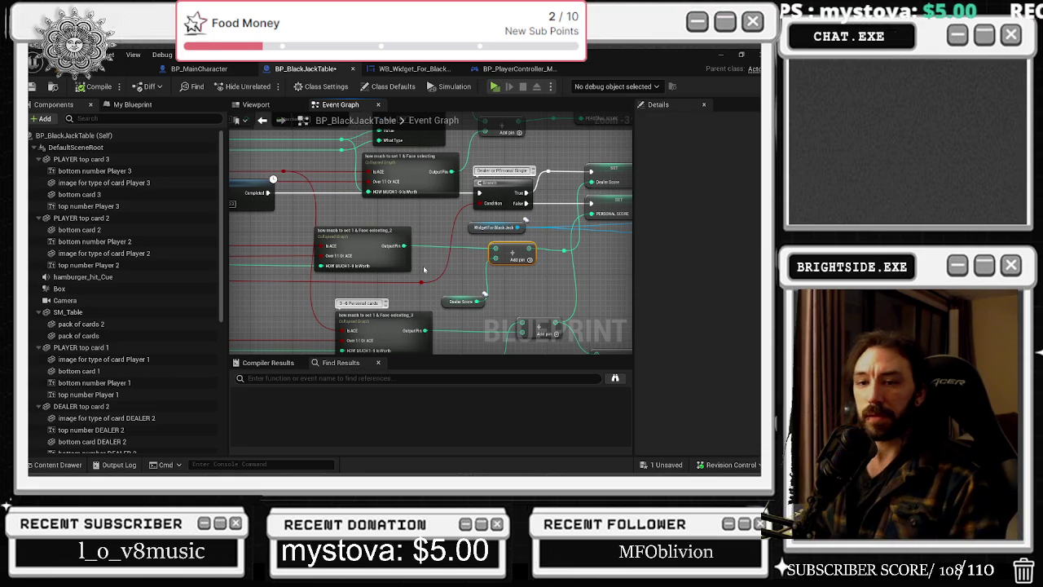
{"action": "left_click_drag", "start_coordinate": [424, 269], "coordinate": [215, 317]}
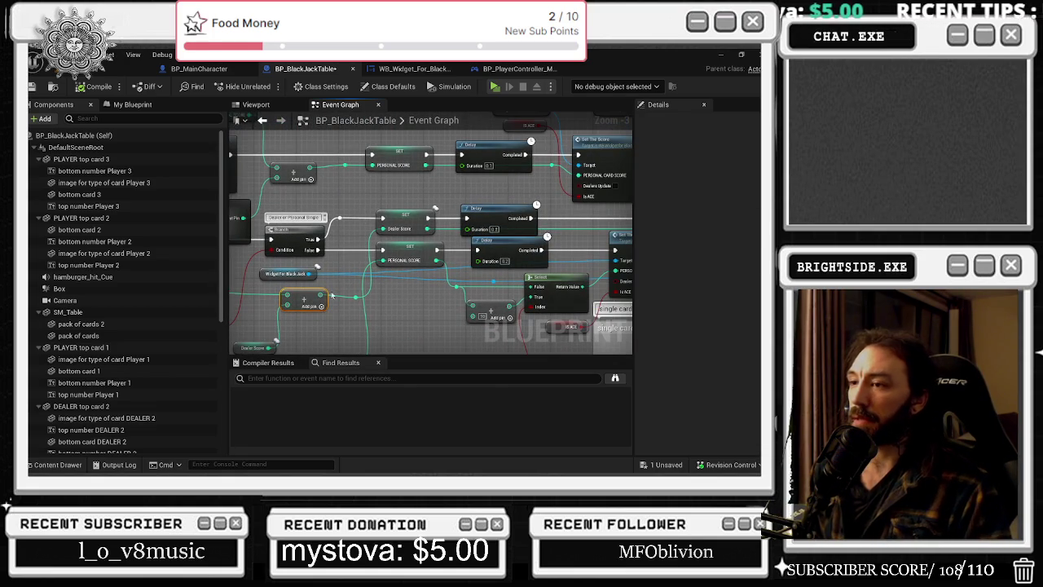
{"action": "left_click_drag", "start_coordinate": [302, 302], "coordinate": [291, 300]}
{"action": "left_click_drag", "start_coordinate": [578, 269], "coordinate": [489, 257]}
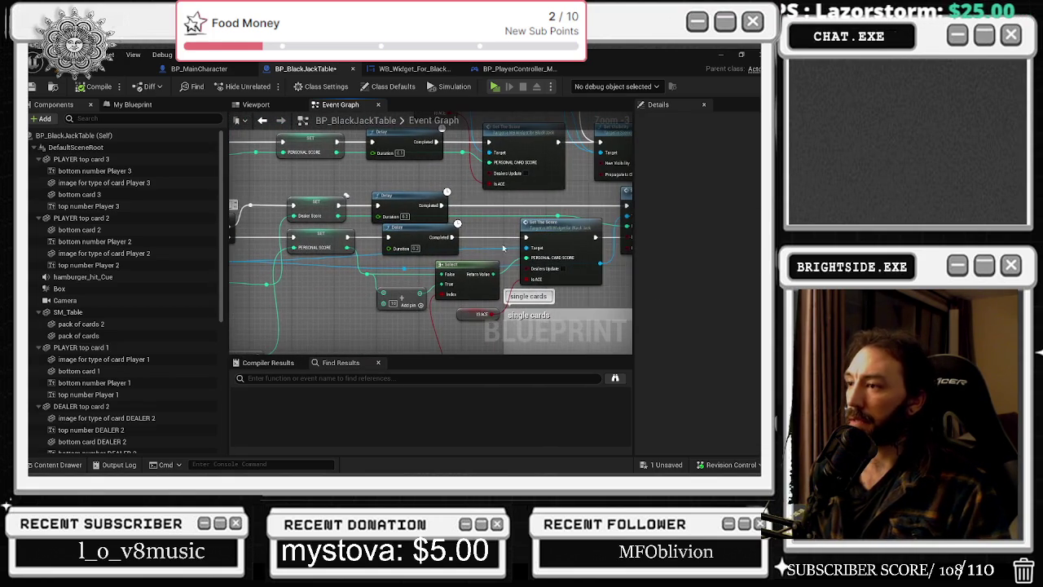
{"action": "left_click_drag", "start_coordinate": [516, 206], "coordinate": [426, 227]}
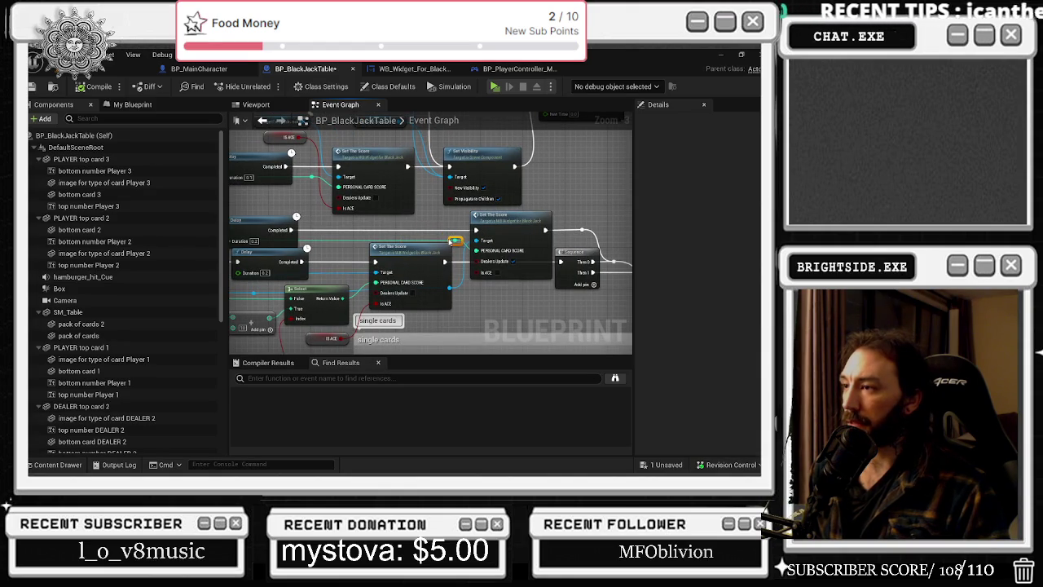
{"action": "left_click_drag", "start_coordinate": [445, 255], "coordinate": [439, 254]}
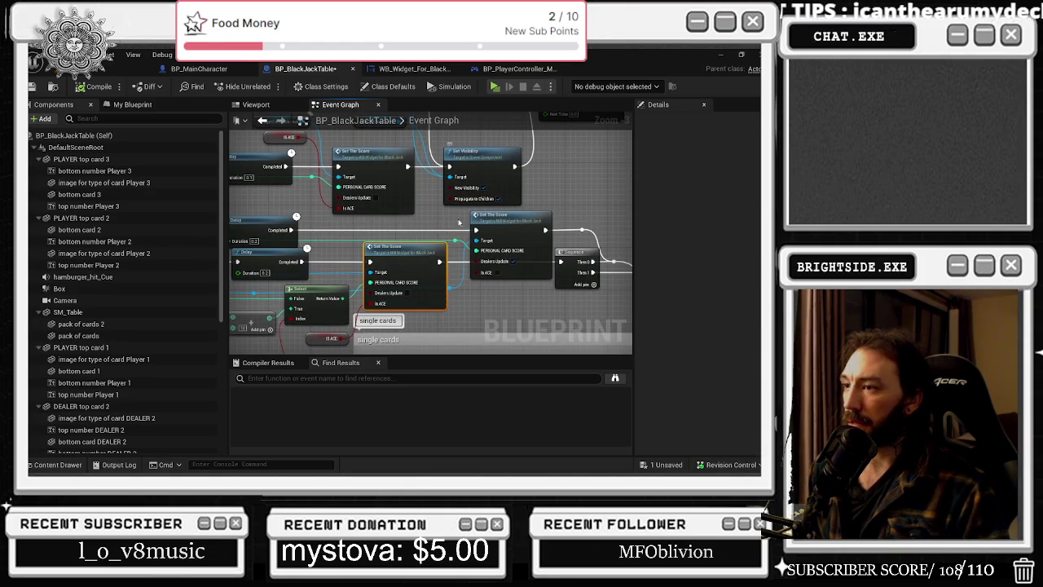
{"action": "left_click_drag", "start_coordinate": [622, 200], "coordinate": [416, 182]}
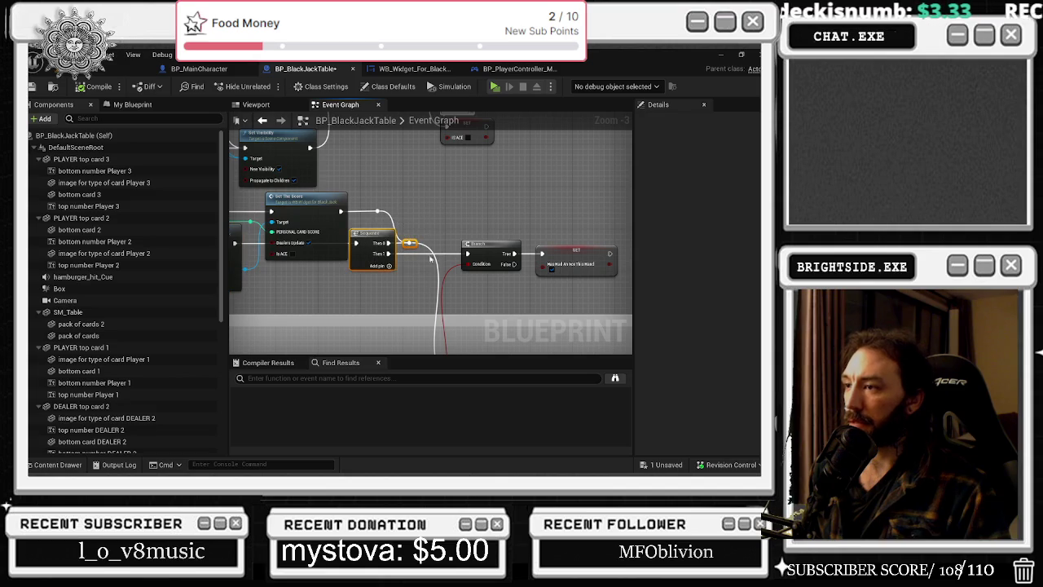
{"action": "left_click_drag", "start_coordinate": [388, 188], "coordinate": [455, 278]}
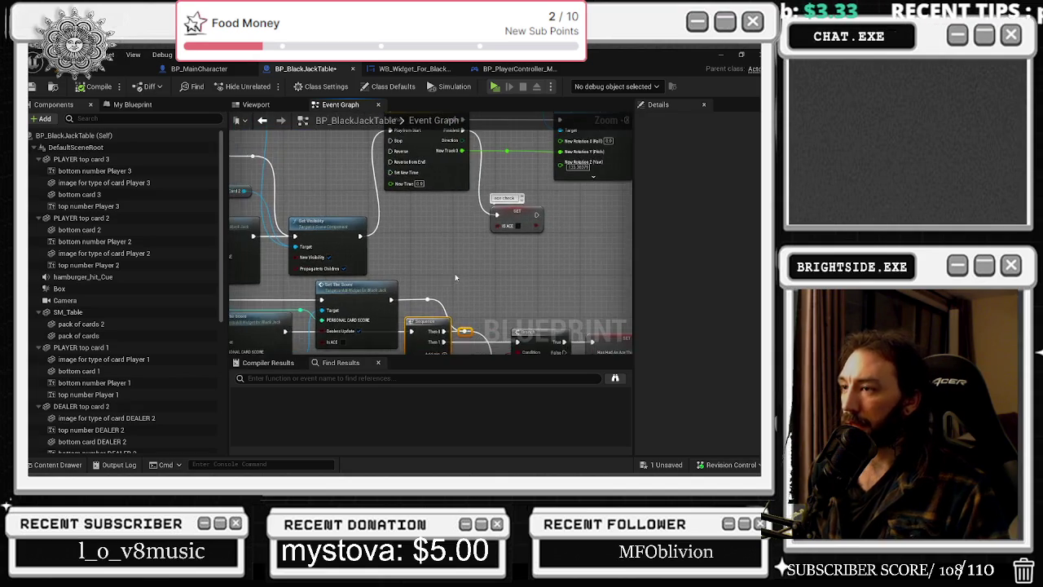
{"action": "left_click", "coordinate": [506, 215]}
Nudge the Timeline node back into place and begin renaming it.
{"action": "scroll", "coordinate": [510, 281], "scroll_direction": "up", "scroll_amount": 5}
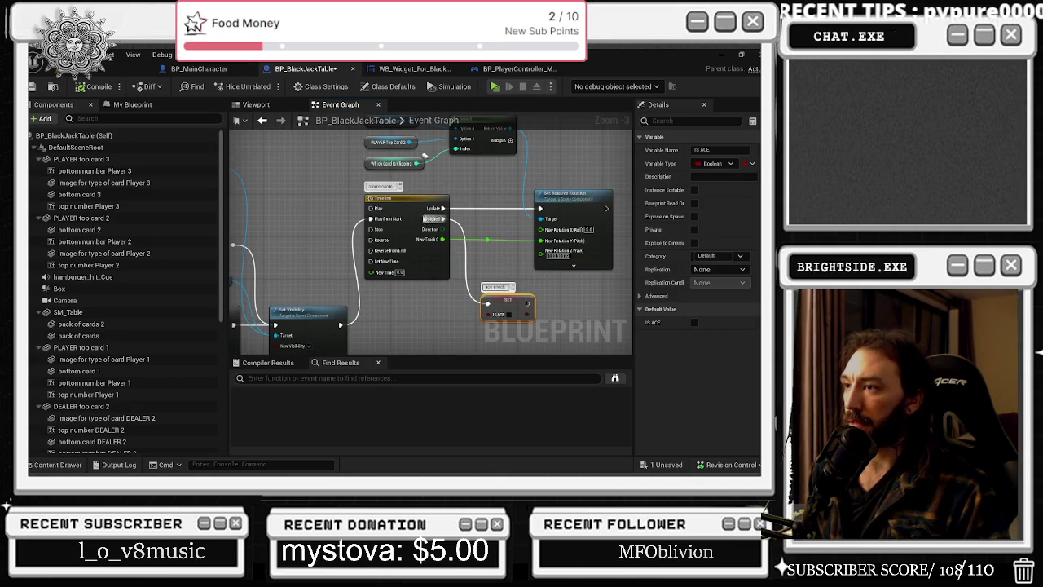
{"action": "left_click_drag", "start_coordinate": [407, 236], "coordinate": [418, 237]}
{"action": "left_click_drag", "start_coordinate": [433, 197], "coordinate": [422, 197]}
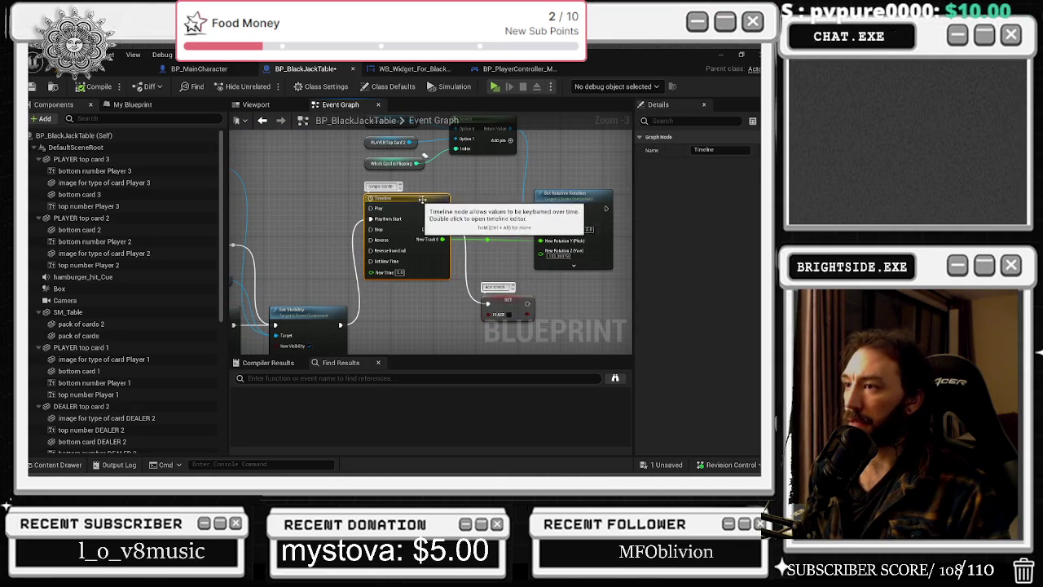
{"action": "key", "text": "F2"}
Pan around the table's event graph, then switch to the WB_Widget_For_Black_Jack blueprint.
{"action": "left_click_drag", "start_coordinate": [488, 213], "coordinate": [496, 237]}
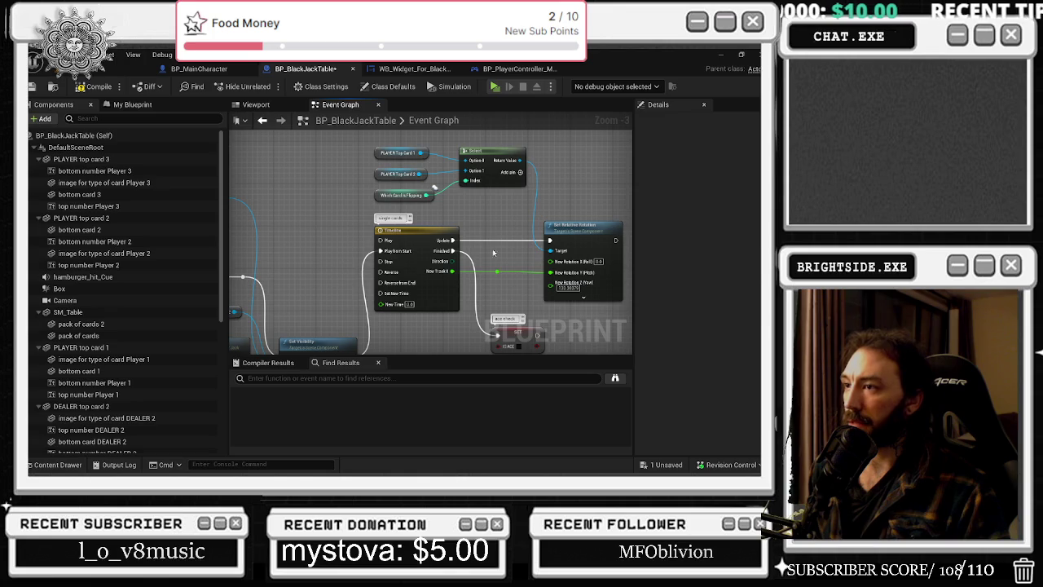
{"action": "scroll", "coordinate": [509, 211], "scroll_direction": "down", "scroll_amount": 6}
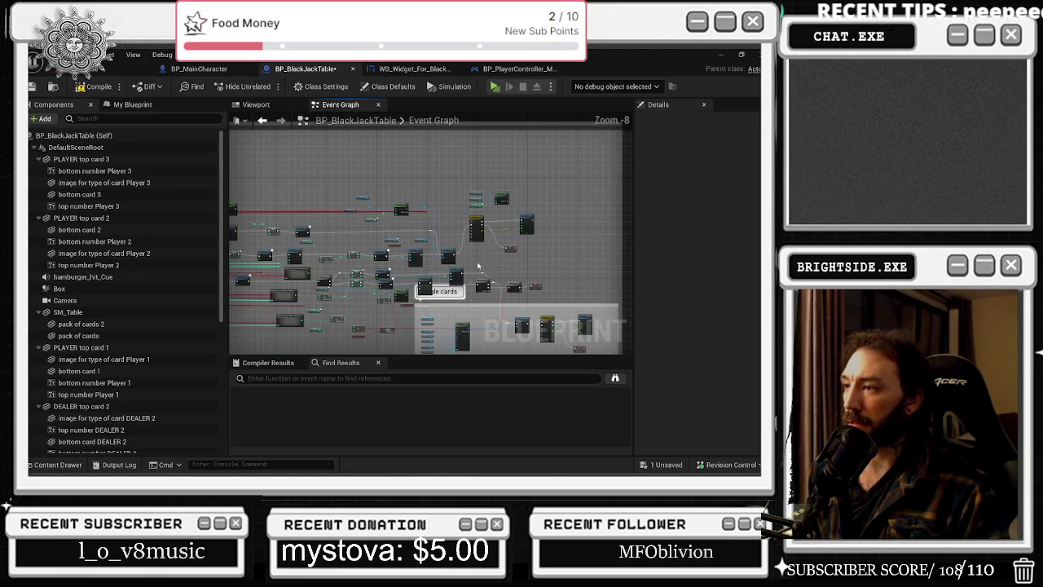
{"action": "scroll", "coordinate": [573, 321], "scroll_direction": "up", "scroll_amount": 6}
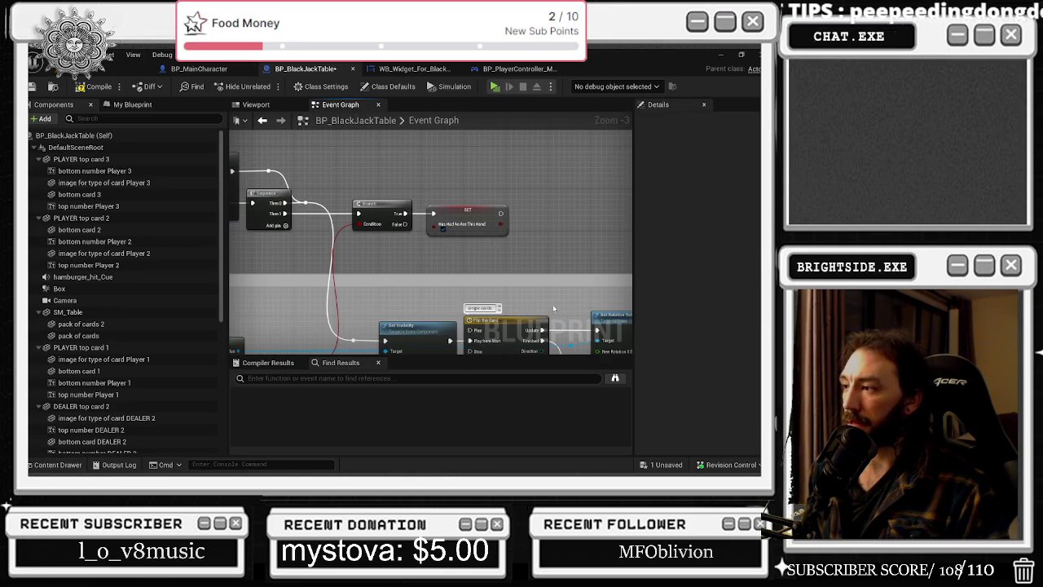
{"action": "left_click_drag", "start_coordinate": [553, 312], "coordinate": [423, 241]}
{"action": "scroll", "coordinate": [416, 246], "scroll_direction": "down", "scroll_amount": 6}
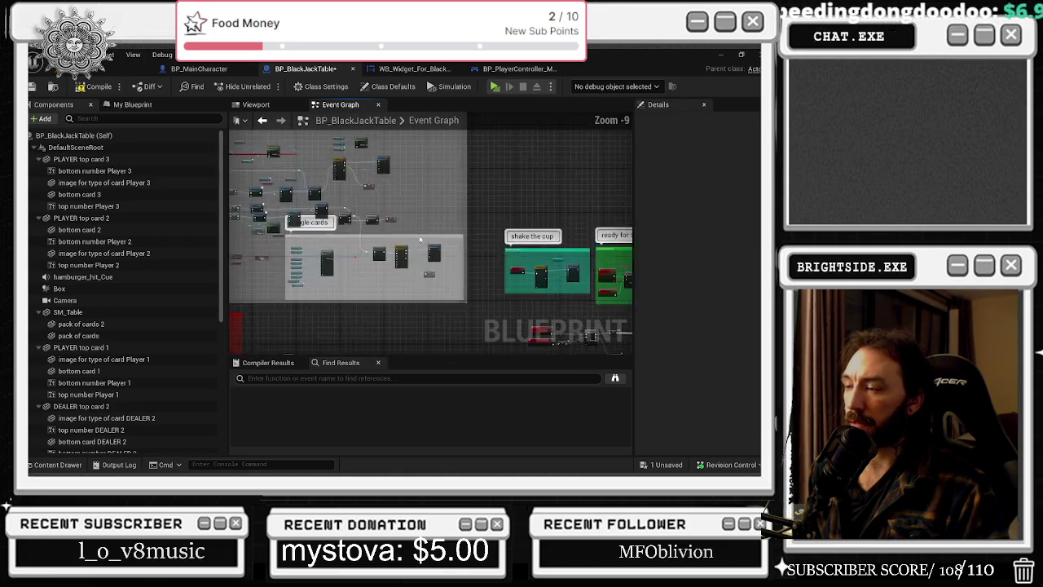
{"action": "left_click_drag", "start_coordinate": [257, 223], "coordinate": [371, 255]}
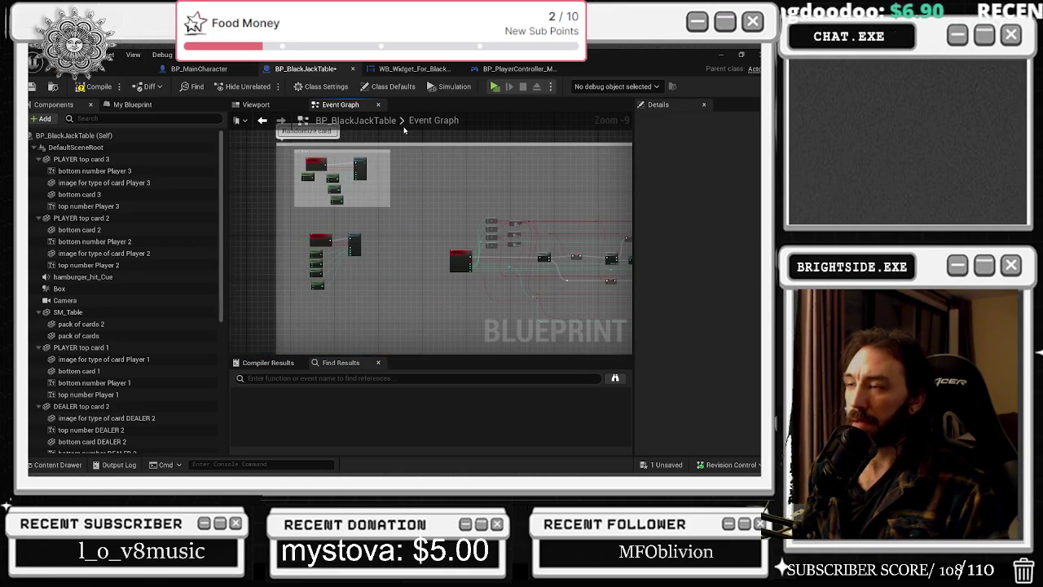
{"action": "left_click", "coordinate": [420, 70]}
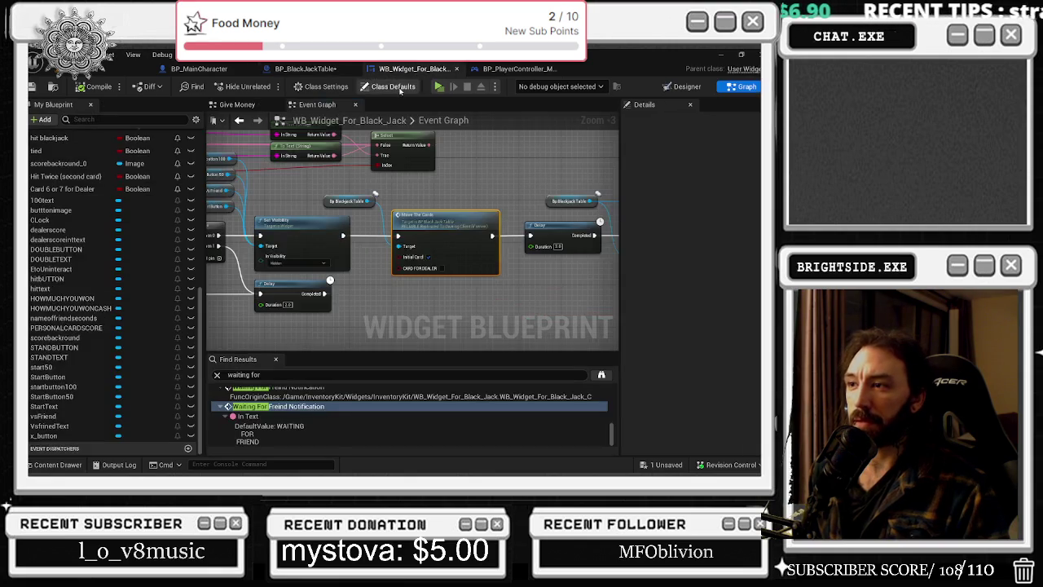
Switch the widget blueprint to the Designer view.
{"action": "left_click", "coordinate": [306, 69]}
{"action": "left_click", "coordinate": [416, 68]}
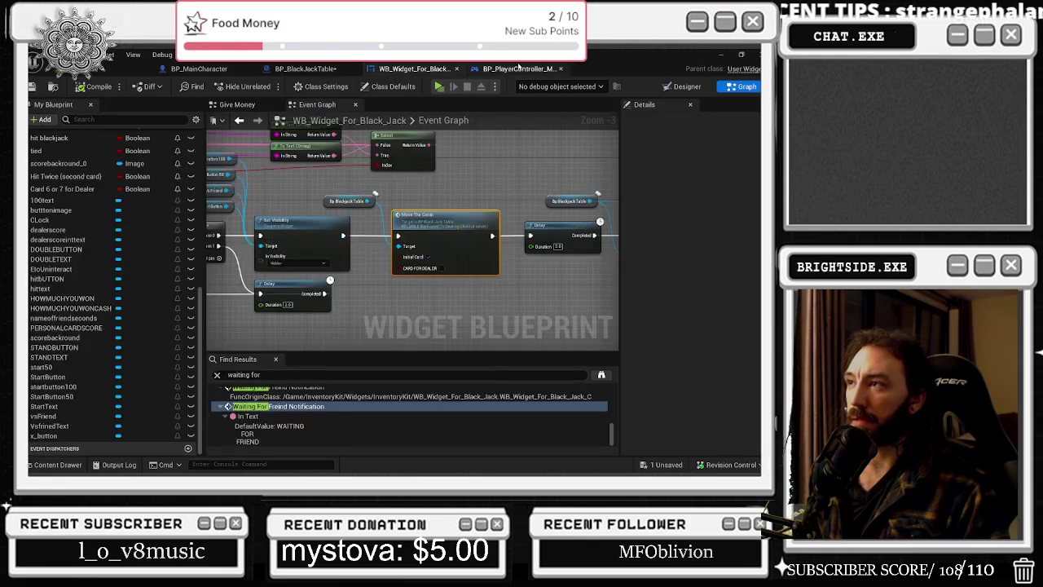
{"action": "left_click", "coordinate": [687, 87]}
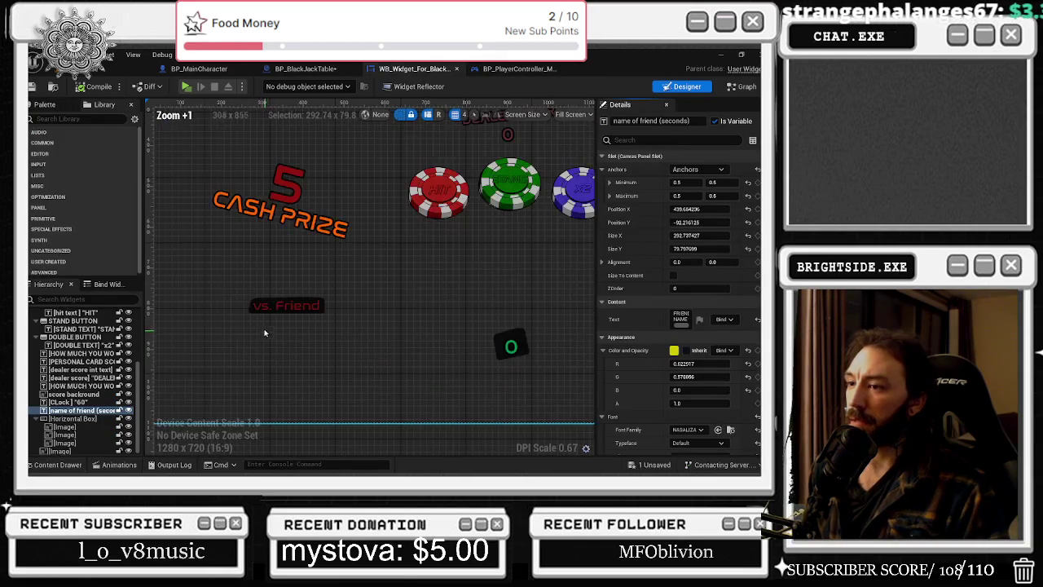
Set the vs Friend button's Visibility to Hidden through a Details search.
{"action": "left_click", "coordinate": [262, 308]}
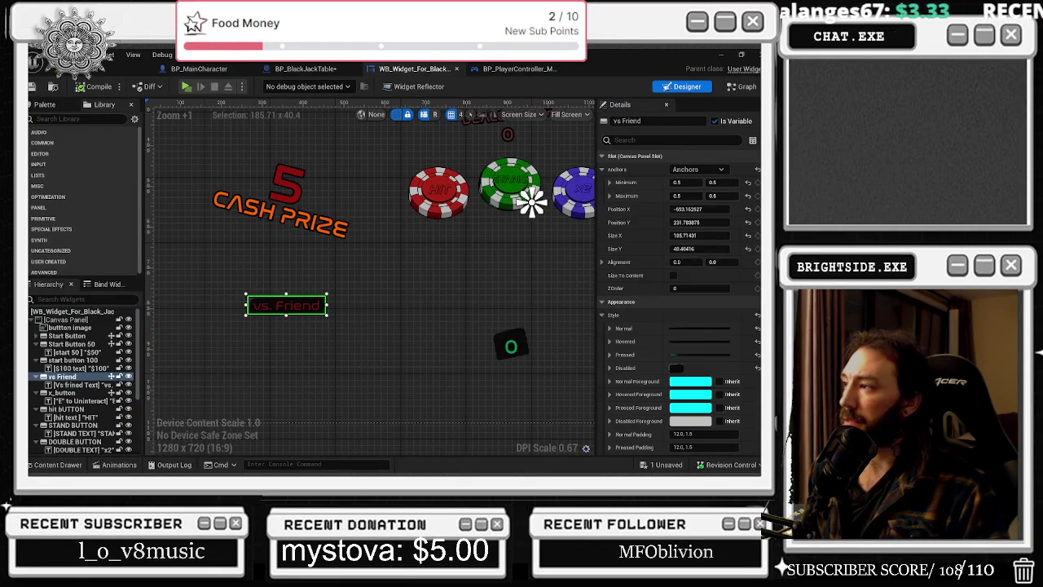
{"action": "scroll", "coordinate": [680, 301], "scroll_direction": "down", "scroll_amount": 10}
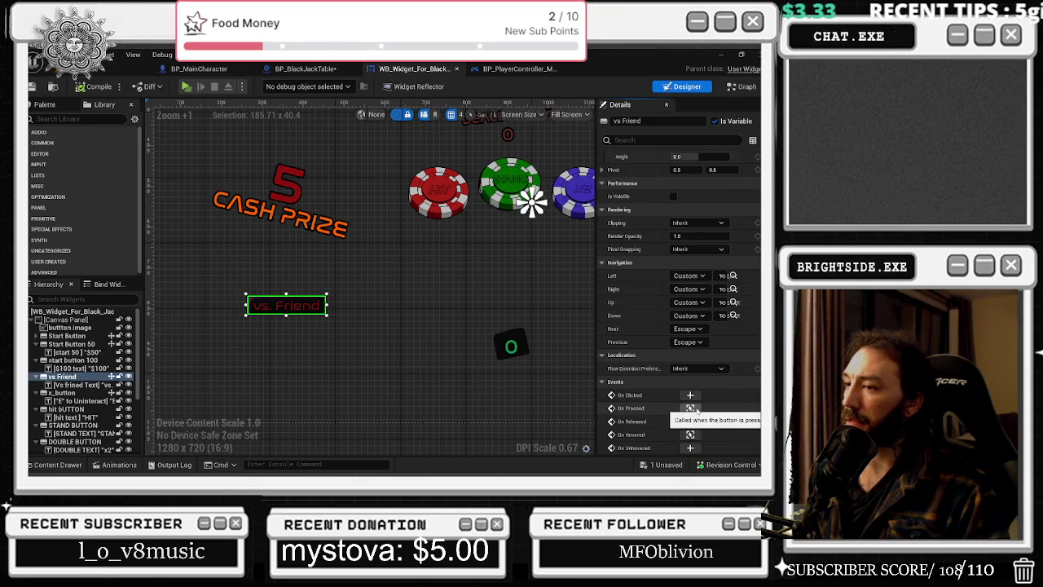
{"action": "left_click", "coordinate": [651, 140]}
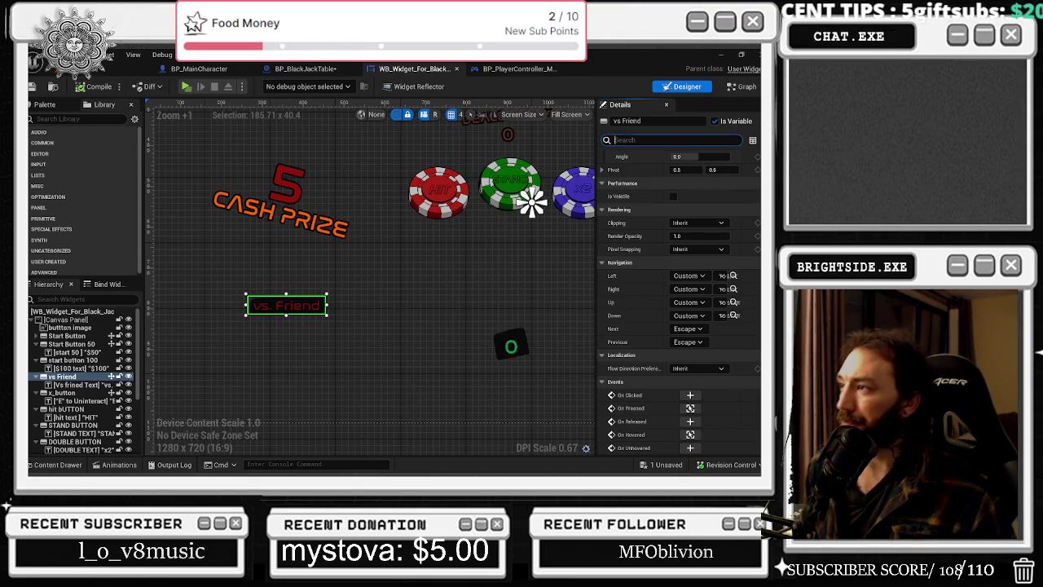
{"action": "type", "text": "c"}
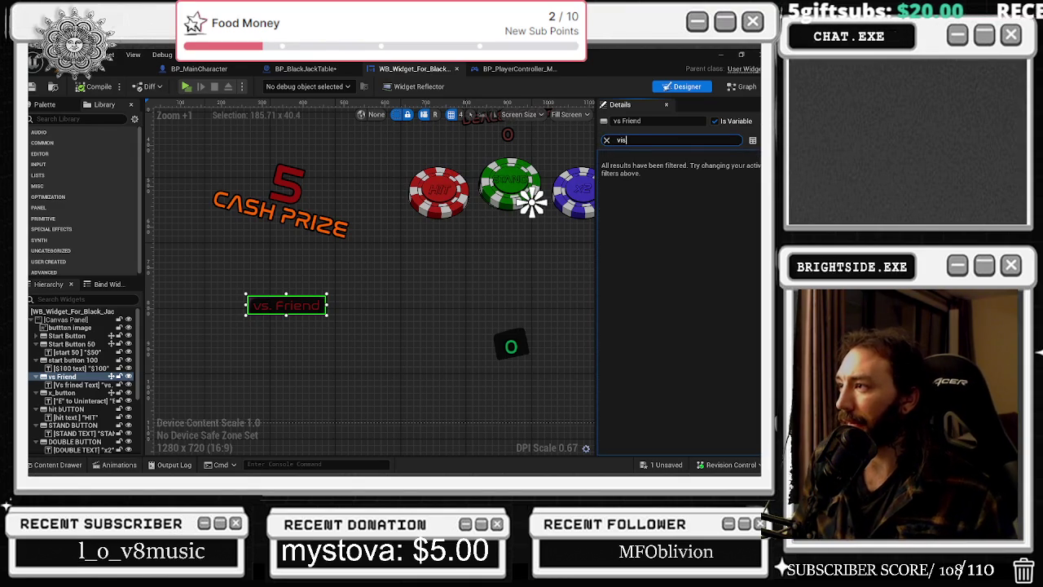
{"action": "left_click", "coordinate": [692, 169]}
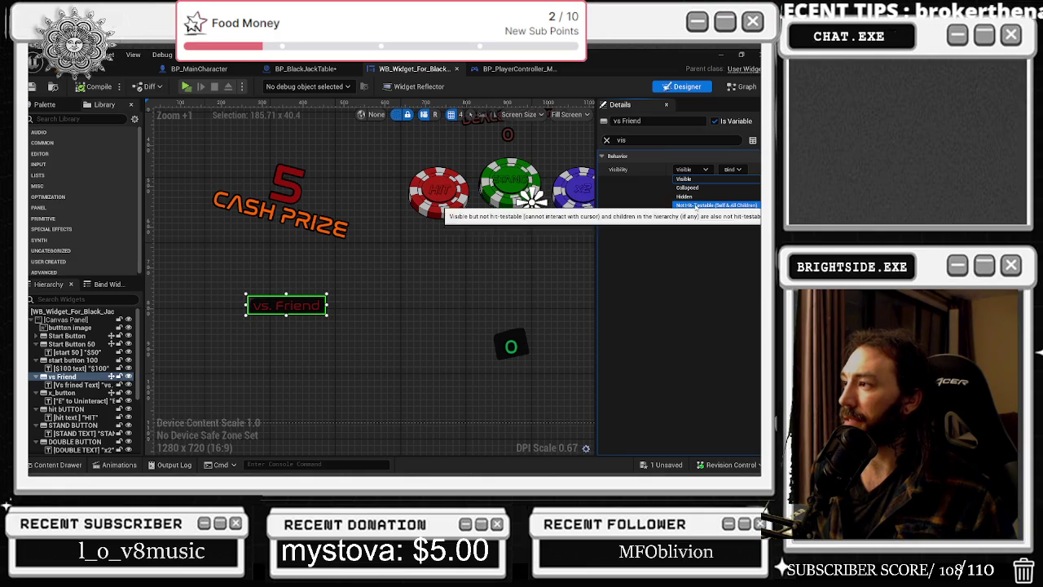
{"action": "left_click", "coordinate": [685, 196]}
Select the button's text label, then reselect the vs Friend button for its options.
{"action": "left_click", "coordinate": [274, 305]}
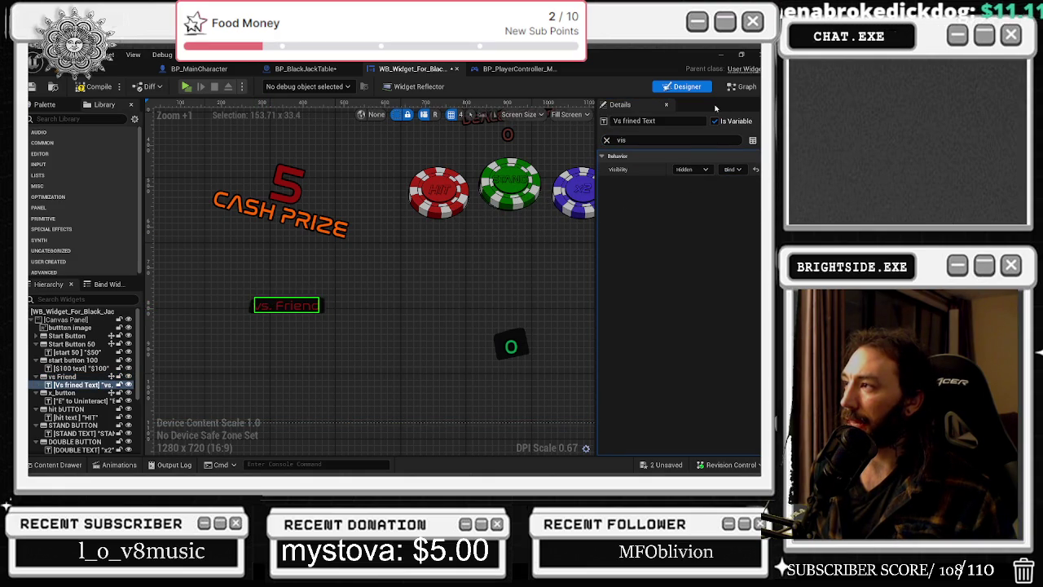
{"action": "left_click", "coordinate": [76, 377]}
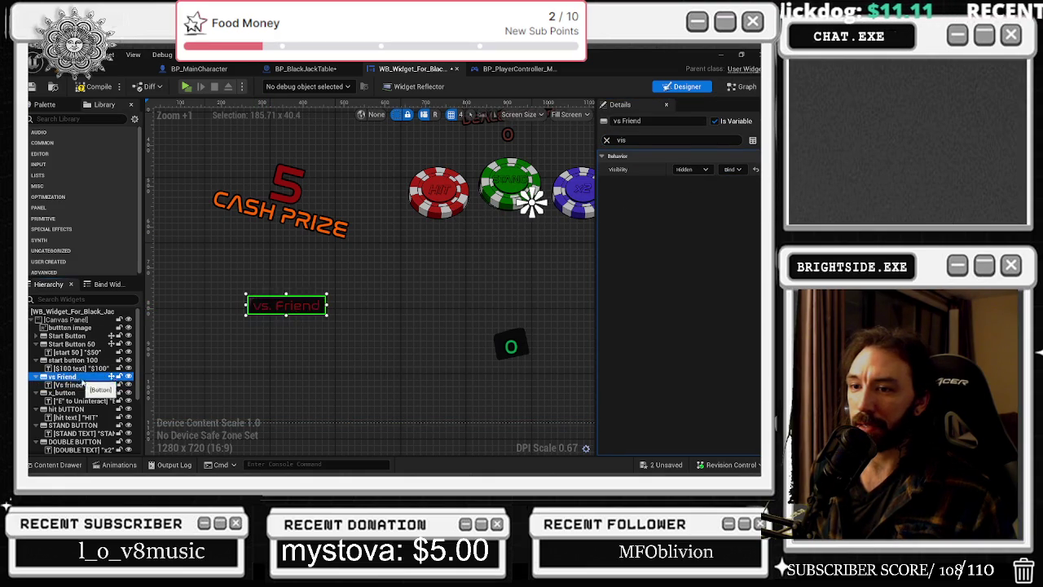
{"action": "right_click", "coordinate": [73, 377]}
In the Graph view, find all references to the vsFriend variable.
{"action": "left_click", "coordinate": [747, 88]}
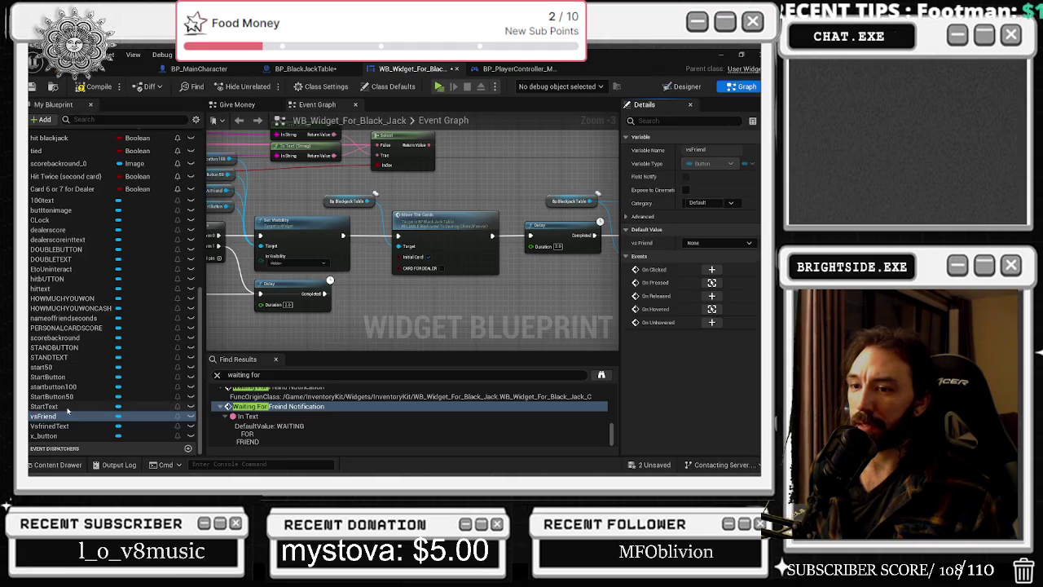
{"action": "left_click", "coordinate": [49, 416]}
{"action": "right_click", "coordinate": [70, 415]}
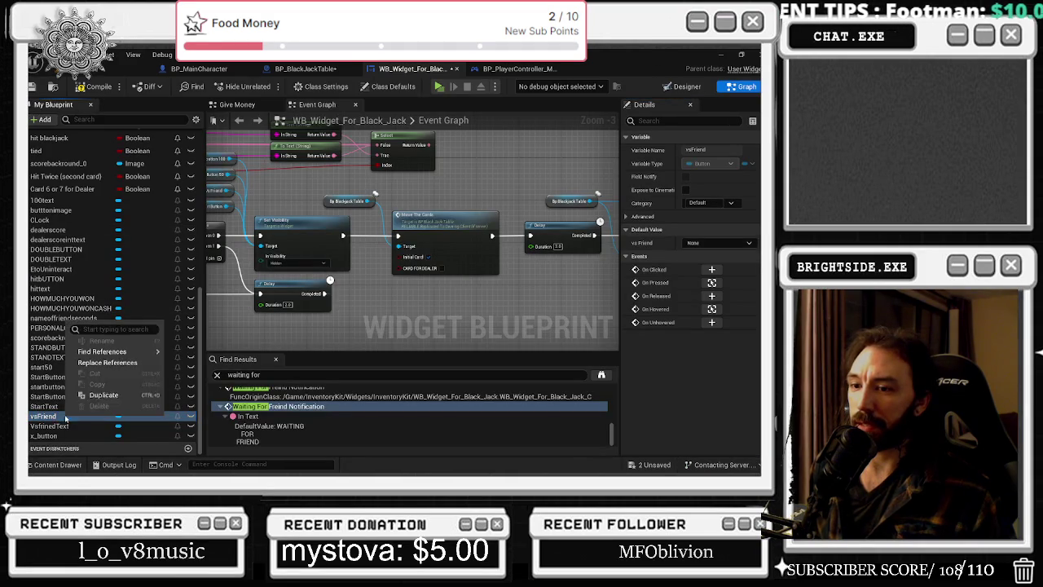
{"action": "mouse_move", "coordinate": [159, 353]}
{"action": "left_click", "coordinate": [190, 367]}
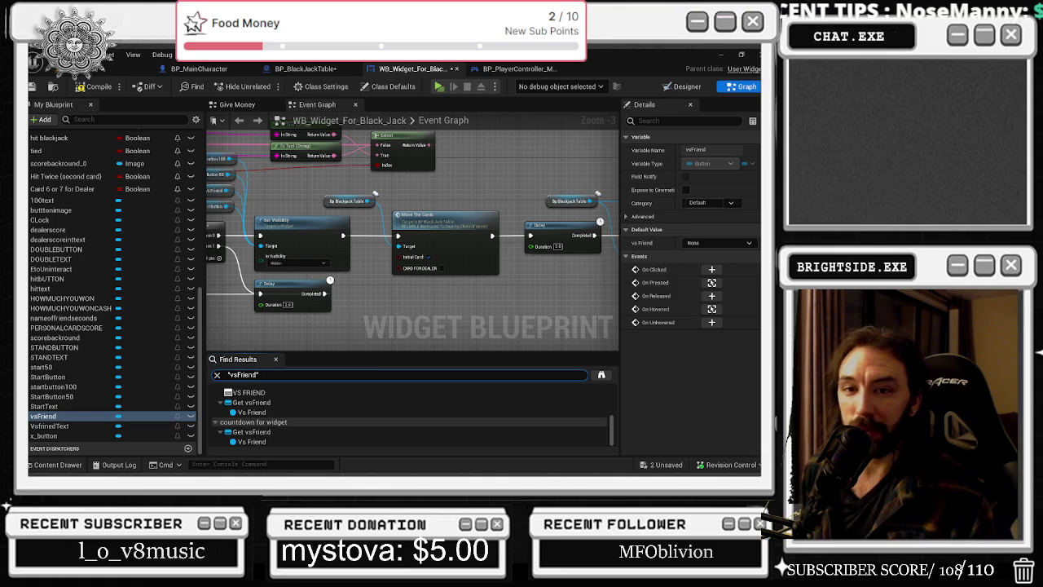
Open the VS FRIEND function, then the Countdown For Widget graph, from the results.
{"action": "double_click", "coordinate": [246, 392]}
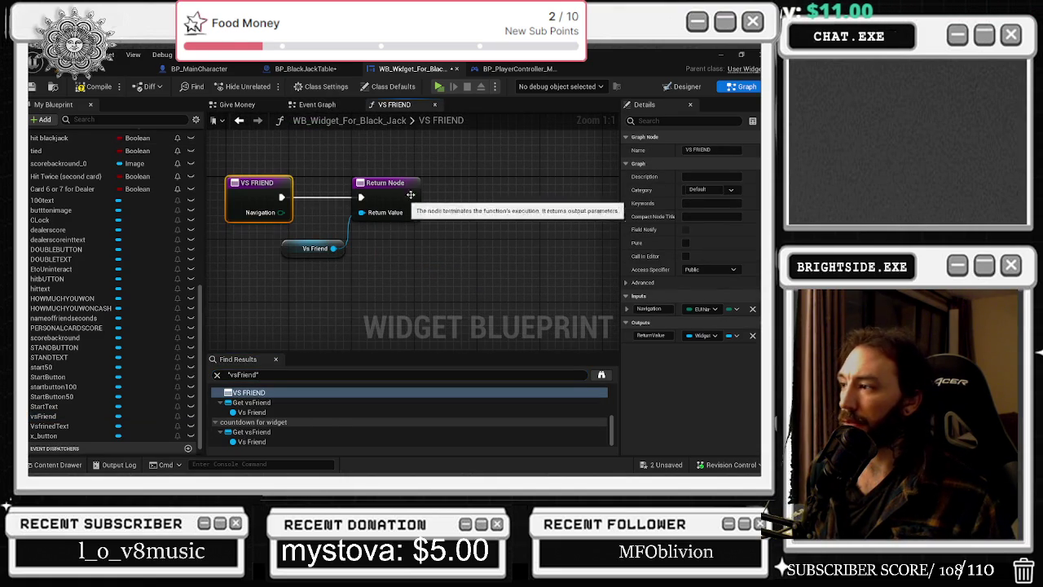
{"action": "left_click_drag", "start_coordinate": [294, 177], "coordinate": [366, 261]}
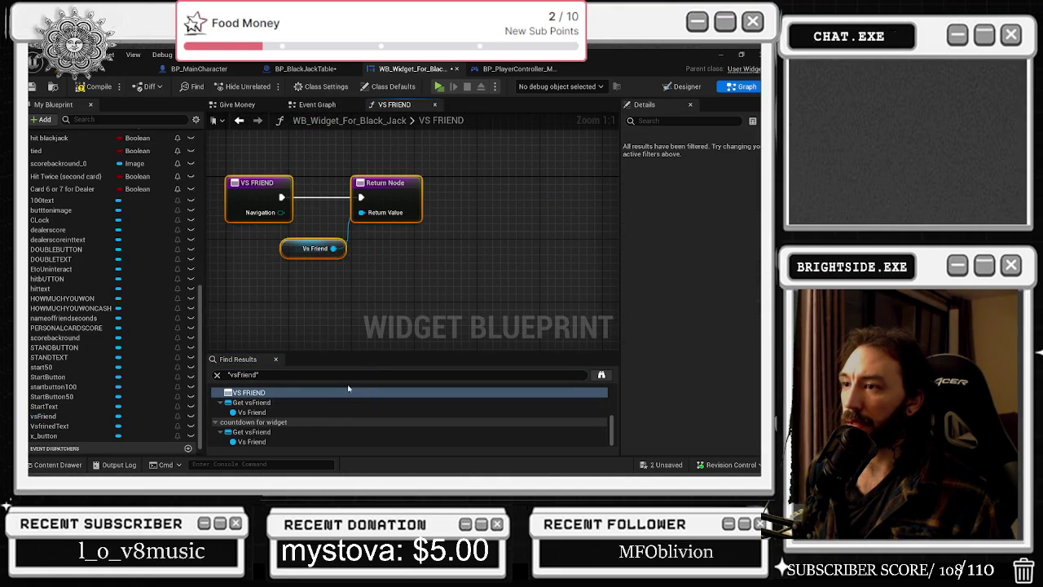
{"action": "left_click", "coordinate": [277, 403]}
{"action": "double_click", "coordinate": [277, 431]}
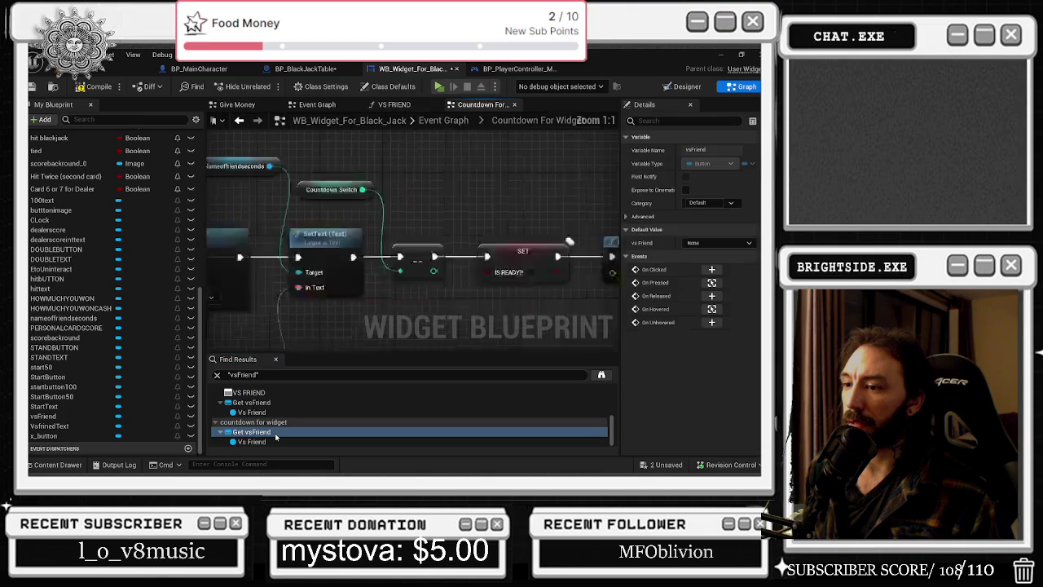
Pan the countdown graph to see Set Visibility, Set Is Enabled and Countdown for Both Timers.
{"action": "mouse_move", "coordinate": [306, 169]}
{"action": "left_mouse_down"}
{"action": "mouse_move", "coordinate": [354, 158]}
{"action": "mouse_move", "coordinate": [572, 258]}
{"action": "mouse_move", "coordinate": [209, 269]}
{"action": "mouse_move", "coordinate": [391, 236]}
{"action": "mouse_move", "coordinate": [378, 212]}
{"action": "left_mouse_up"}
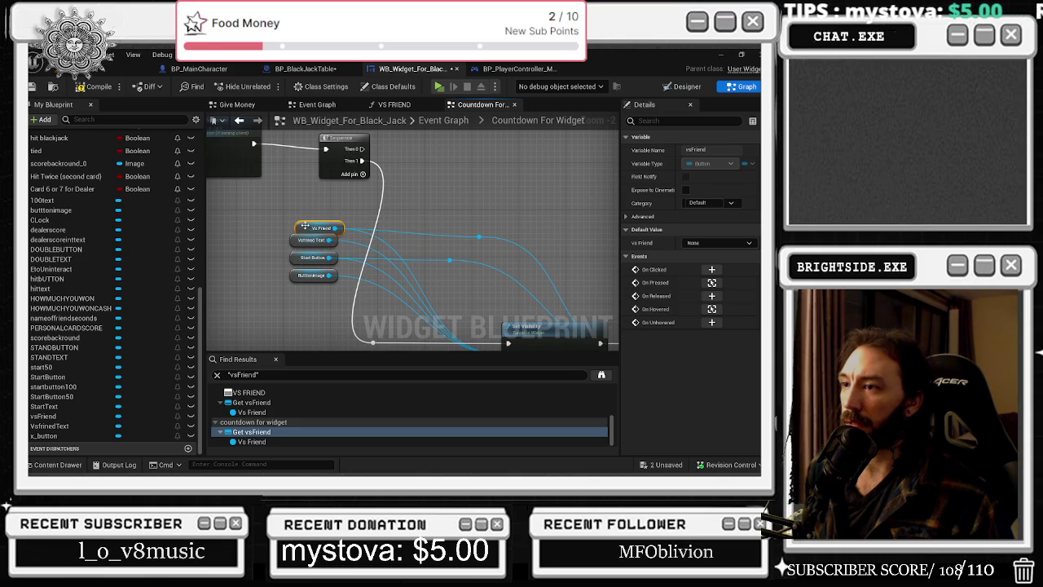
{"action": "mouse_move", "coordinate": [430, 188]}
{"action": "left_mouse_down"}
{"action": "mouse_move", "coordinate": [314, 121]}
{"action": "mouse_move", "coordinate": [334, 200]}
{"action": "left_mouse_up"}
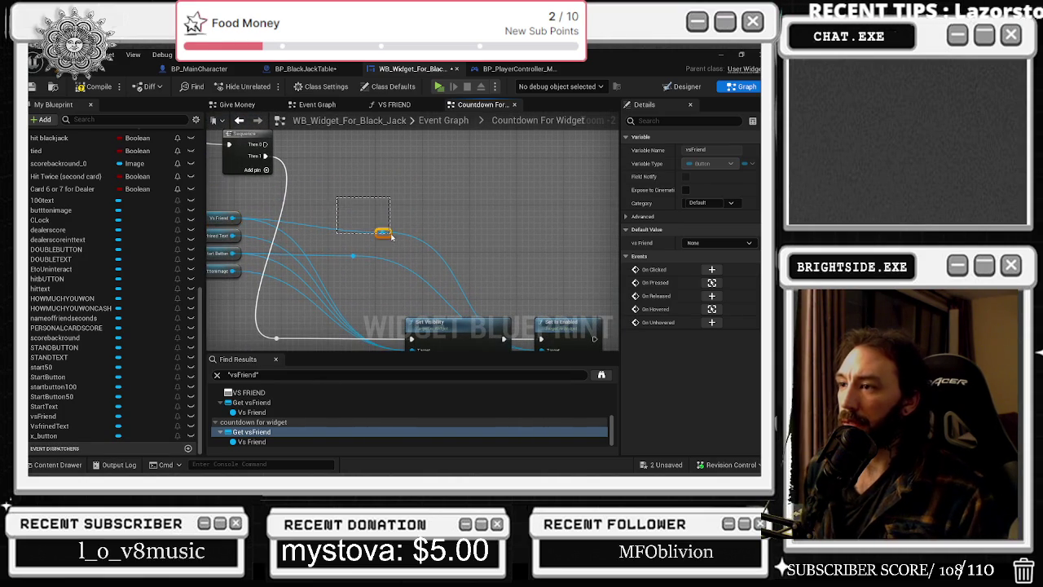
{"action": "scroll", "coordinate": [391, 235], "scroll_direction": "down", "scroll_amount": 3}
{"action": "scroll", "coordinate": [347, 325], "scroll_direction": "up", "scroll_amount": 1}
{"action": "mouse_move", "coordinate": [346, 325]}
{"action": "left_mouse_down"}
{"action": "mouse_move", "coordinate": [423, 310]}
{"action": "mouse_move", "coordinate": [461, 233]}
{"action": "mouse_move", "coordinate": [536, 233]}
{"action": "left_mouse_up"}
{"action": "mouse_move", "coordinate": [394, 189]}
{"action": "left_mouse_down"}
{"action": "mouse_move", "coordinate": [539, 276]}
{"action": "mouse_move", "coordinate": [411, 200]}
{"action": "mouse_move", "coordinate": [248, 229]}
{"action": "left_mouse_up"}
{"action": "scroll", "coordinate": [411, 199], "scroll_direction": "down", "scroll_amount": 1}
{"action": "scroll", "coordinate": [306, 258], "scroll_direction": "up", "scroll_amount": 3}
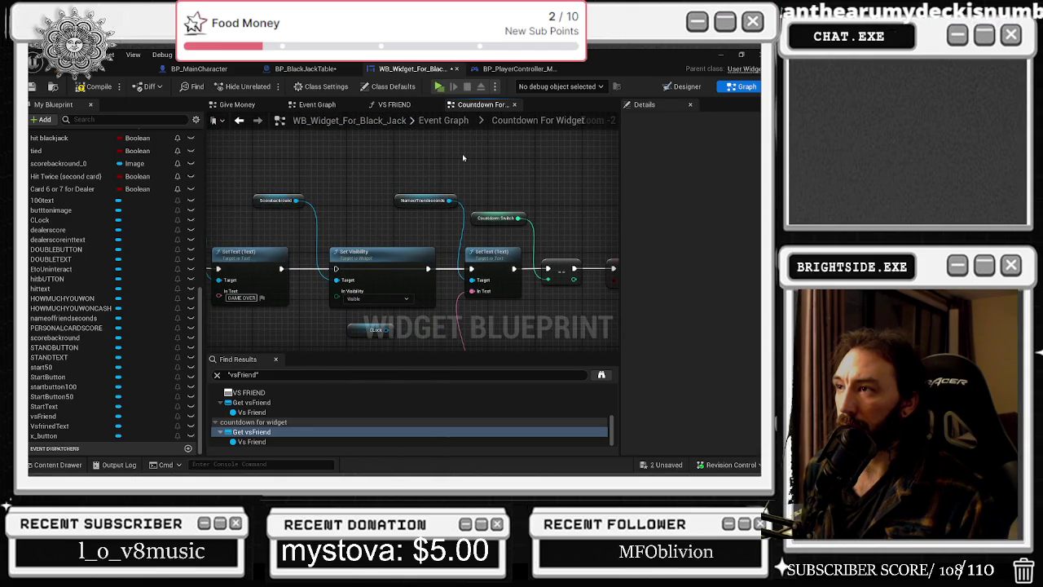
Close the Countdown For Widget and VS FRIEND tabs and jump to On Pressed (vsFriend).
{"action": "left_click", "coordinate": [514, 105]}
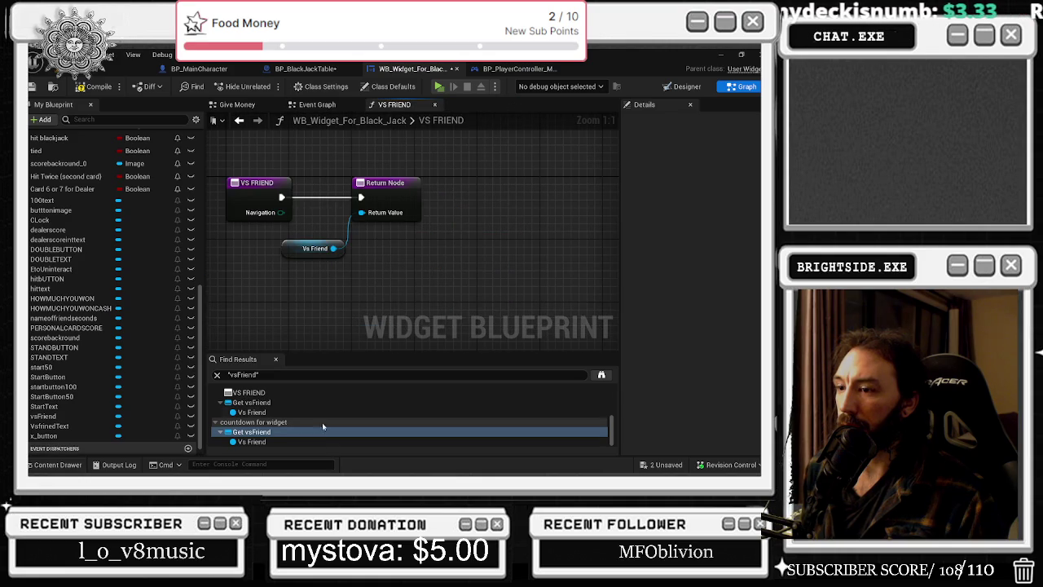
{"action": "left_click", "coordinate": [434, 104]}
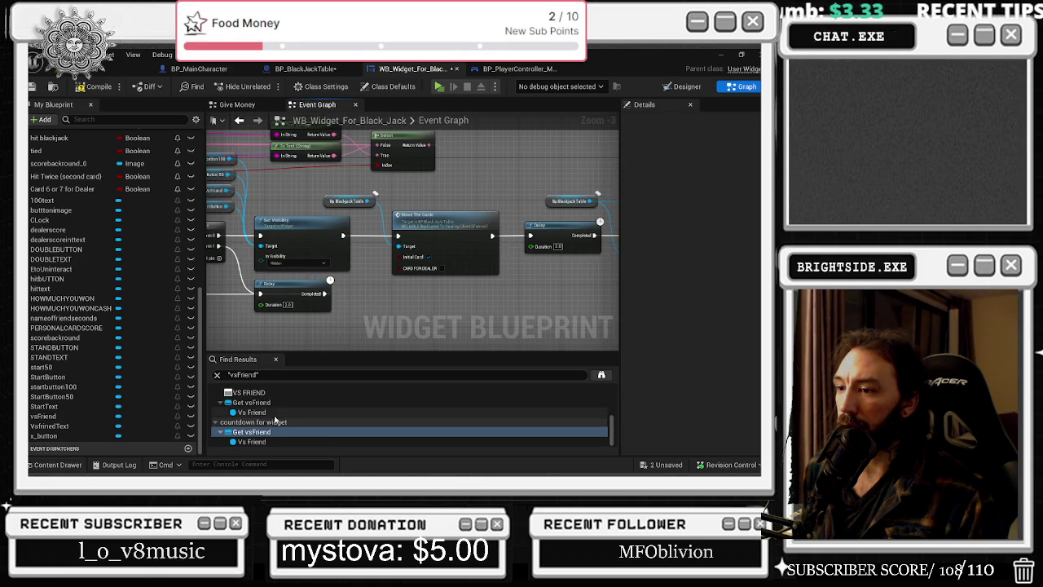
{"action": "scroll", "coordinate": [285, 407], "scroll_direction": "up", "scroll_amount": 5}
{"action": "left_click", "coordinate": [285, 403]}
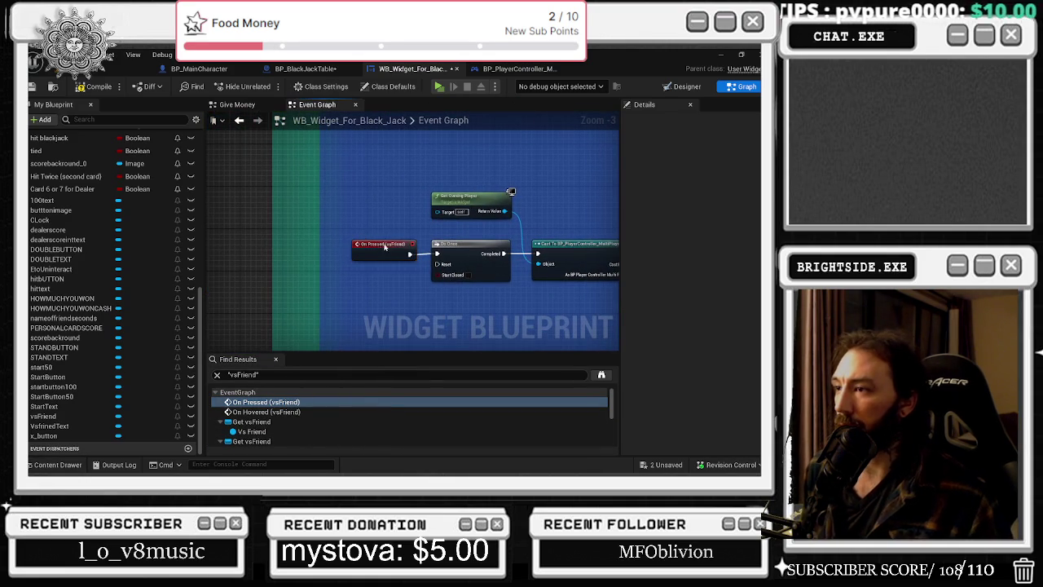
Jump to the On Hovered (vsFriend) event and view its Sequence and Delay nodes.
{"action": "left_click", "coordinate": [260, 412]}
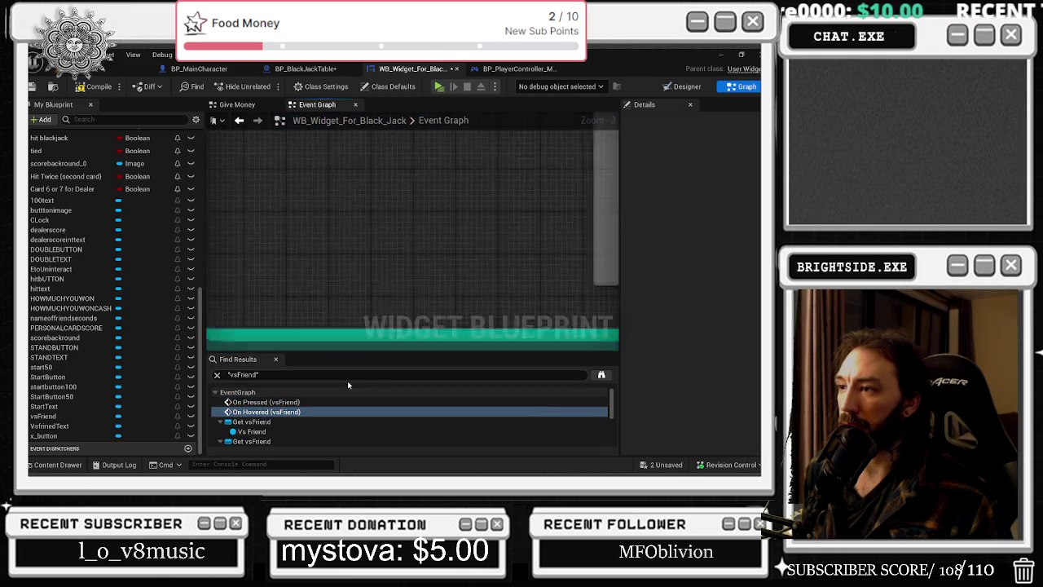
{"action": "scroll", "coordinate": [393, 275], "scroll_direction": "up", "scroll_amount": 2}
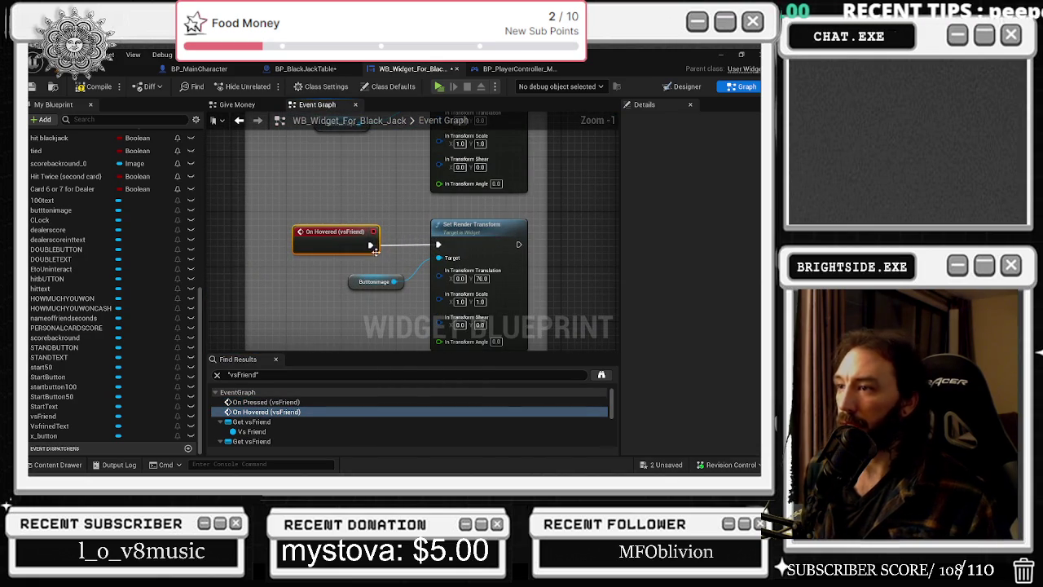
{"action": "scroll", "coordinate": [401, 207], "scroll_direction": "down", "scroll_amount": 4}
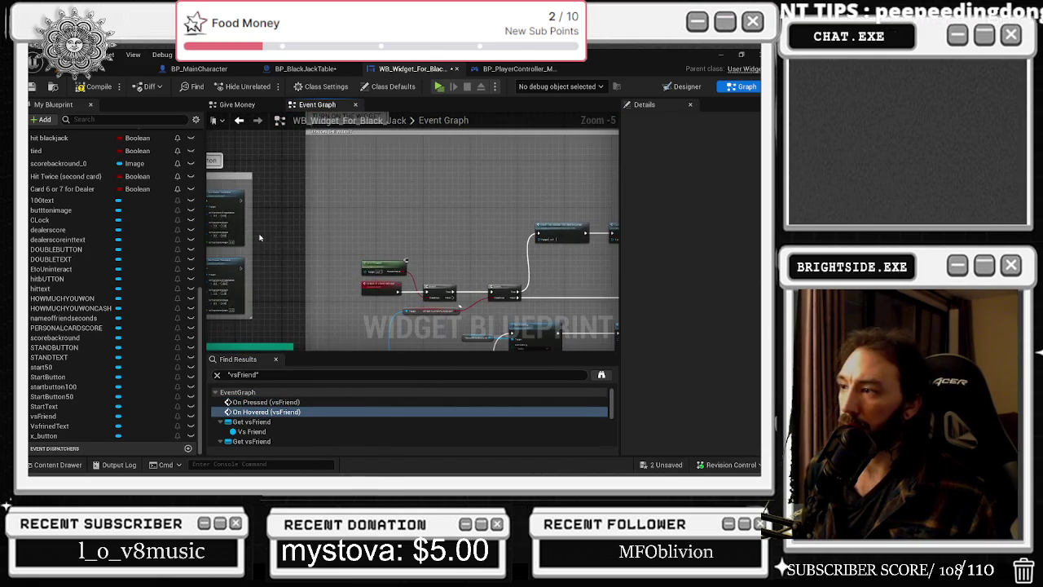
{"action": "scroll", "coordinate": [383, 303], "scroll_direction": "up", "scroll_amount": 5}
{"action": "scroll", "coordinate": [426, 294], "scroll_direction": "down", "scroll_amount": 13}
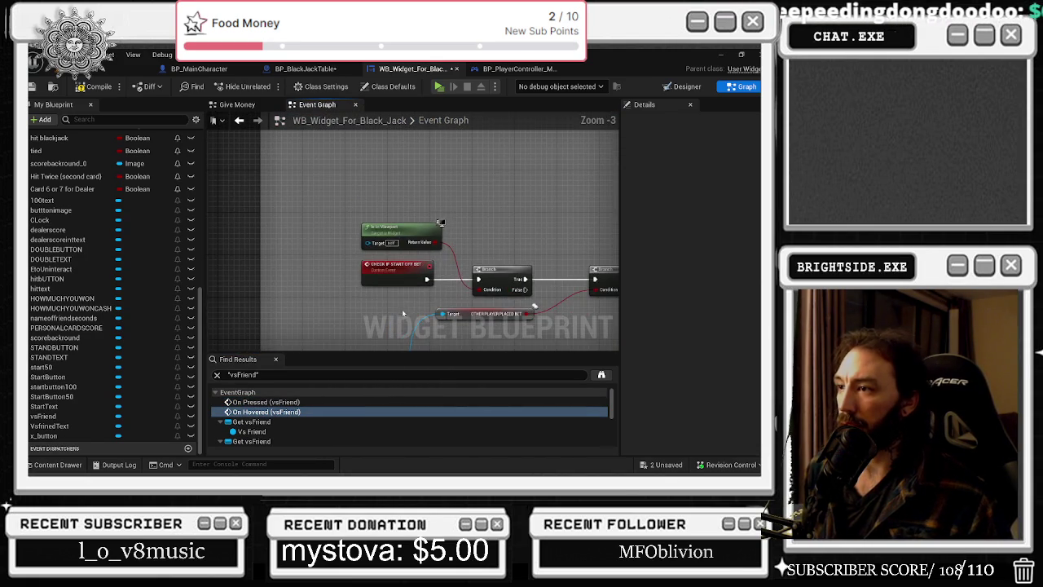
{"action": "scroll", "coordinate": [329, 238], "scroll_direction": "up", "scroll_amount": 9}
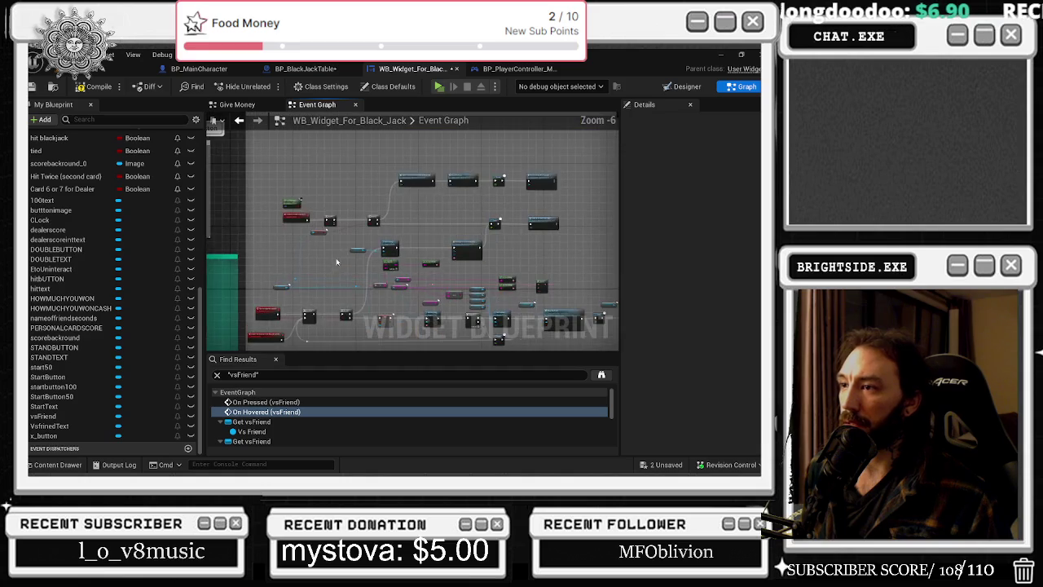
{"action": "left_click_drag", "start_coordinate": [416, 217], "coordinate": [339, 140]}
Step through each vsFriend getter reference in the Find Results.
{"action": "left_click", "coordinate": [377, 233]}
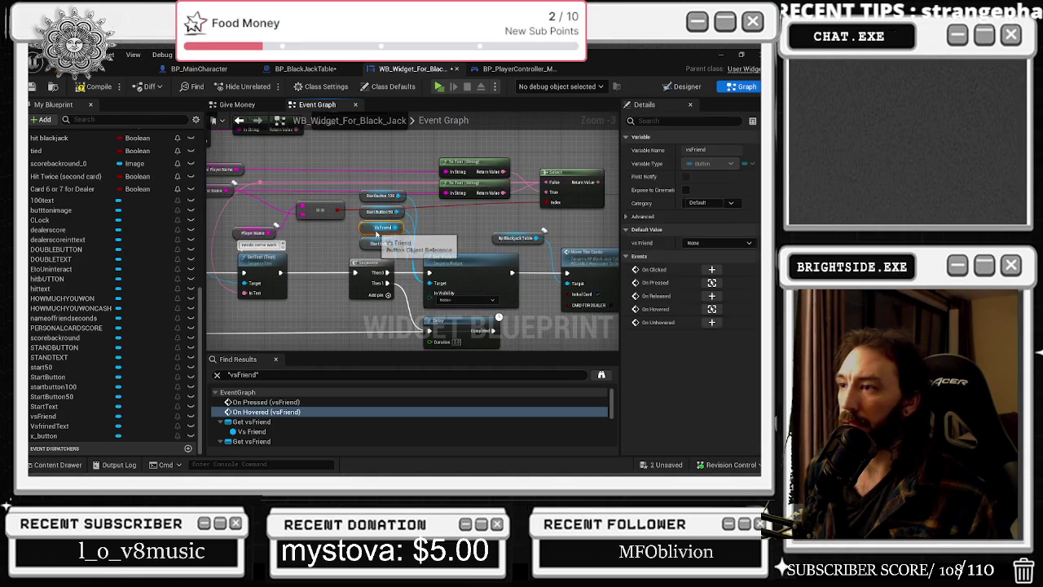
{"action": "left_click", "coordinate": [279, 417]}
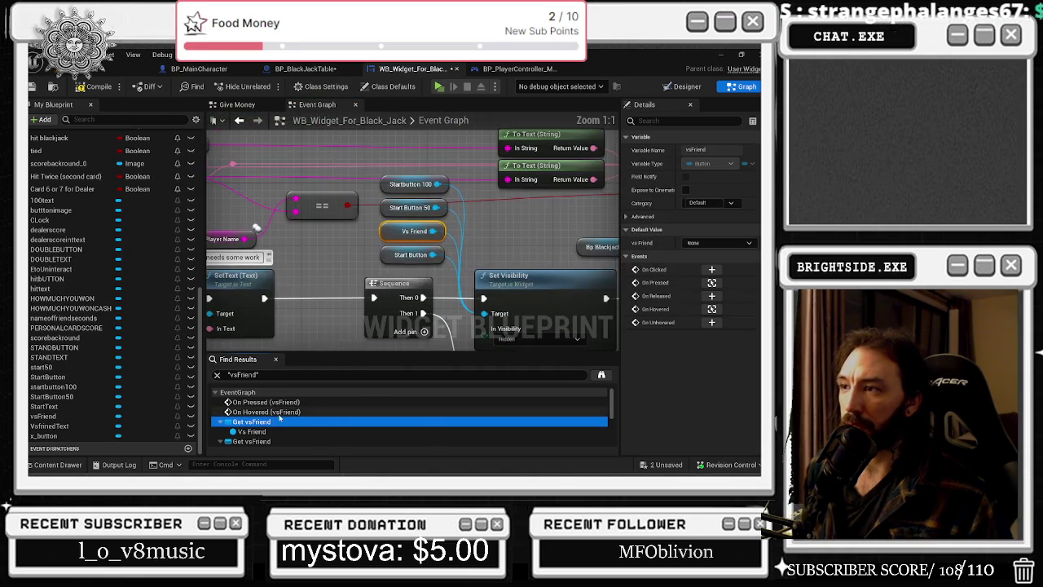
{"action": "left_click", "coordinate": [275, 441]}
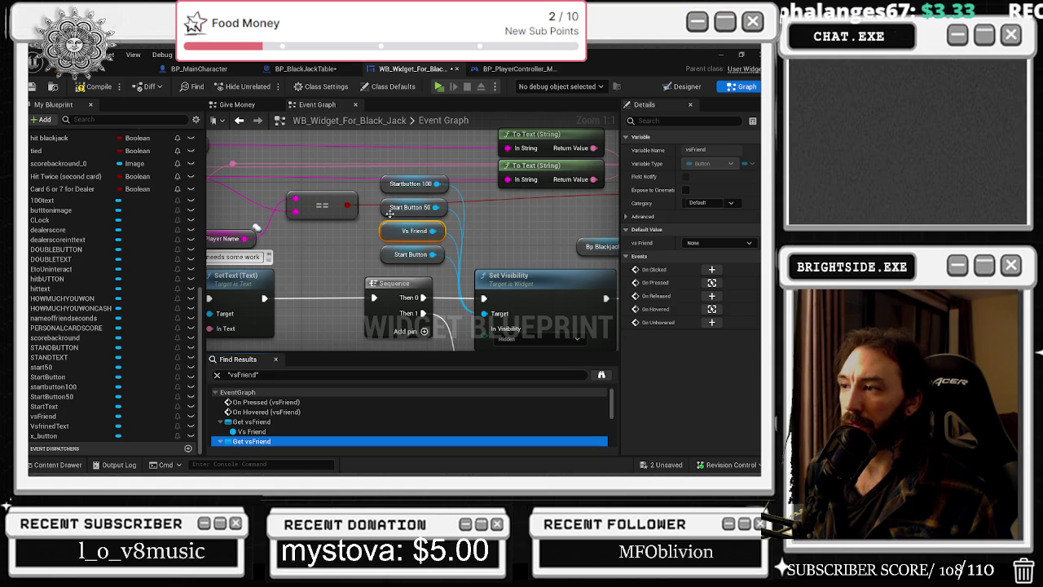
{"action": "left_click", "coordinate": [253, 441]}
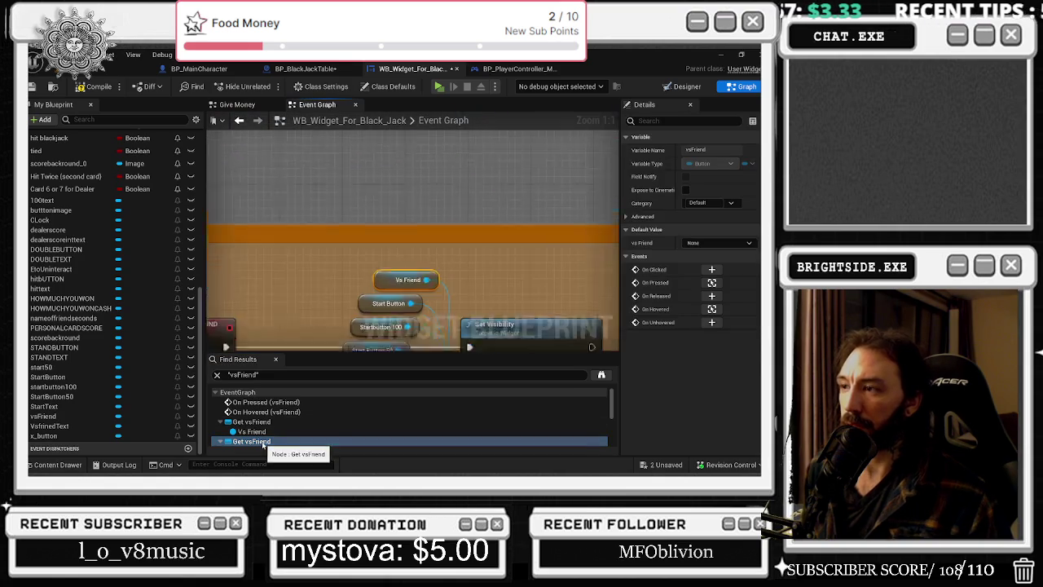
{"action": "scroll", "coordinate": [274, 432], "scroll_direction": "down", "scroll_amount": 2}
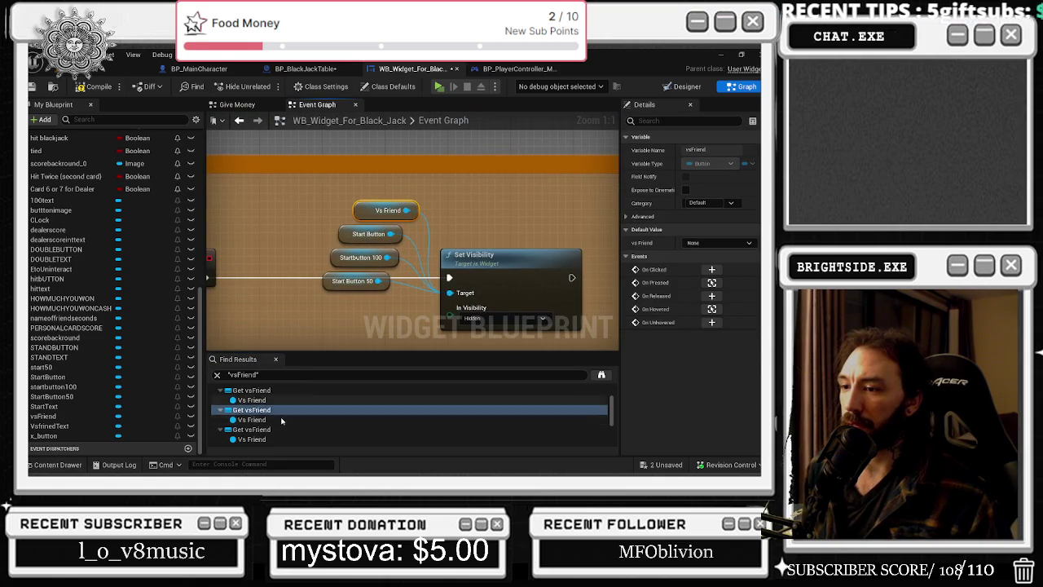
{"action": "left_click", "coordinate": [275, 429]}
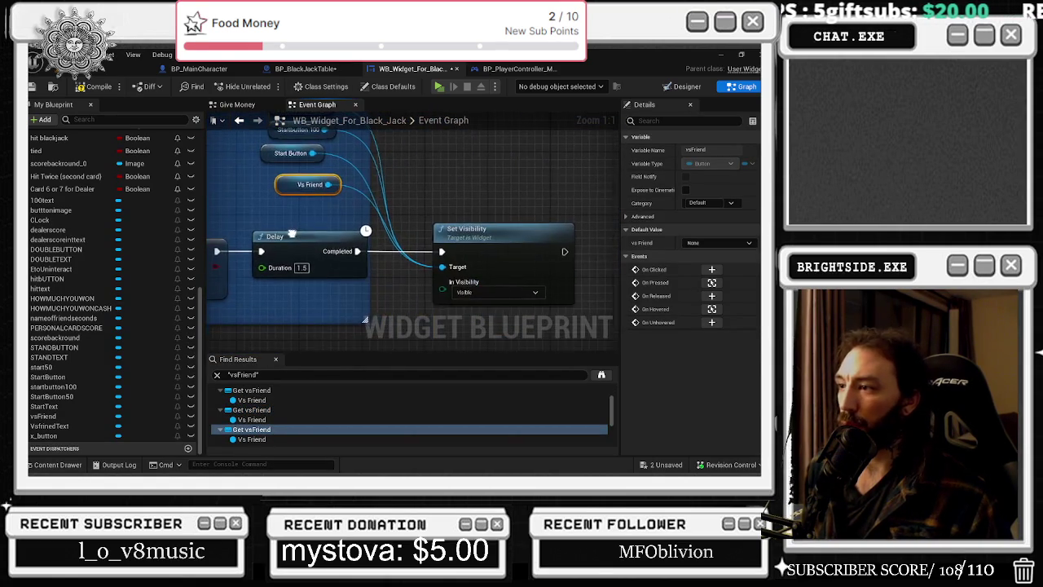
{"action": "left_click", "coordinate": [329, 200]}
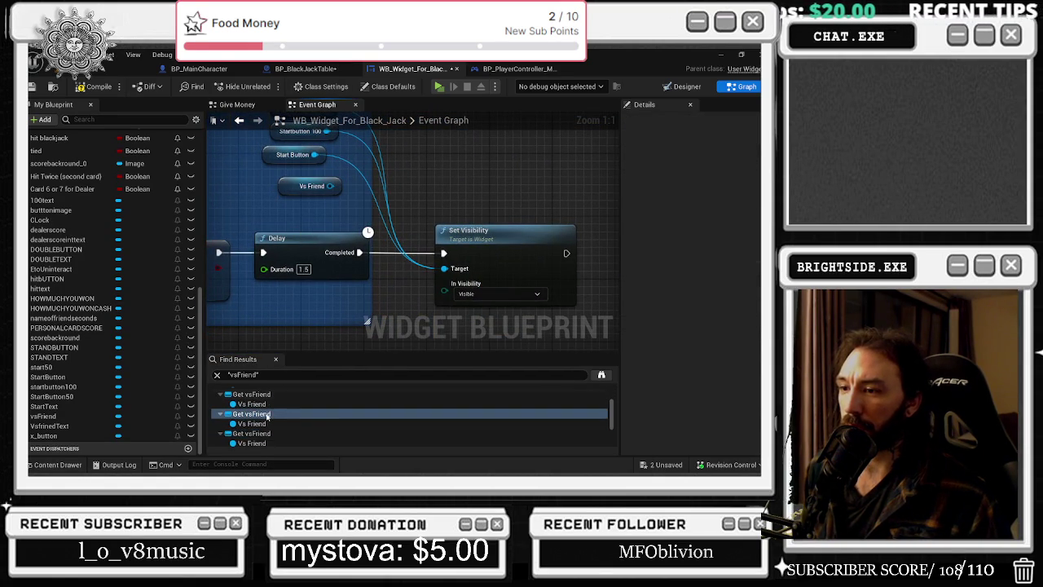
{"action": "left_click", "coordinate": [273, 434]}
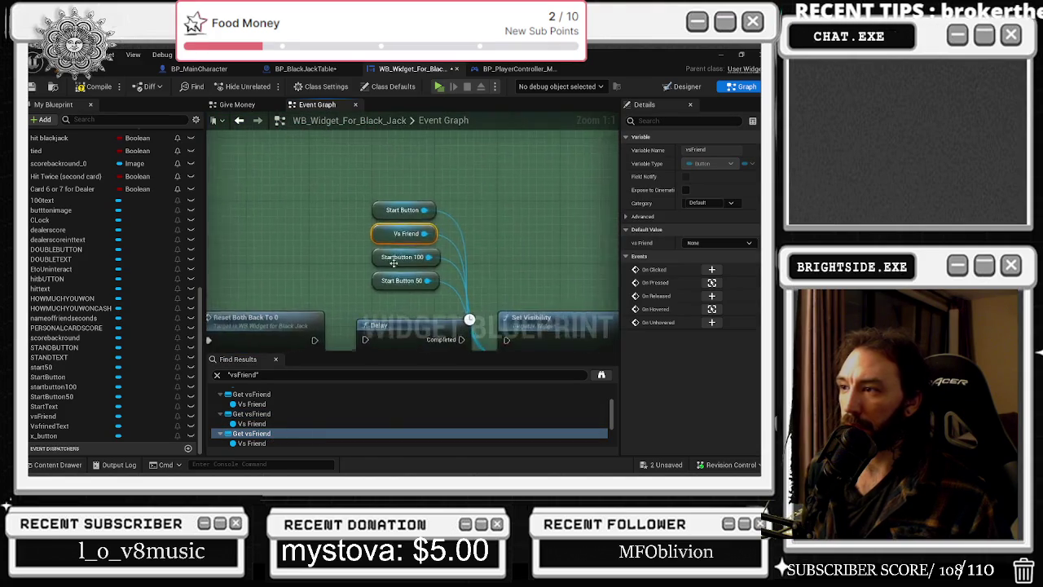
{"action": "left_click", "coordinate": [284, 155]}
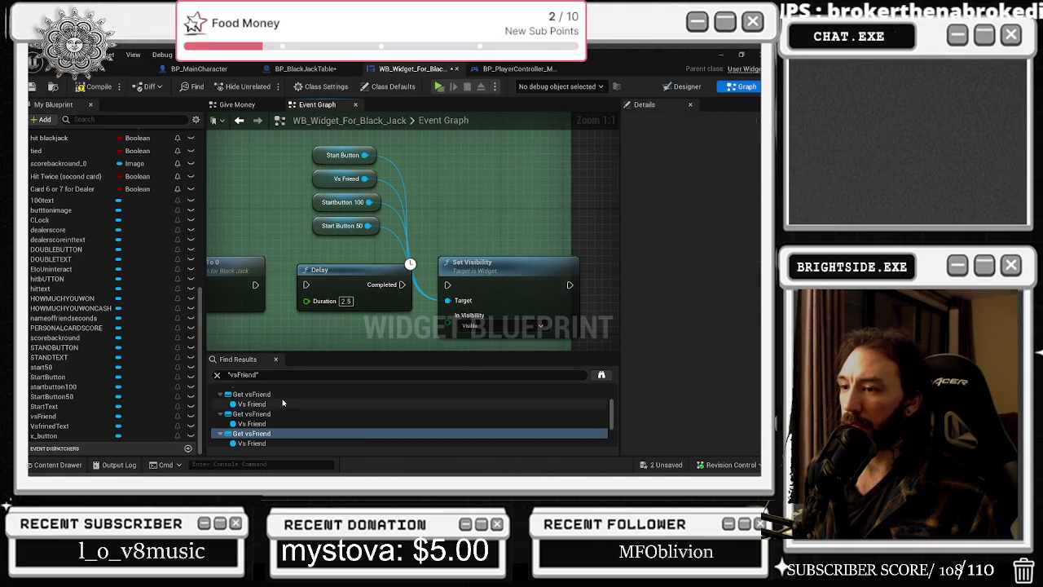
{"action": "scroll", "coordinate": [269, 427], "scroll_direction": "down", "scroll_amount": 2}
{"action": "scroll", "coordinate": [267, 431], "scroll_direction": "down", "scroll_amount": 1}
Open the Countdown For Widget reference and move the Vs Friend node away from the getters.
{"action": "left_click", "coordinate": [258, 410]}
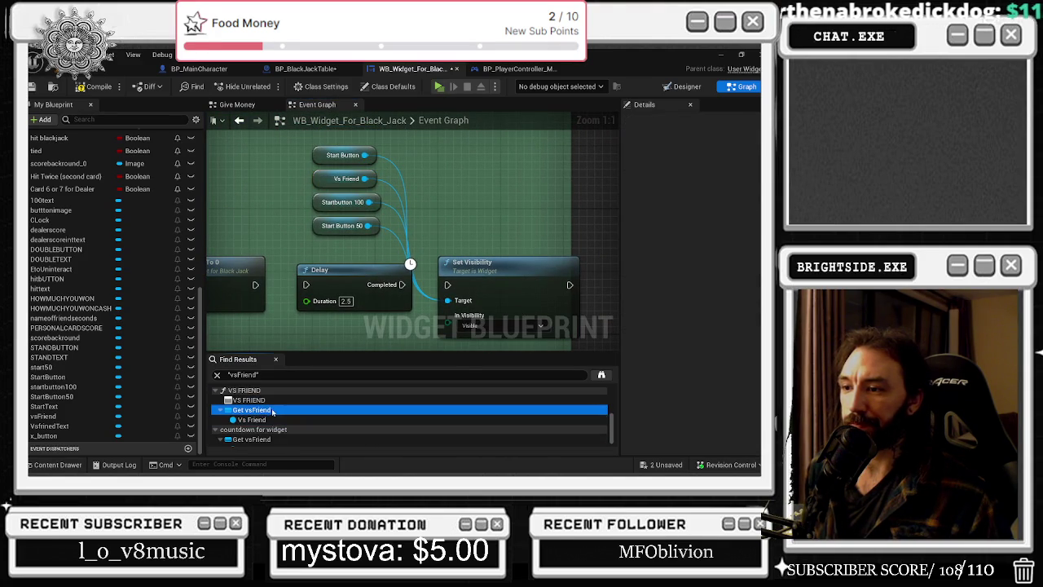
{"action": "scroll", "coordinate": [258, 429], "scroll_direction": "down", "scroll_amount": 1}
{"action": "left_click", "coordinate": [260, 431]}
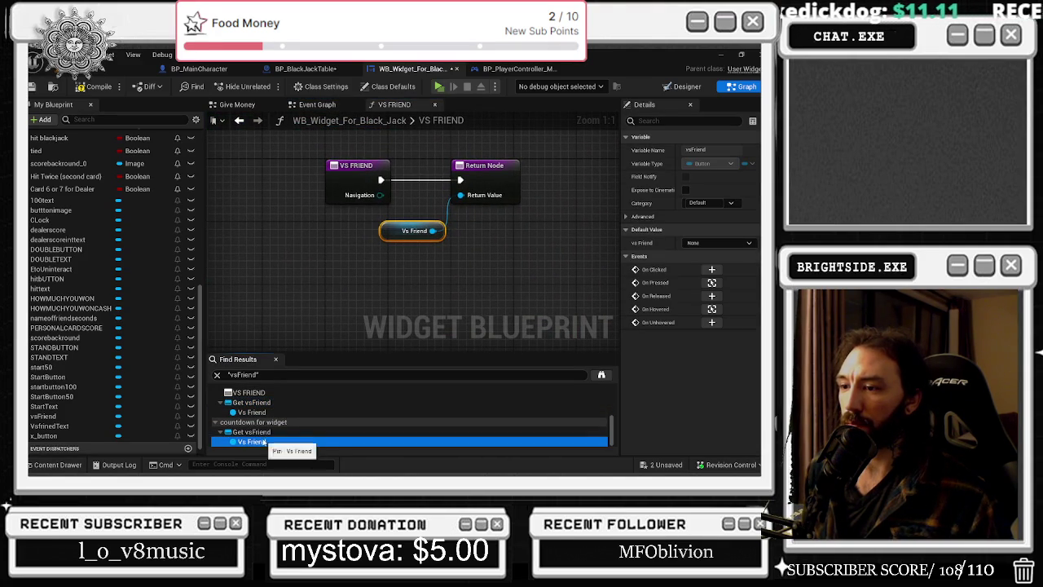
{"action": "double_click", "coordinate": [261, 432]}
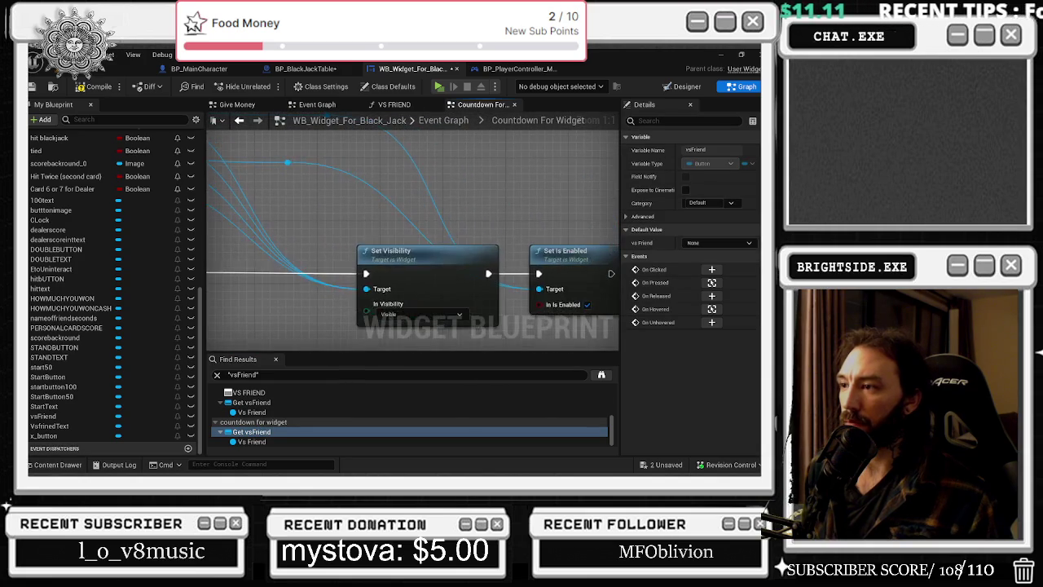
{"action": "mouse_move", "coordinate": [274, 208]}
{"action": "left_mouse_down"}
{"action": "mouse_move", "coordinate": [255, 192]}
{"action": "mouse_move", "coordinate": [271, 185]}
{"action": "mouse_move", "coordinate": [277, 217]}
{"action": "left_mouse_up"}
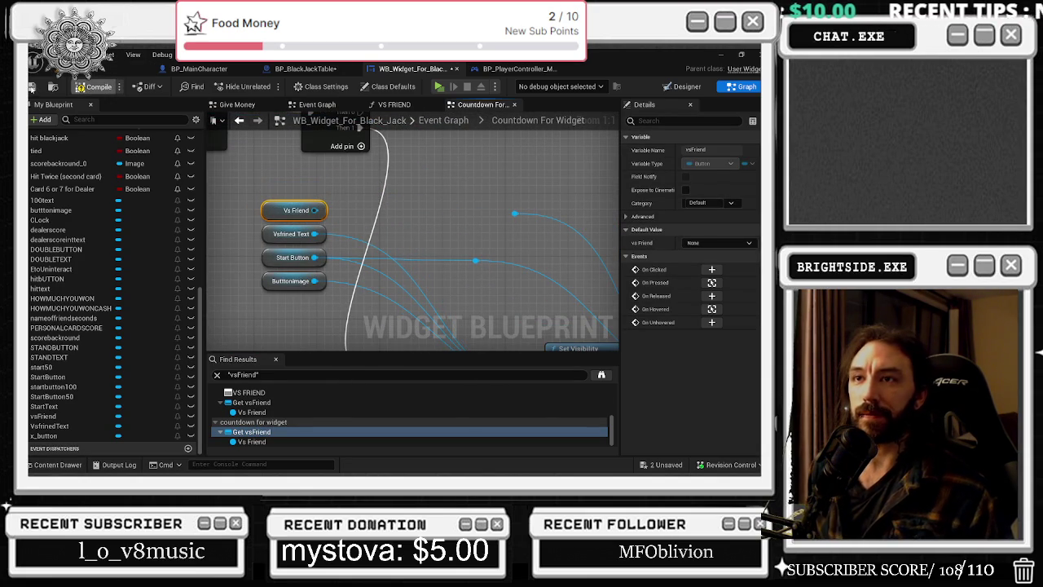
Save the widget blueprint, then select a reroute knot in BP_PlayerController_MultiPlayer's graph.
{"action": "left_click", "coordinate": [32, 87]}
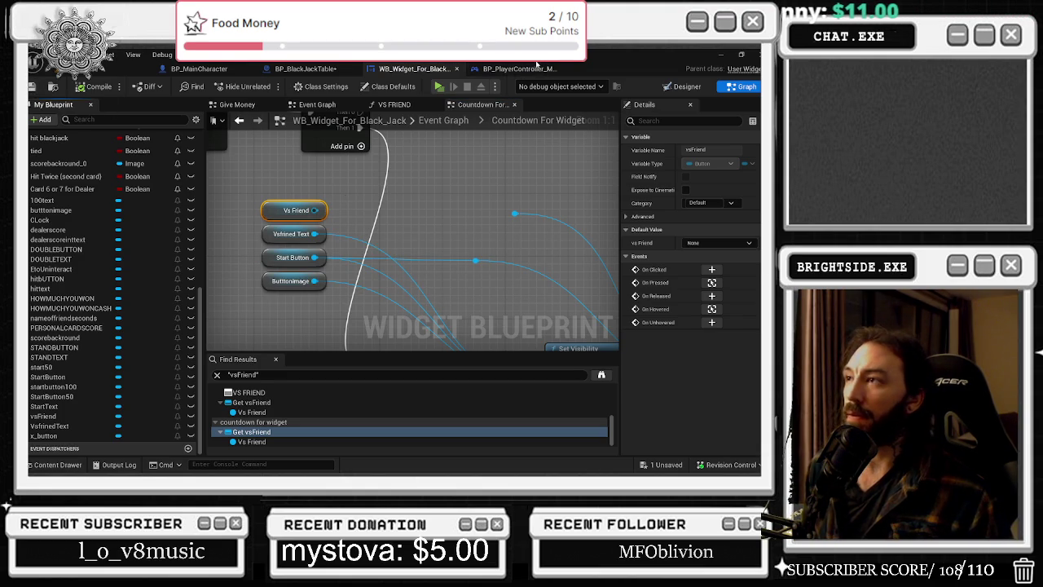
{"action": "left_click_drag", "start_coordinate": [513, 68], "coordinate": [416, 69]}
{"action": "left_click_drag", "start_coordinate": [312, 227], "coordinate": [366, 260]}
{"action": "left_click", "coordinate": [277, 266]}
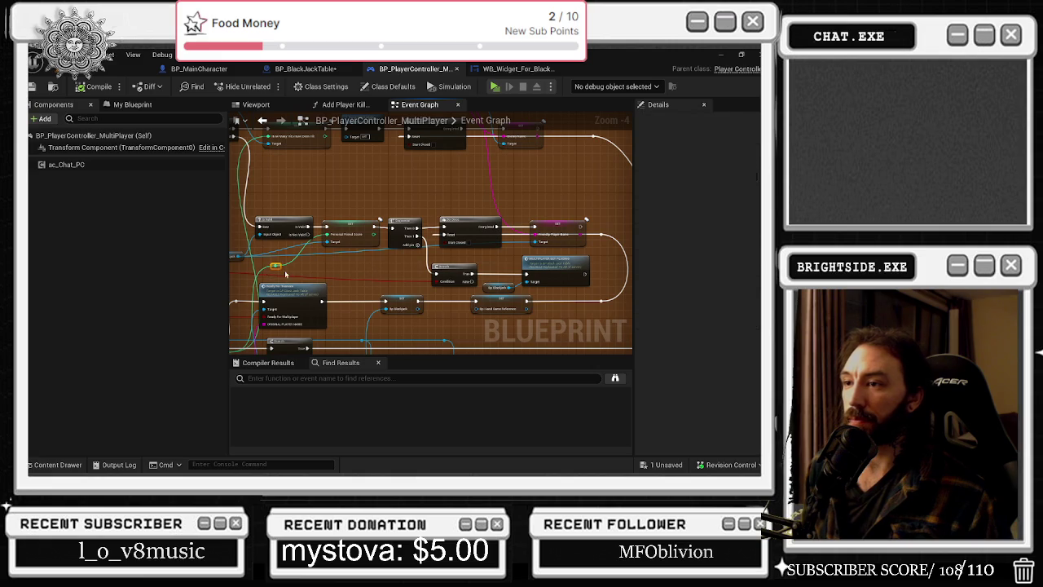
Reposition the Bp Blackjack getter and orange reroute node, select Player Name, then return to the level editor.
{"action": "mouse_move", "coordinate": [262, 274]}
{"action": "left_mouse_down"}
{"action": "mouse_move", "coordinate": [261, 286]}
{"action": "mouse_move", "coordinate": [441, 262]}
{"action": "left_mouse_up"}
{"action": "left_click", "coordinate": [331, 277]}
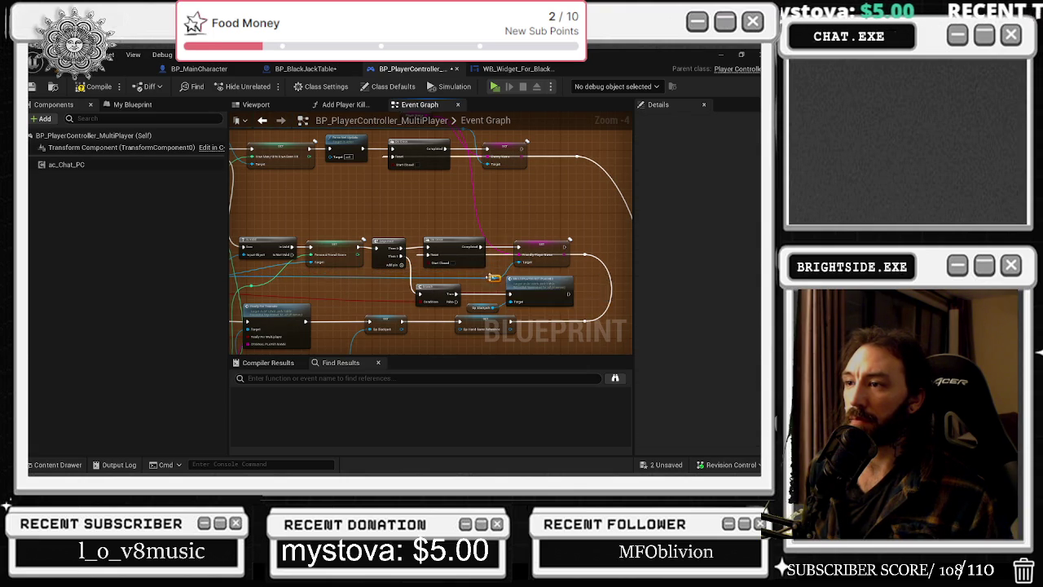
{"action": "left_click_drag", "start_coordinate": [308, 282], "coordinate": [422, 282]}
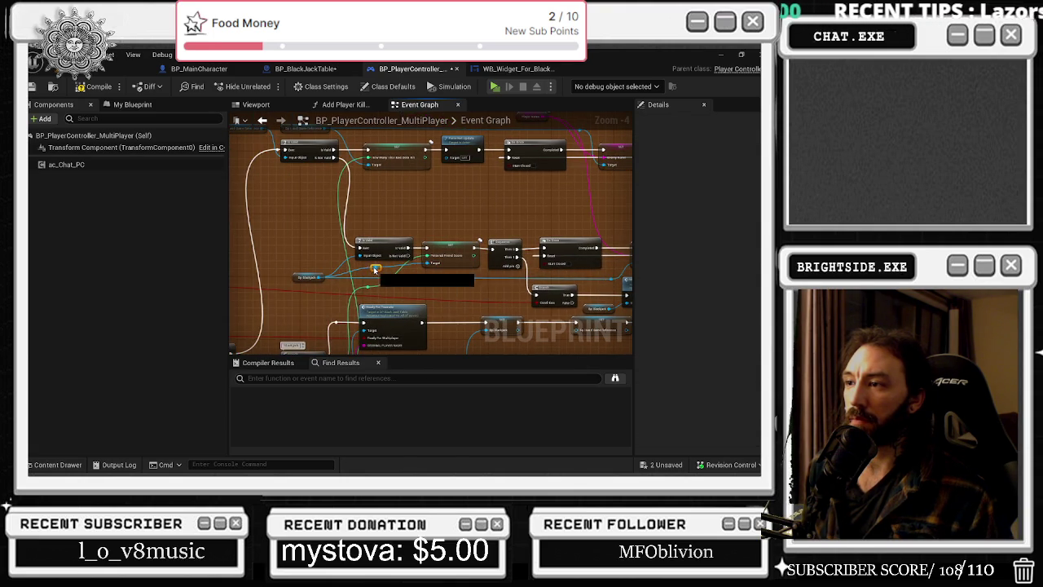
{"action": "left_click_drag", "start_coordinate": [400, 280], "coordinate": [404, 278]}
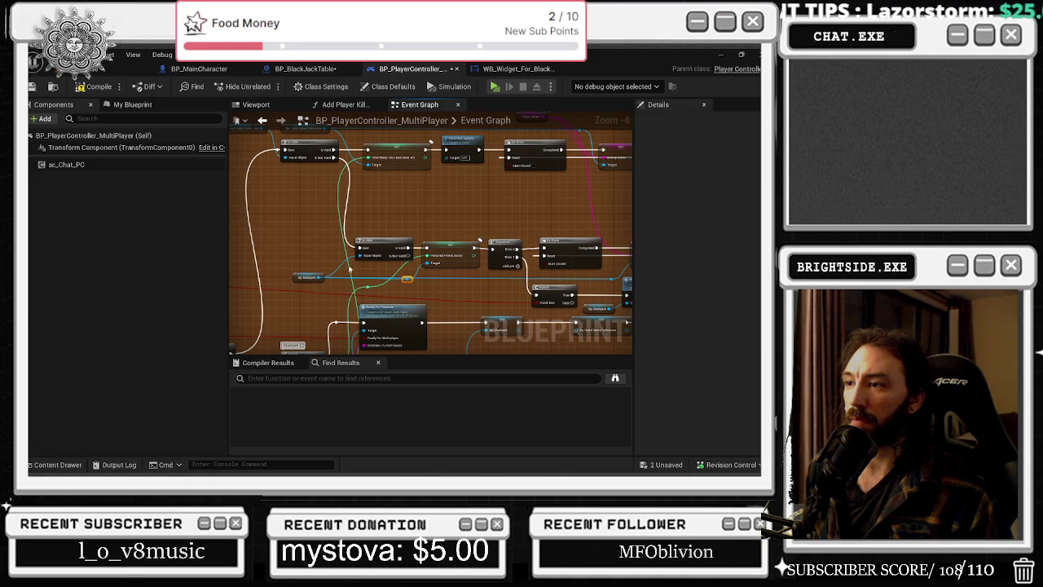
{"action": "scroll", "coordinate": [423, 218], "scroll_direction": "down", "scroll_amount": 2}
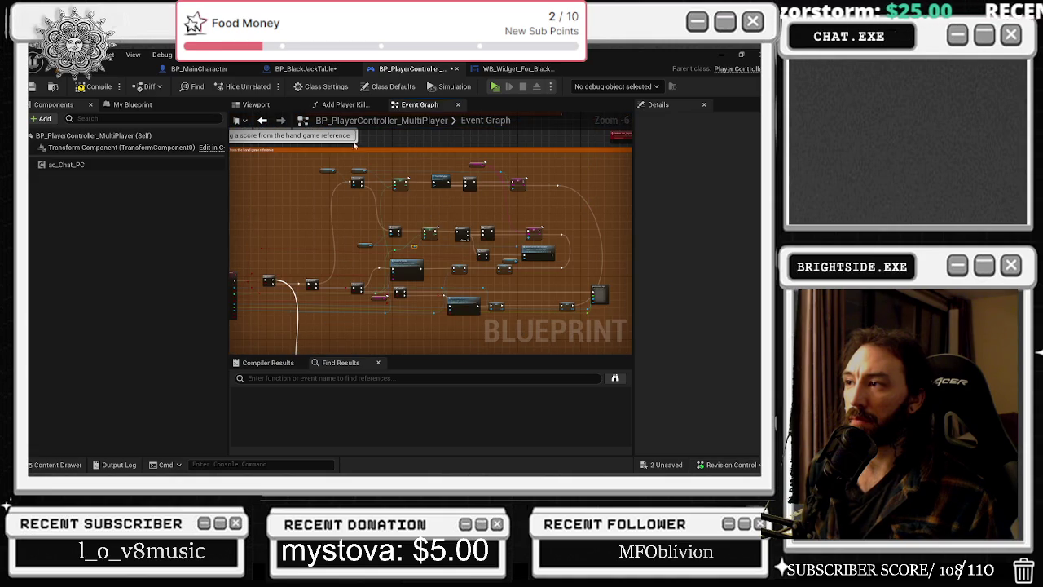
{"action": "scroll", "coordinate": [403, 198], "scroll_direction": "up", "scroll_amount": 3}
{"action": "left_click", "coordinate": [367, 205]}
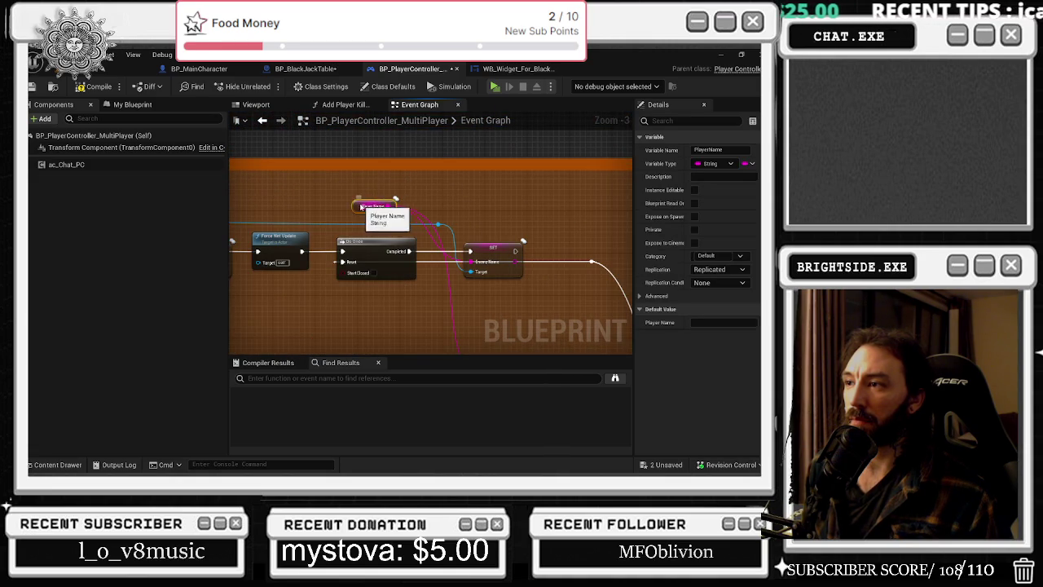
{"action": "scroll", "coordinate": [409, 197], "scroll_direction": "down", "scroll_amount": 3}
{"action": "scroll", "coordinate": [423, 236], "scroll_direction": "up", "scroll_amount": 2}
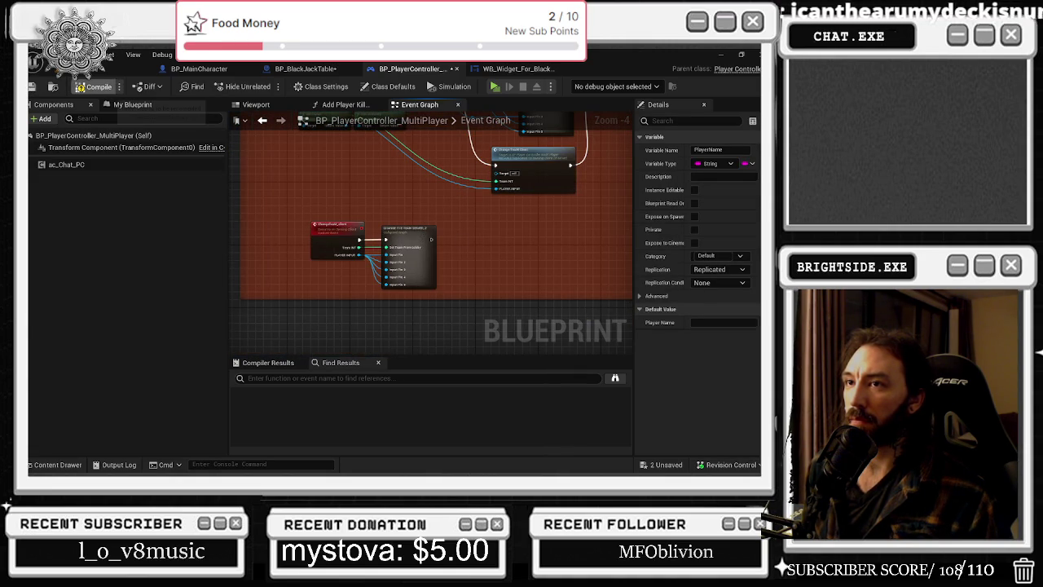
{"action": "left_click", "coordinate": [122, 68]}
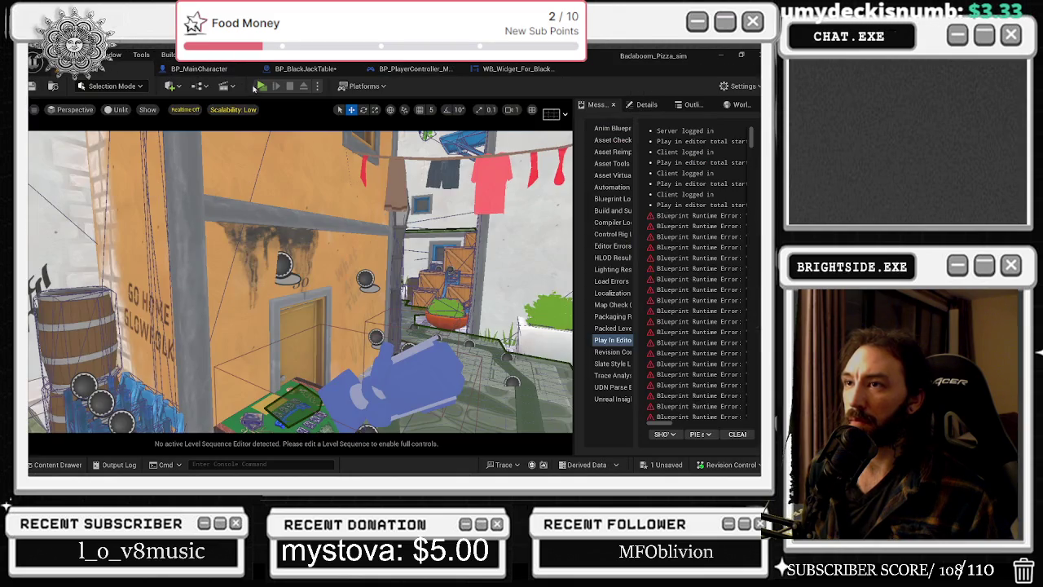
Start a Play In Editor session, check the Twitch window, then stop the session.
{"action": "key", "text": "alt+p"}
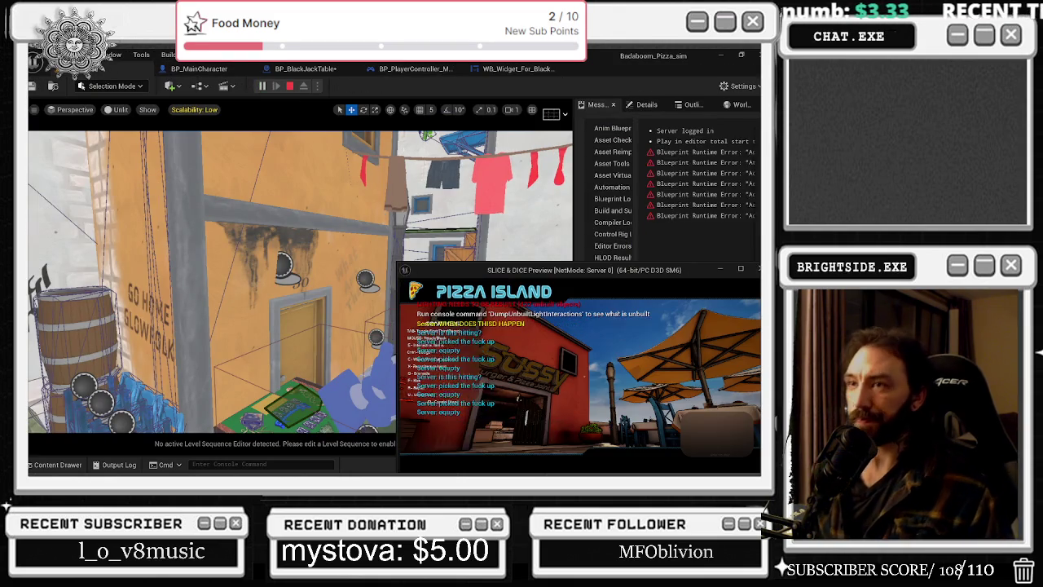
{"action": "key", "text": "alt+Tab"}
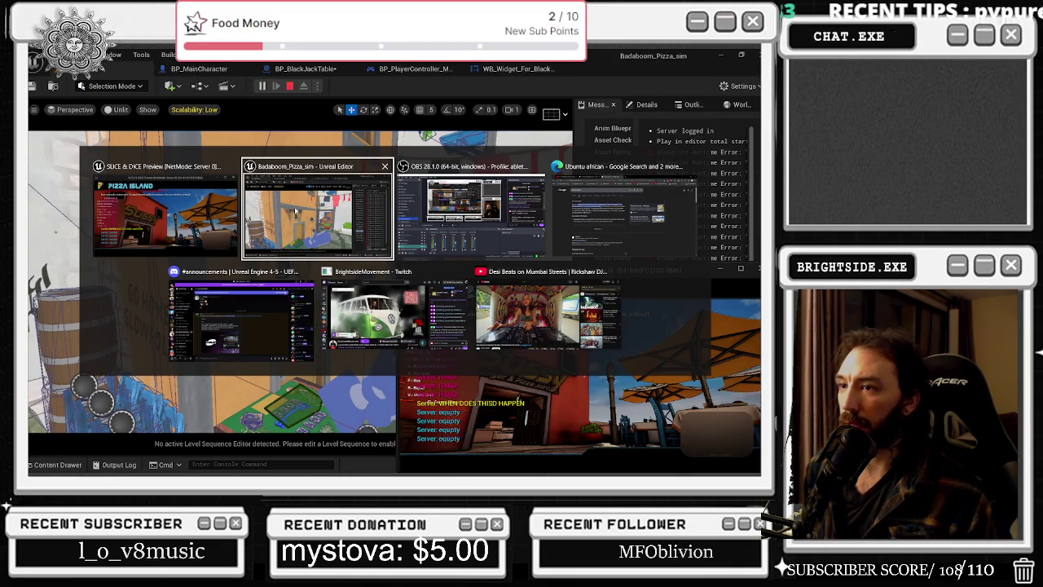
{"action": "left_click", "coordinate": [375, 316]}
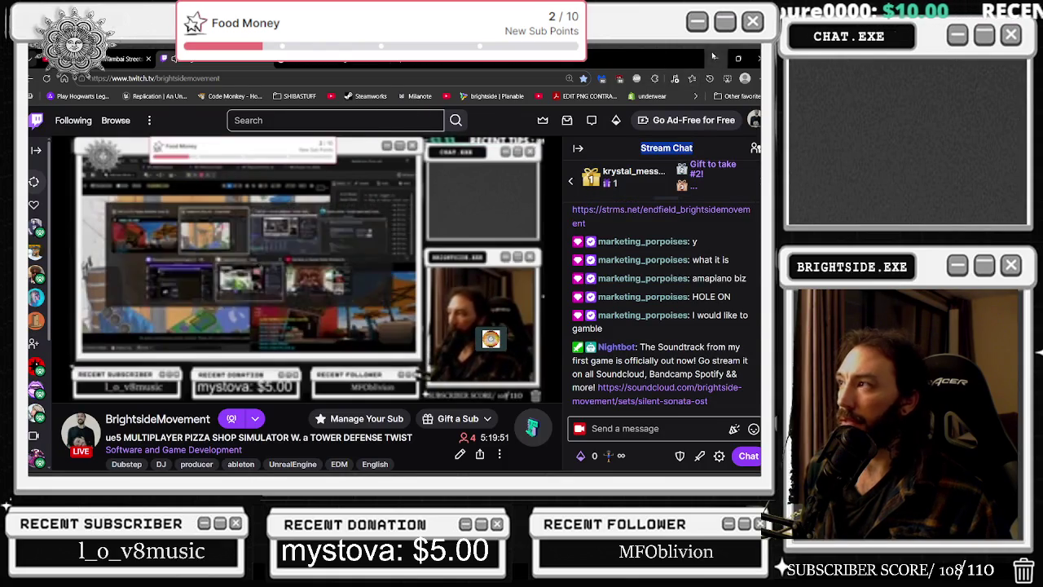
{"action": "key", "text": "alt+Tab"}
{"action": "left_click", "coordinate": [289, 86]}
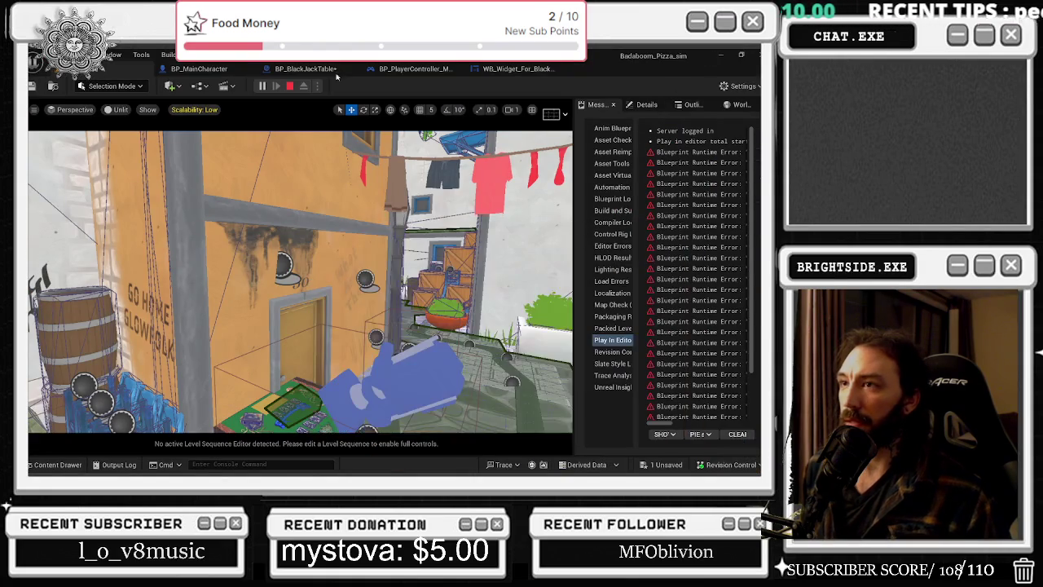
Relaunch Play In Editor with 2 players and enter the table view in the left game.
{"action": "left_click", "coordinate": [318, 84]}
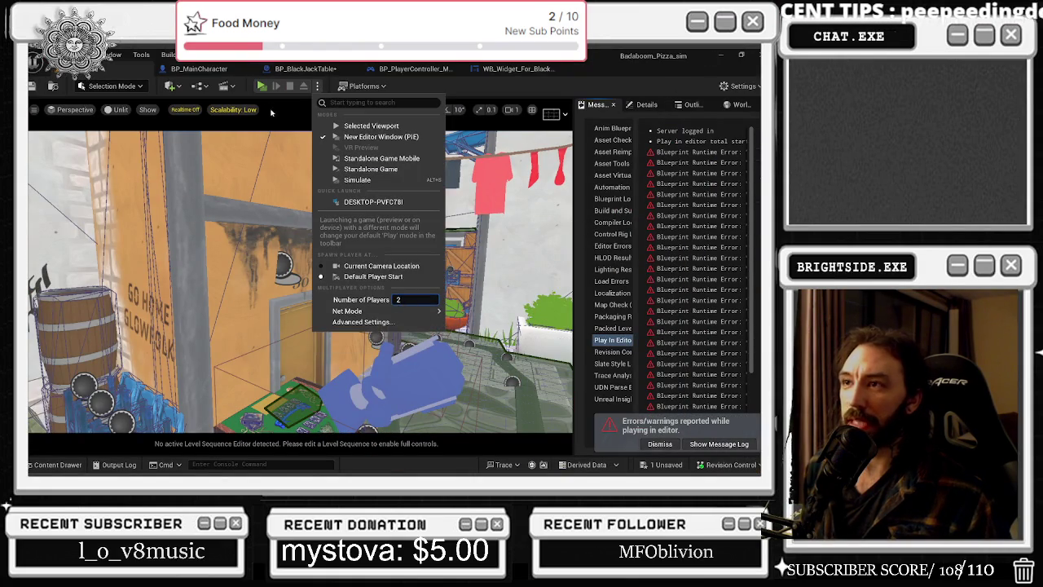
{"action": "left_click", "coordinate": [262, 85]}
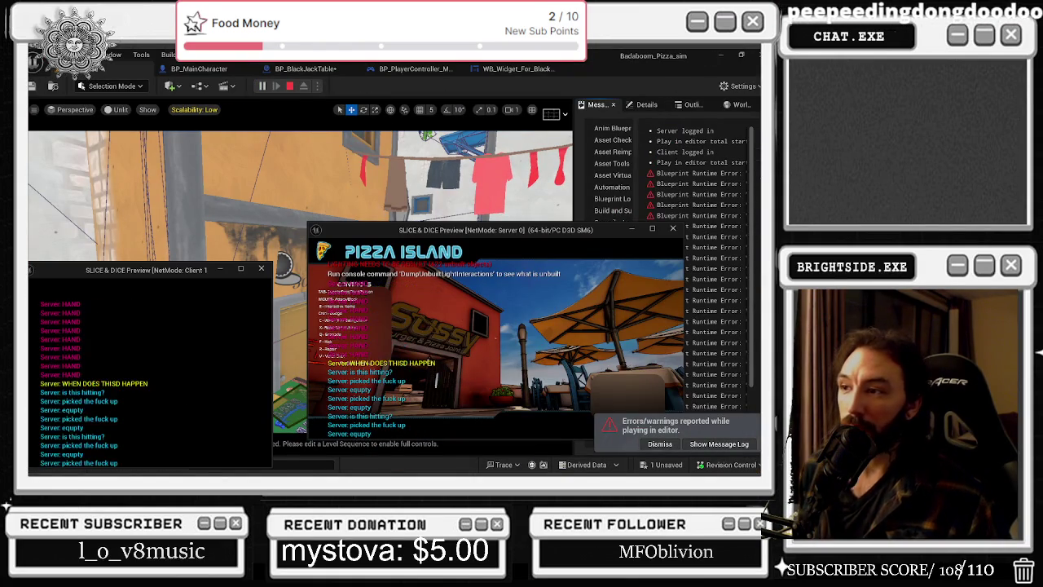
{"action": "key", "text": "alt+Tab"}
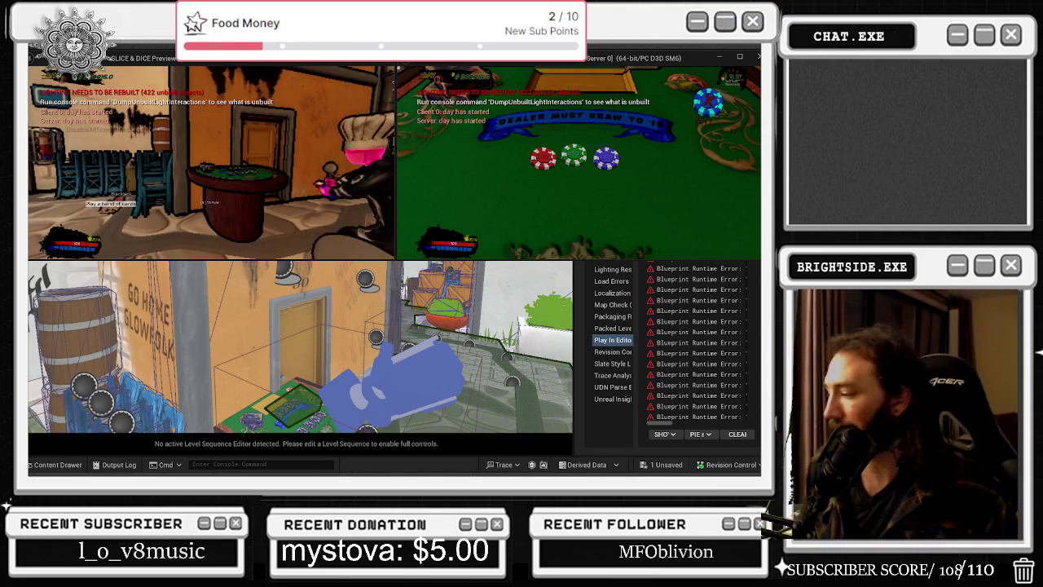
{"action": "key", "text": "e"}
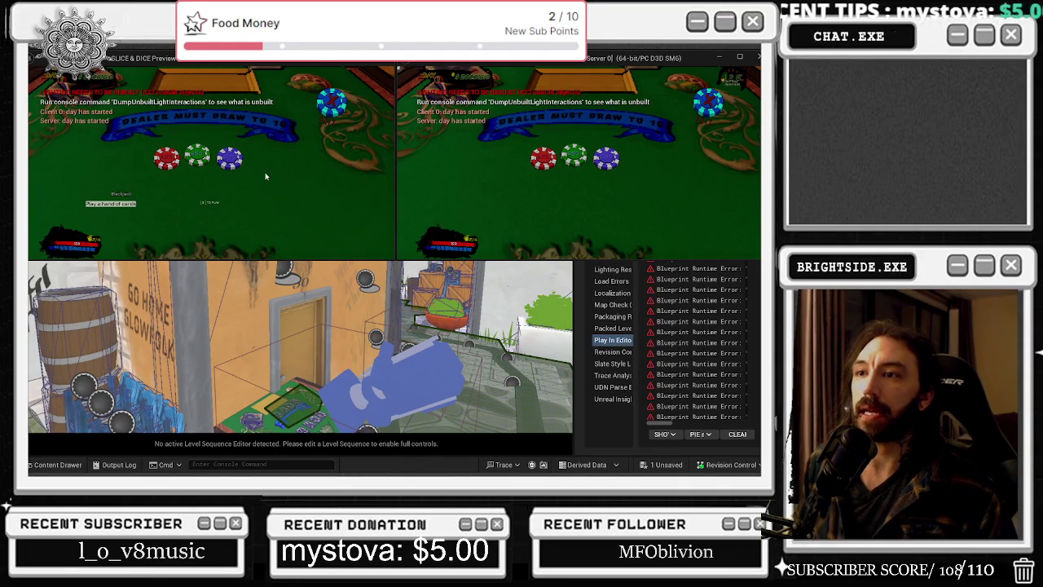
Bet chips in both clients to play several blackjack hands, including a 250 blackjack win.
{"action": "key", "text": "e"}
{"action": "key", "text": "e"}
{"action": "left_click", "coordinate": [612, 161]}
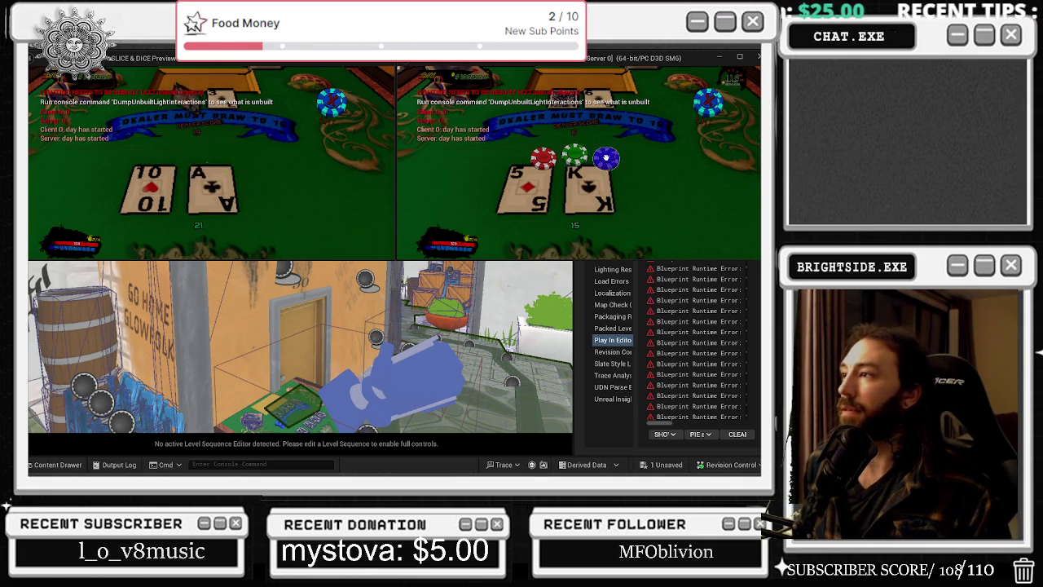
{"action": "left_click", "coordinate": [608, 158]}
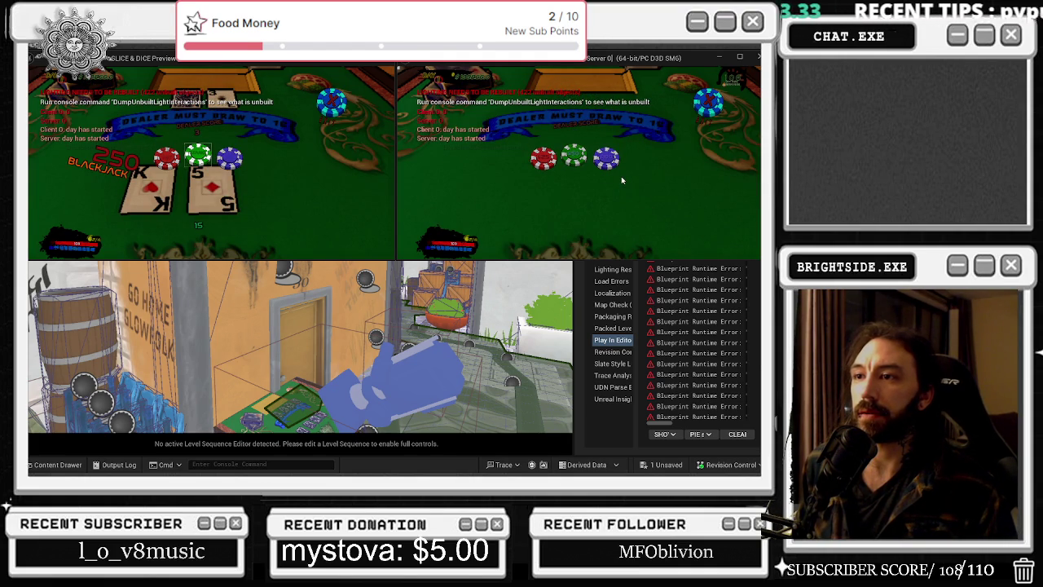
{"action": "left_click", "coordinate": [242, 154]}
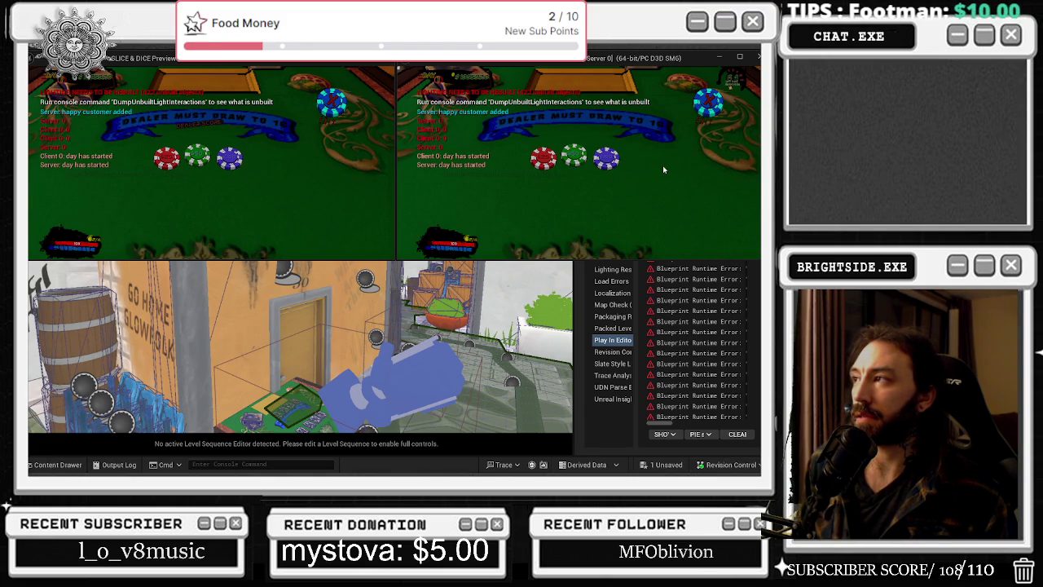
{"action": "left_click", "coordinate": [604, 156]}
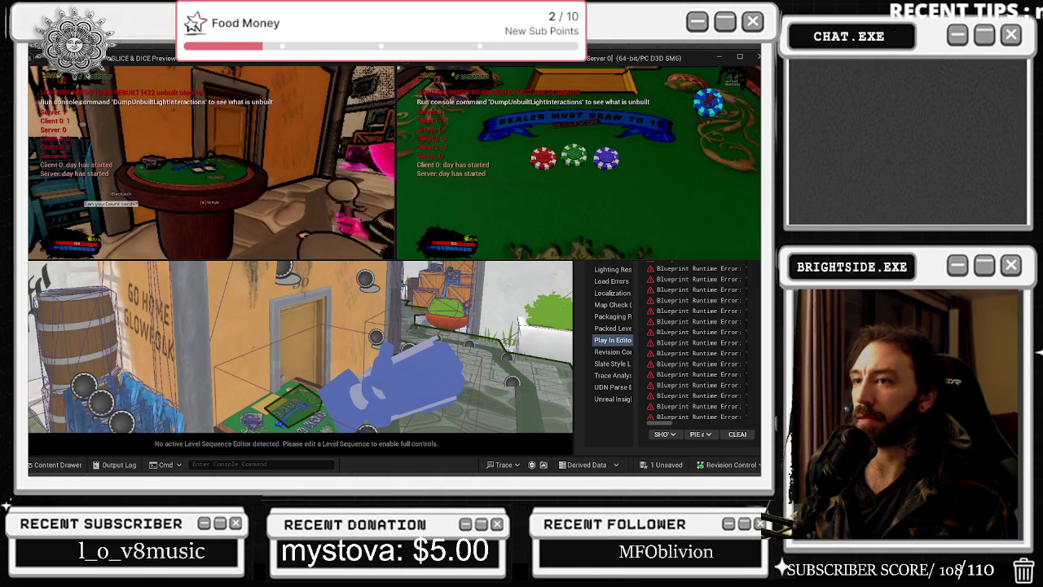
Seat the left player and bet chips in both clients to play a hand to completion.
{"action": "key", "text": "e"}
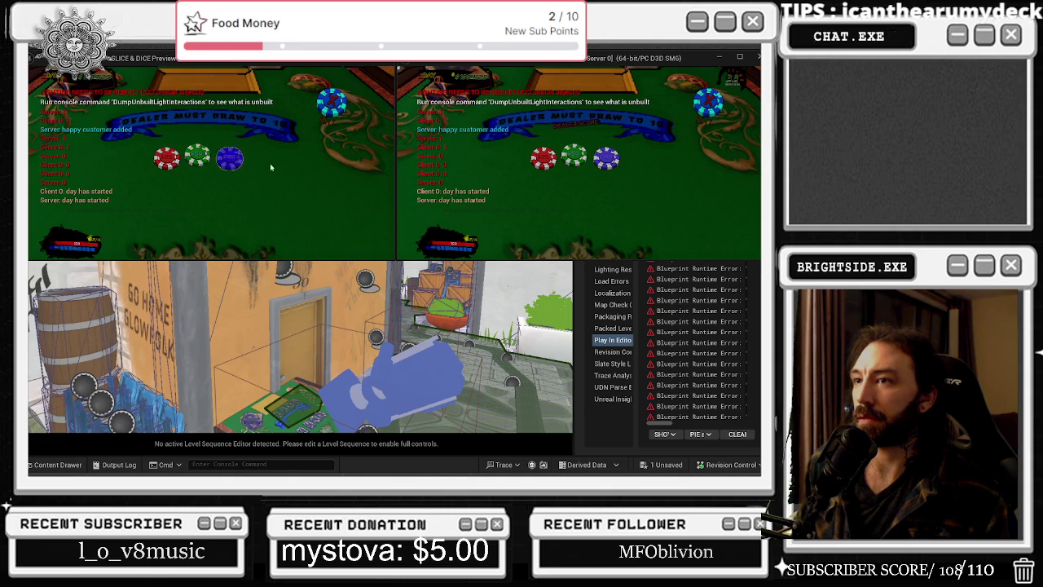
{"action": "left_click", "coordinate": [230, 158]}
{"action": "left_click", "coordinate": [606, 161]}
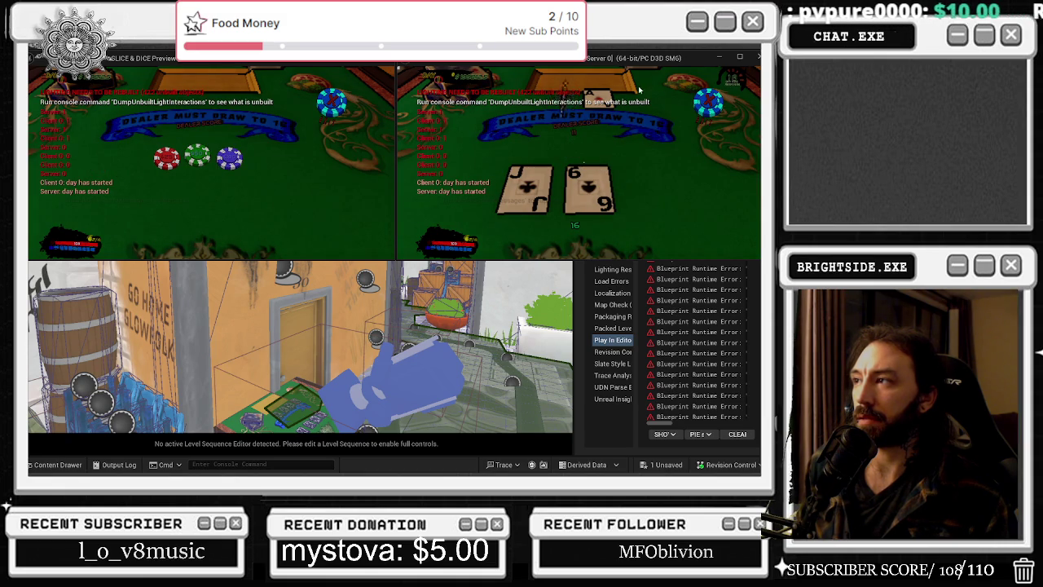
{"action": "left_click", "coordinate": [235, 160]}
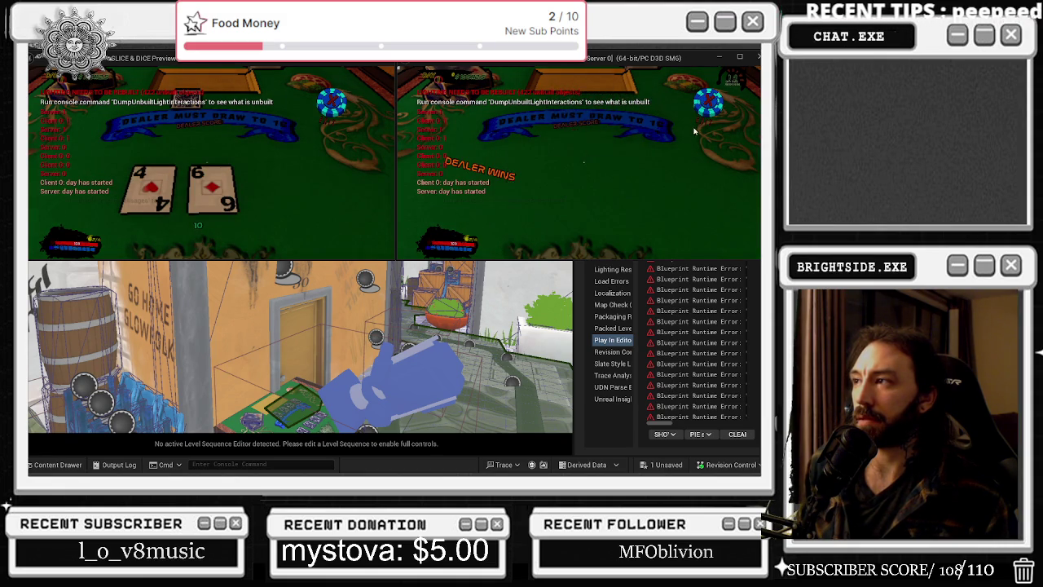
{"action": "left_click", "coordinate": [700, 119]}
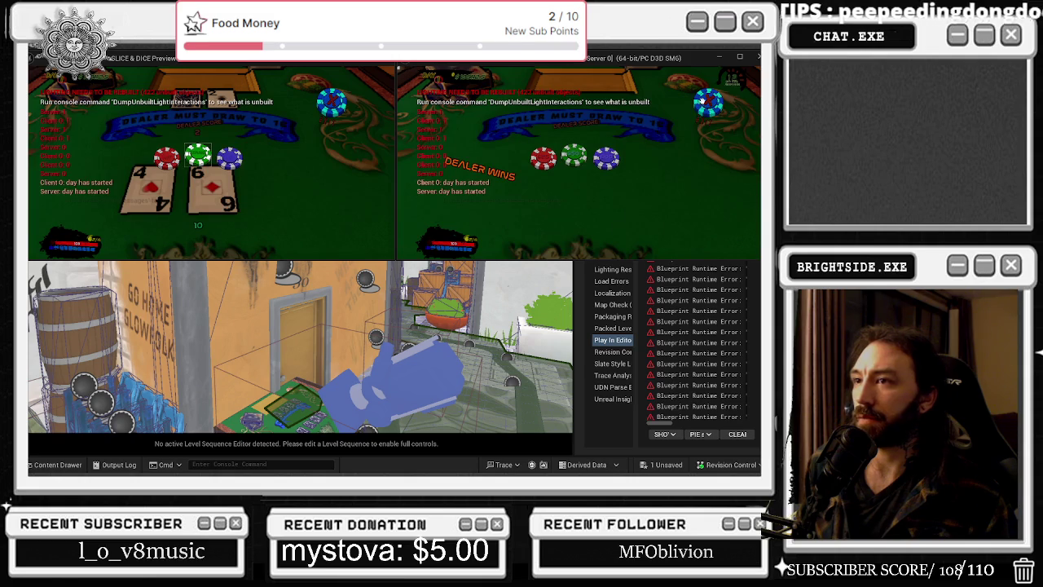
Seat the right player, bet a chip, and hit for another card to reach 18.
{"action": "key", "text": "w"}
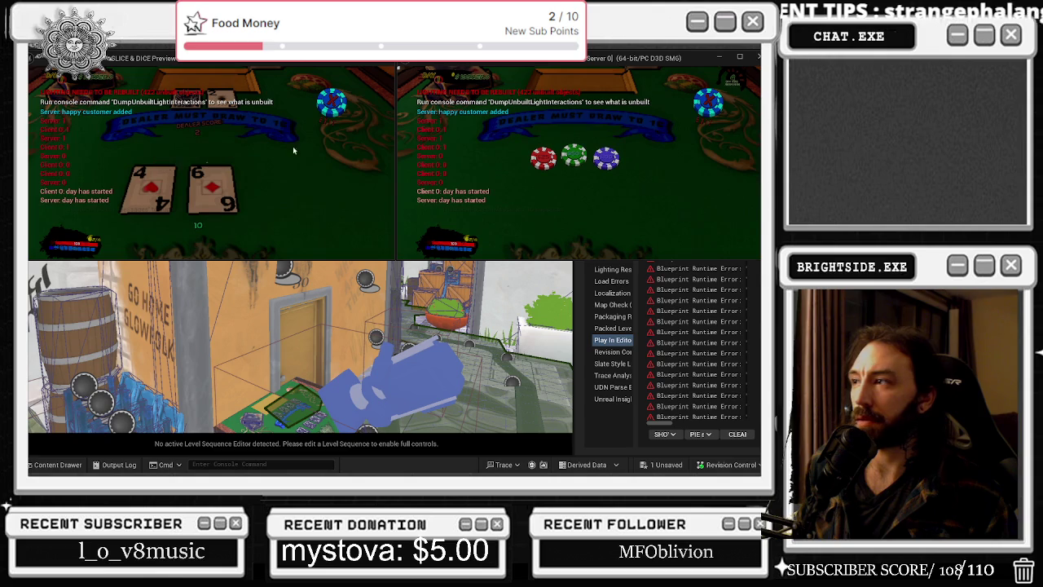
{"action": "left_click", "coordinate": [608, 159]}
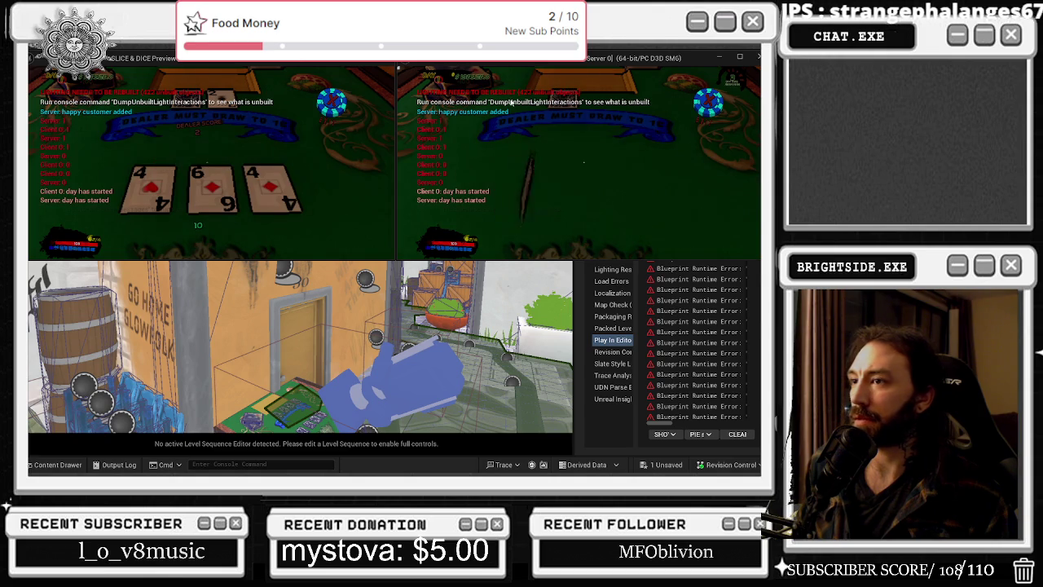
{"action": "left_click", "coordinate": [471, 163]}
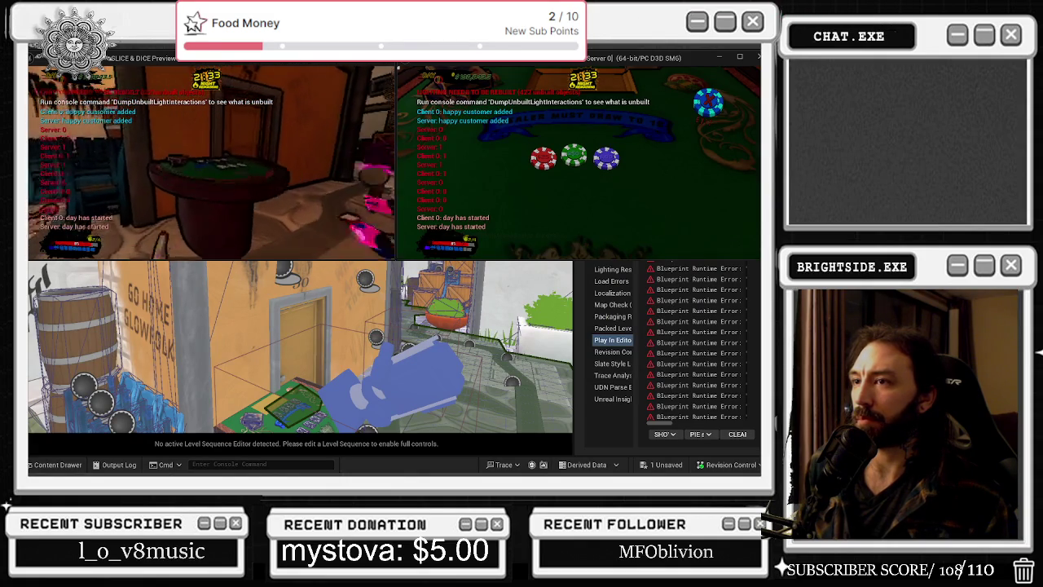
Sit the left player at the blackjack table and play repeated hands betting green and blue chips.
{"action": "key", "text": "e"}
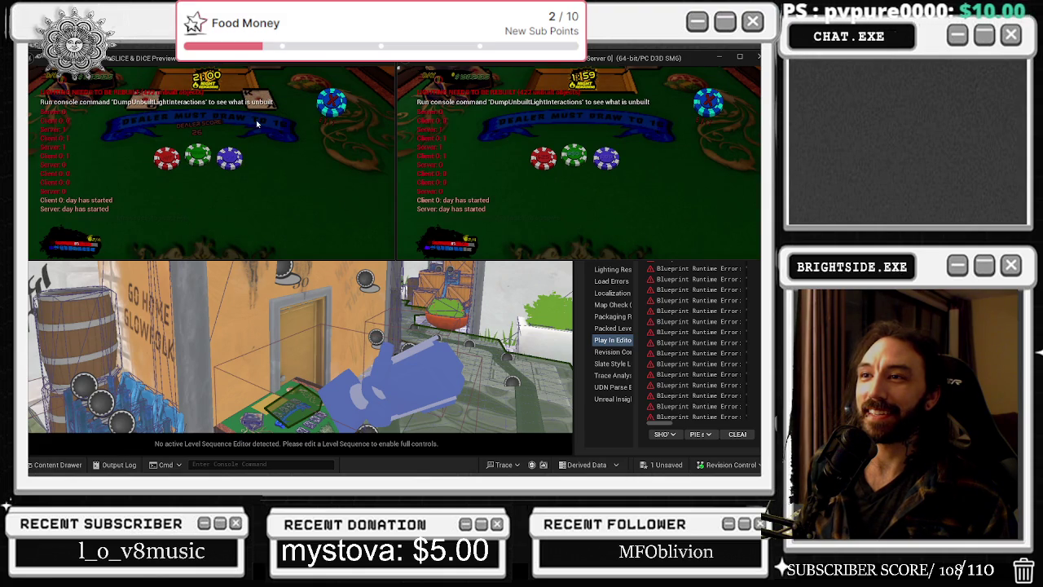
{"action": "left_click", "coordinate": [201, 160]}
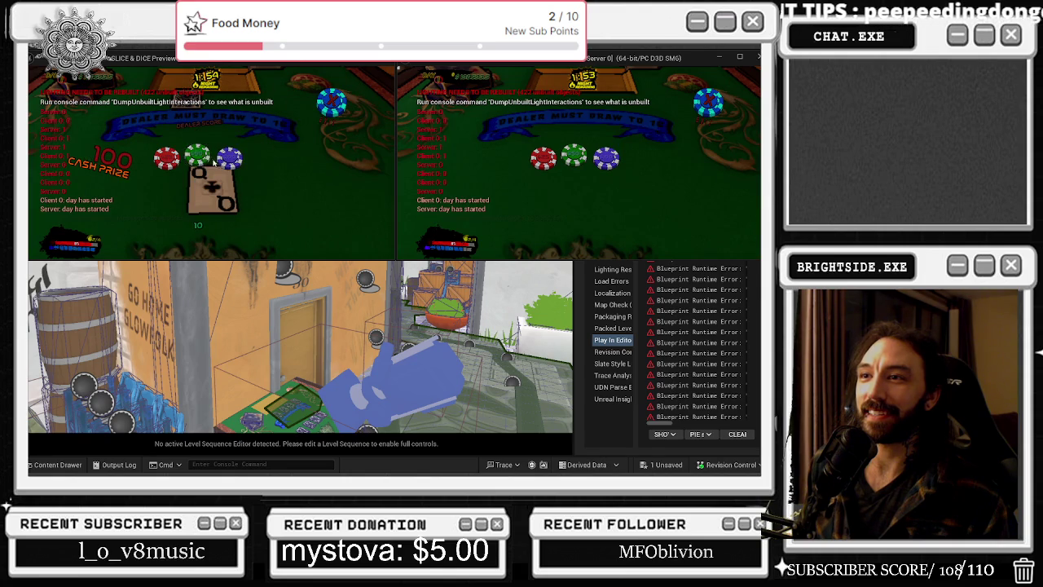
{"action": "left_click", "coordinate": [232, 157]}
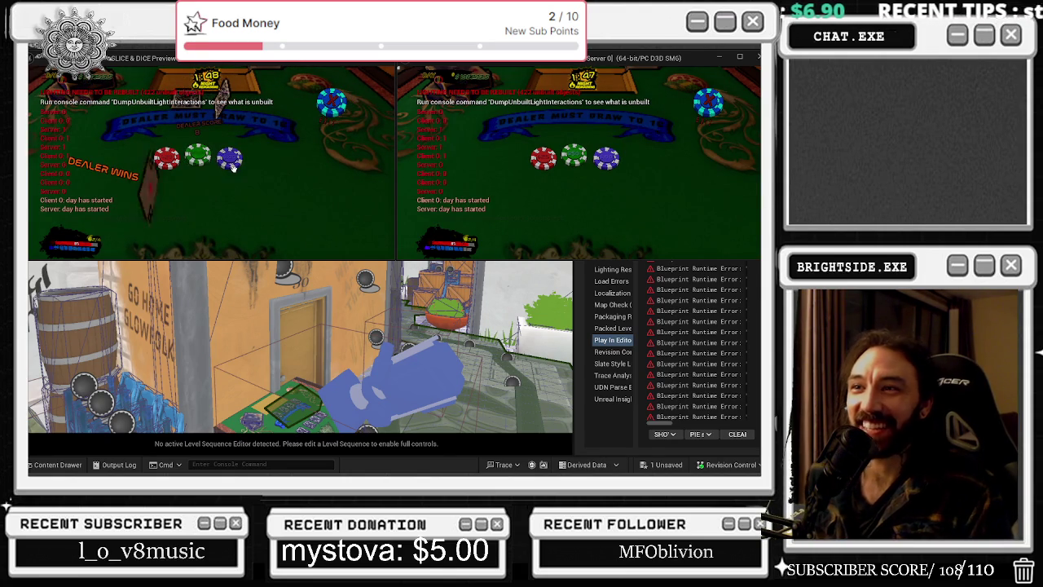
{"action": "left_click", "coordinate": [230, 162]}
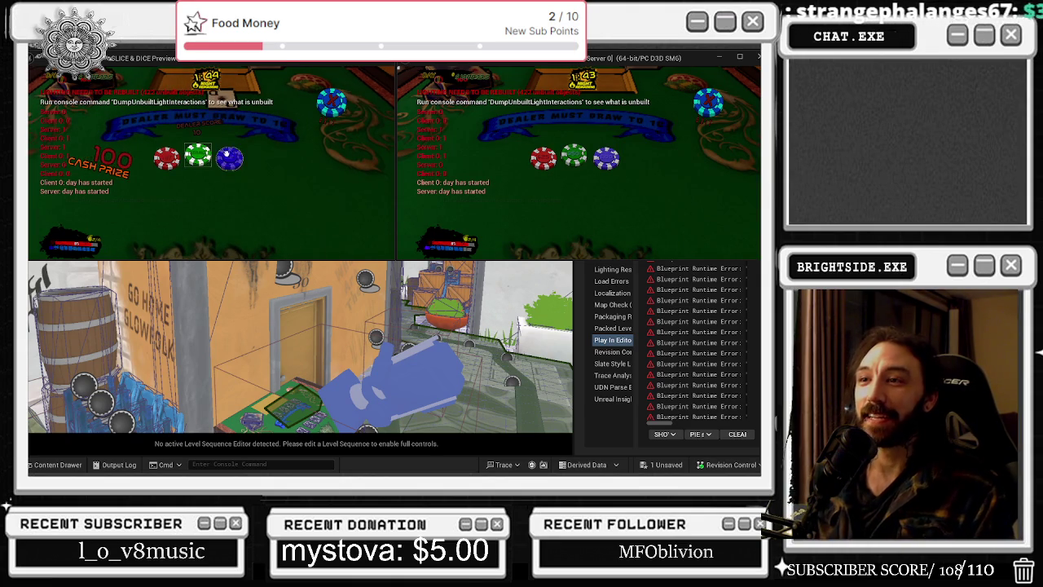
{"action": "left_click", "coordinate": [229, 156]}
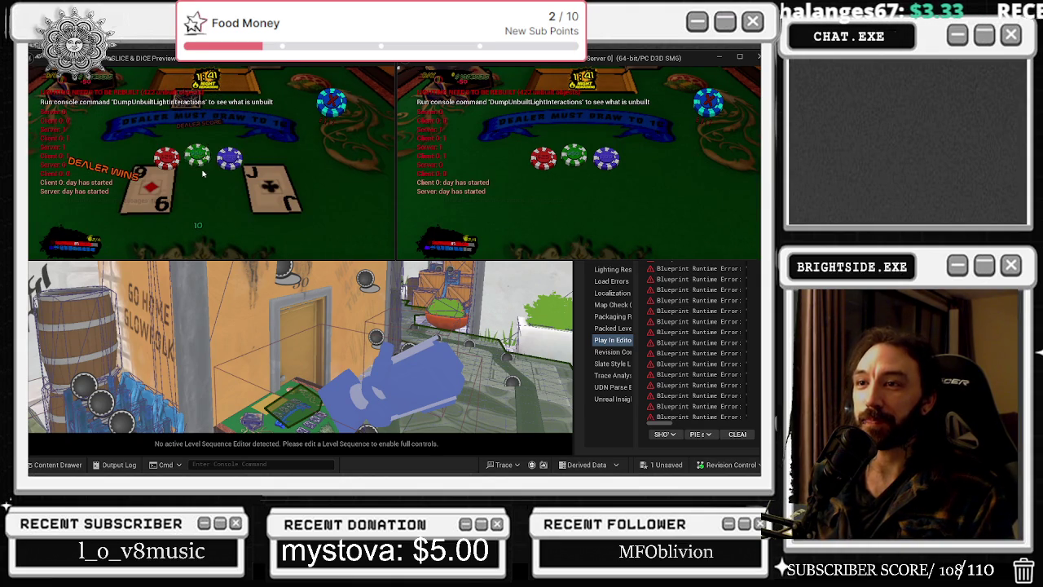
{"action": "left_click", "coordinate": [203, 159]}
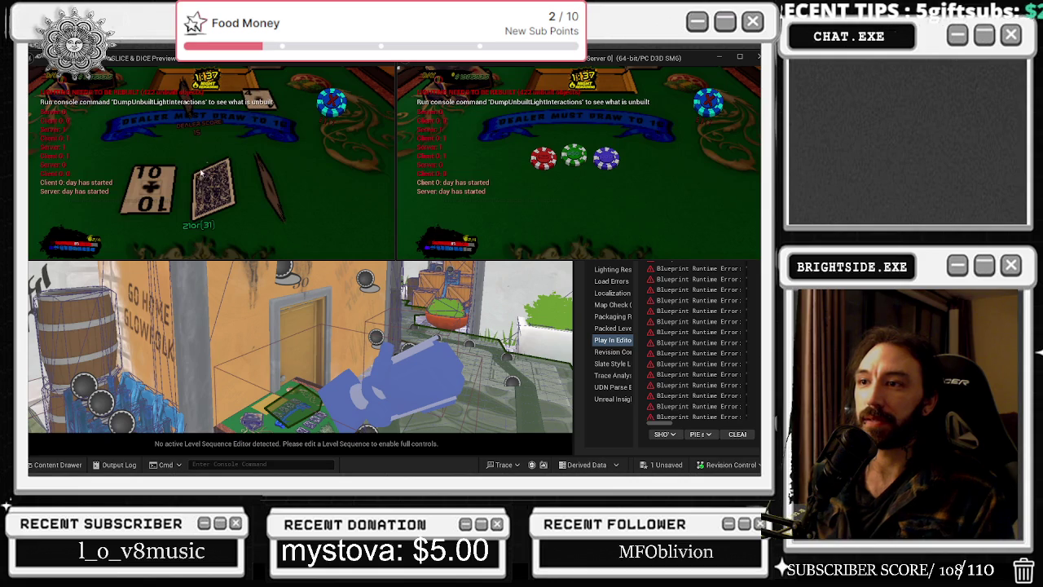
{"action": "left_click", "coordinate": [203, 165]}
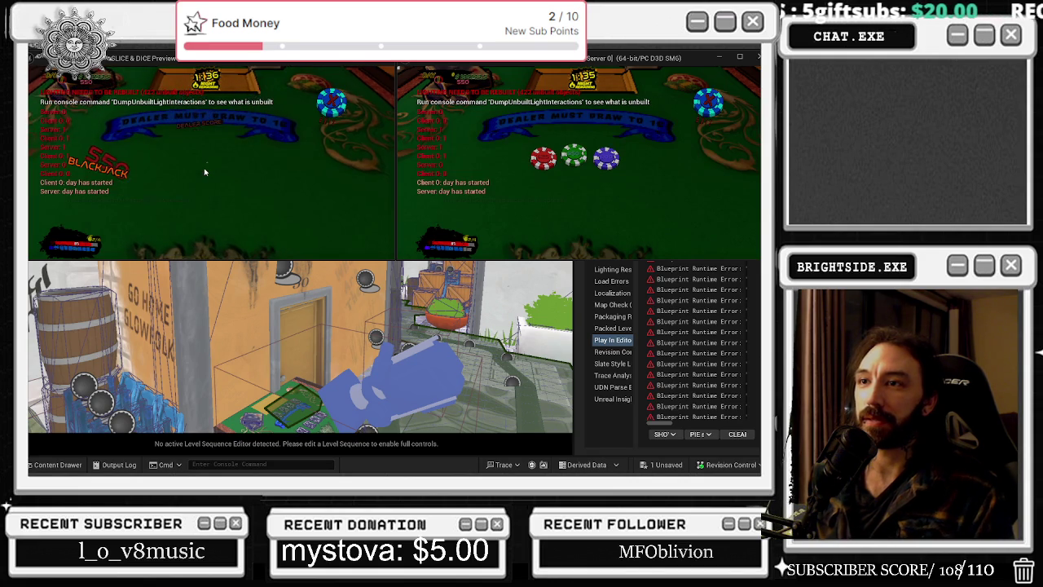
{"action": "left_click", "coordinate": [231, 157]}
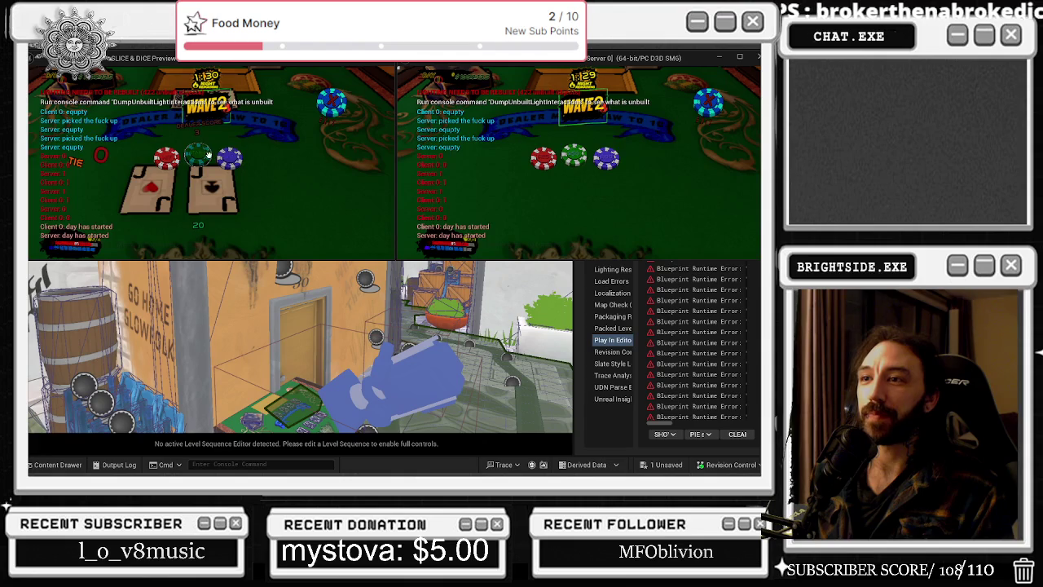
{"action": "left_click", "coordinate": [199, 153]}
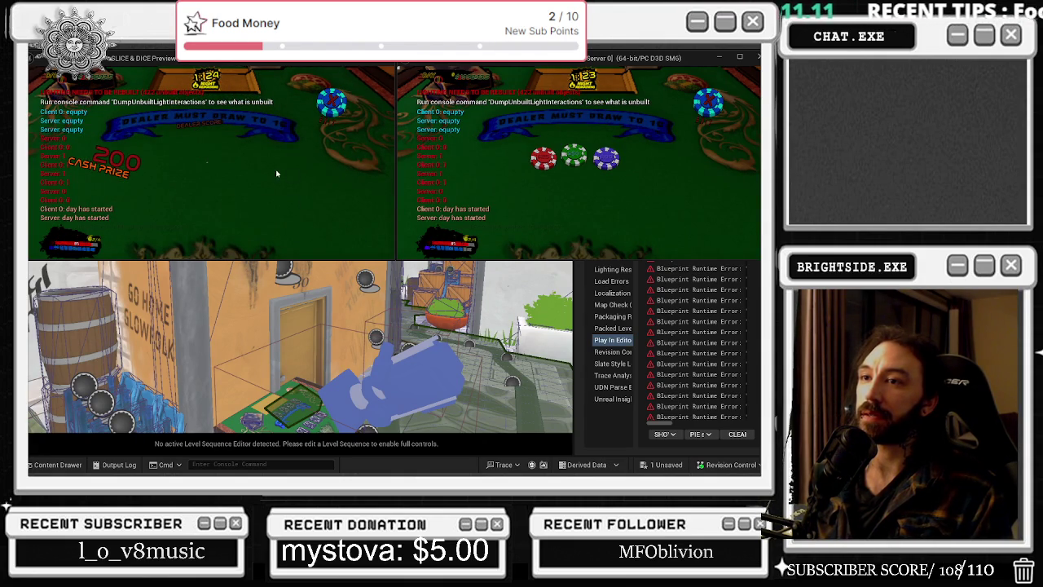
{"action": "left_click", "coordinate": [232, 155]}
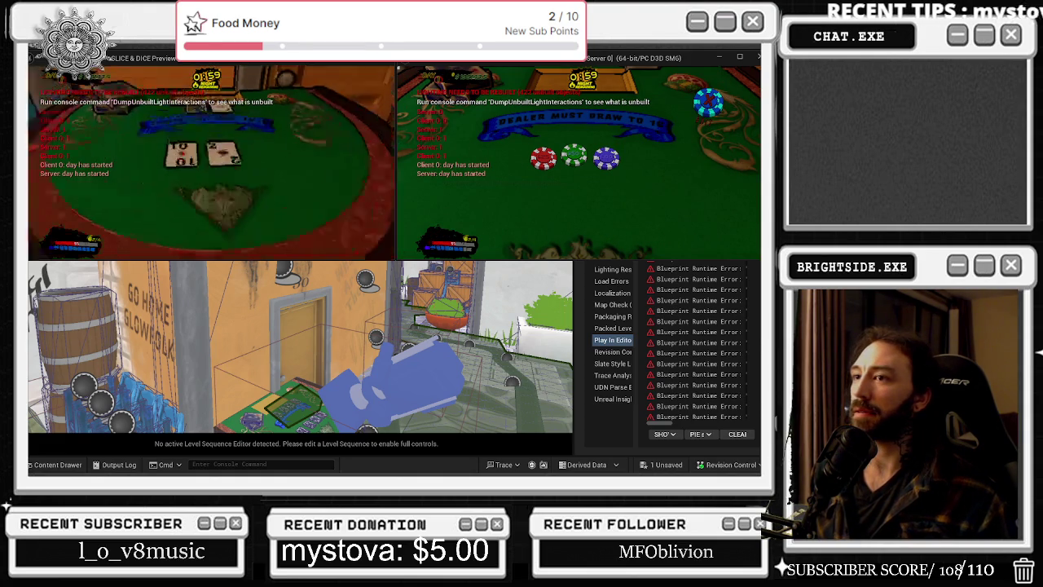
Walk the left player away, then bring up the server game window and maximize it.
{"action": "key", "text": "w"}
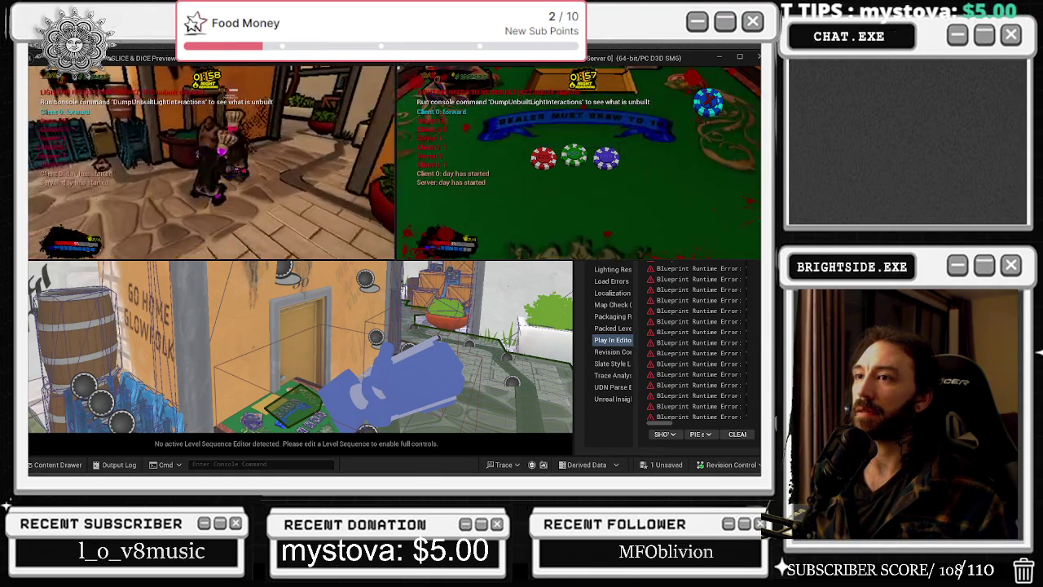
{"action": "right_click", "coordinate": [212, 163]}
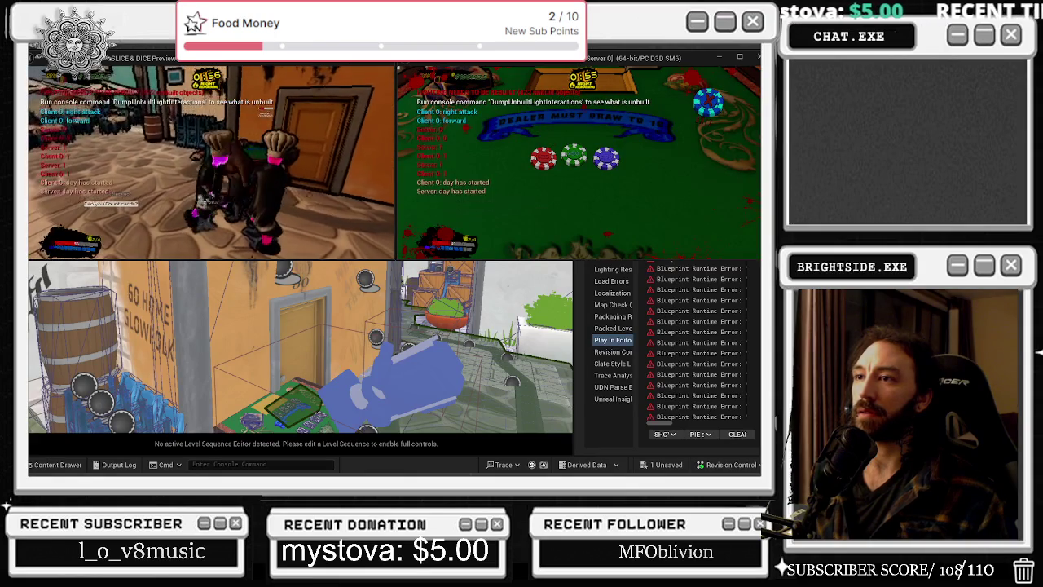
{"action": "right_click", "coordinate": [211, 163]}
{"action": "key", "text": "alt+Tab"}
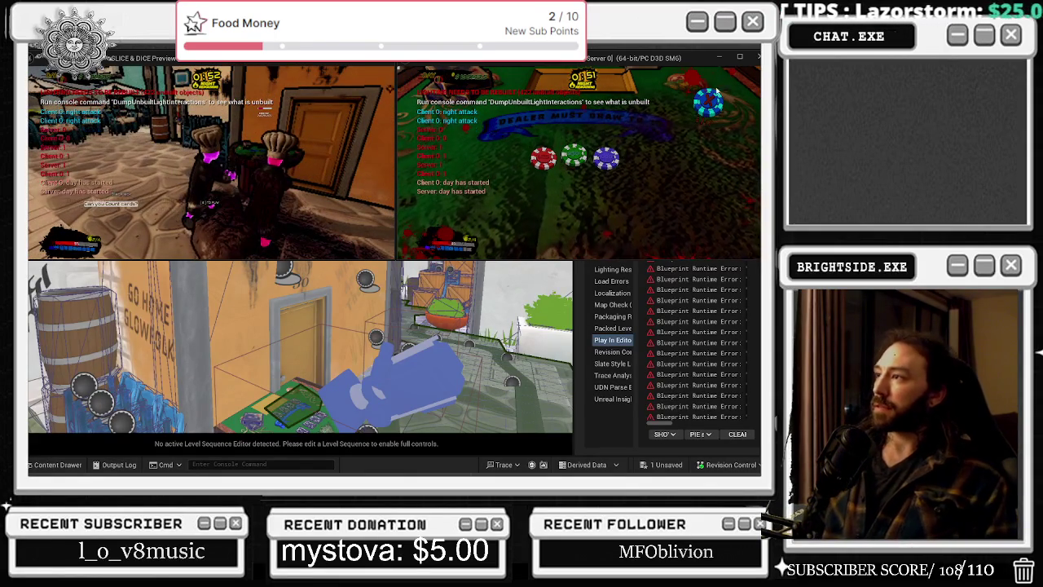
{"action": "left_click", "coordinate": [746, 55]}
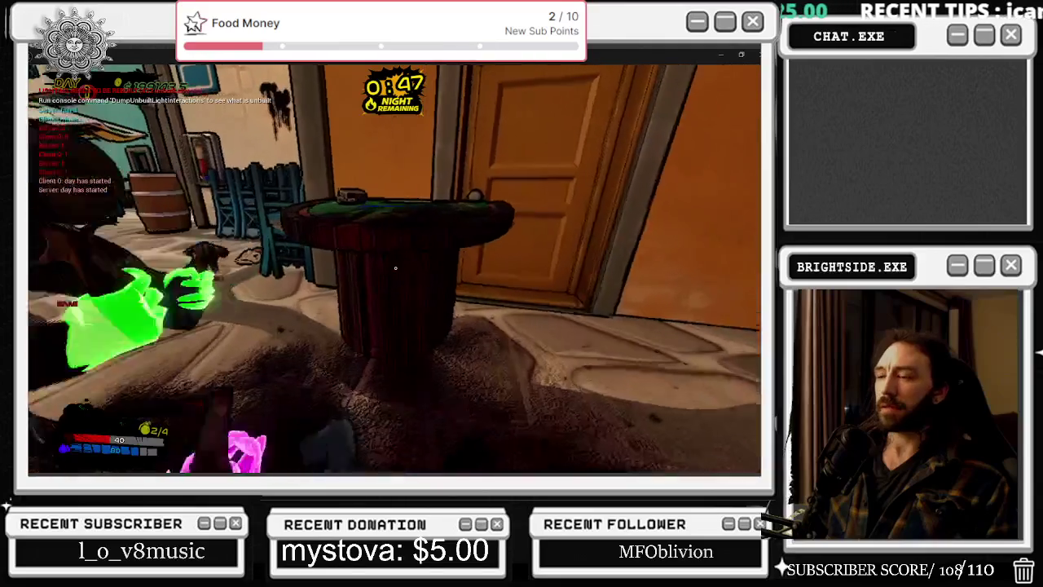
In the server window, enter and leave the blackjack table close-up twice.
{"action": "left_click", "coordinate": [395, 267]}
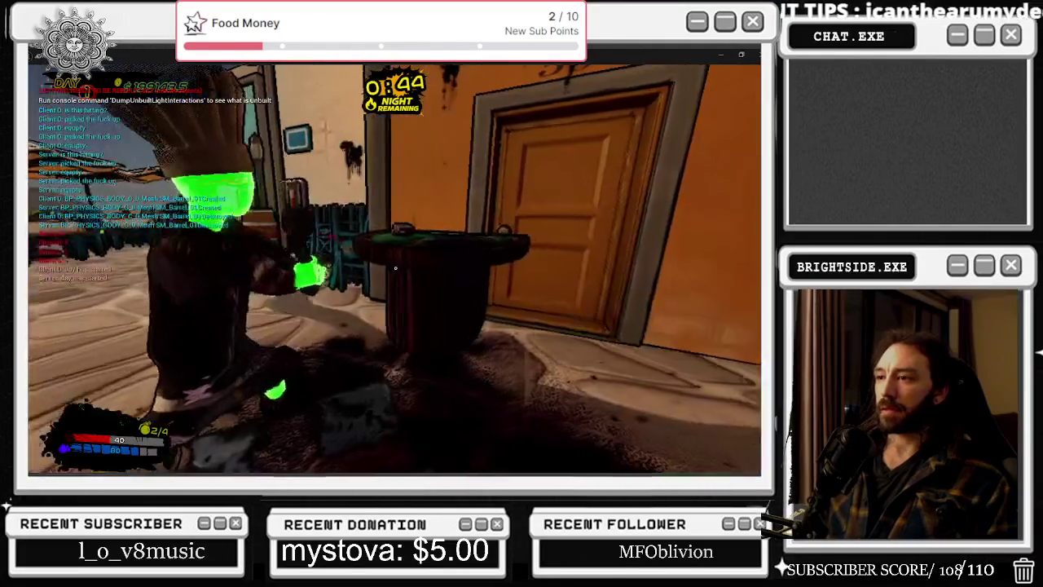
{"action": "left_click", "coordinate": [395, 268]}
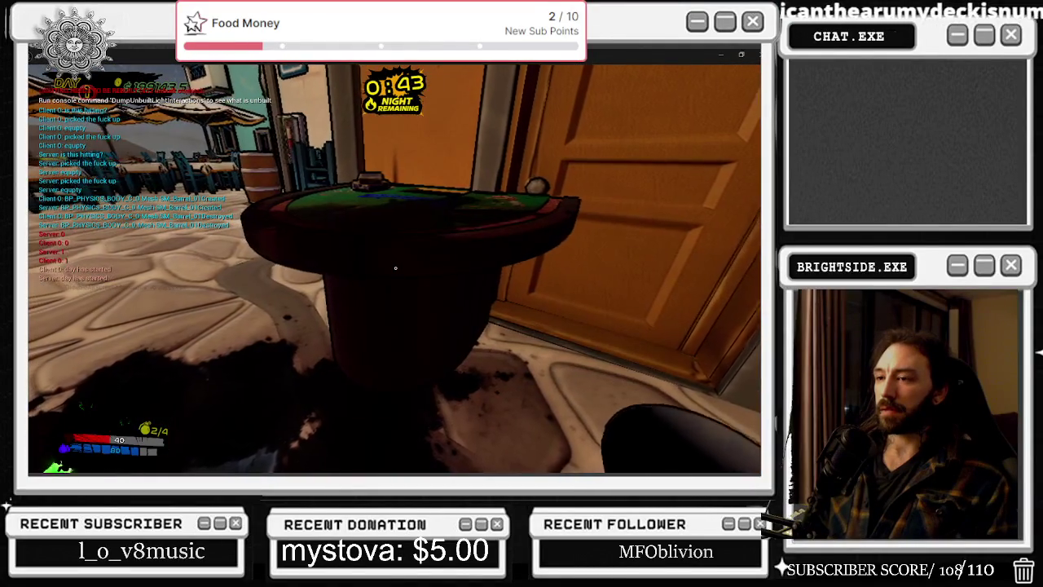
{"action": "left_click", "coordinate": [396, 268]}
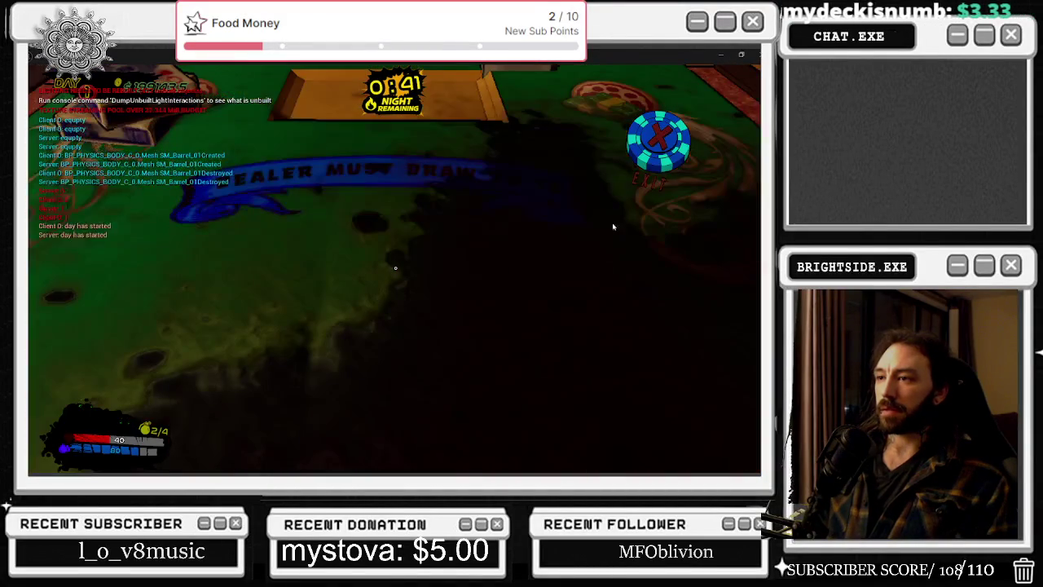
{"action": "left_click", "coordinate": [659, 140]}
{"action": "key", "text": "w"}
{"action": "key", "text": "s"}
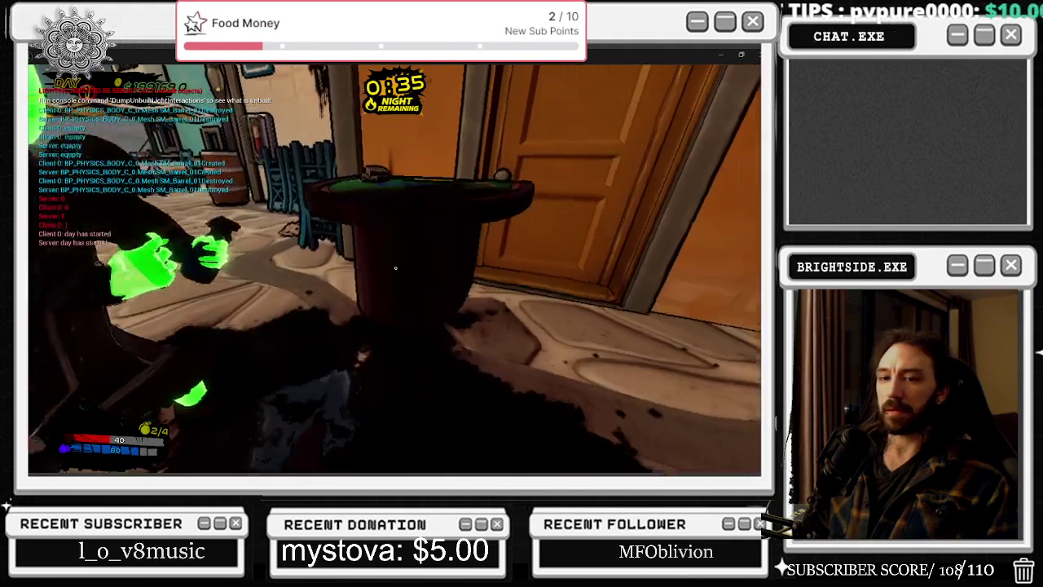
{"action": "left_click", "coordinate": [395, 267]}
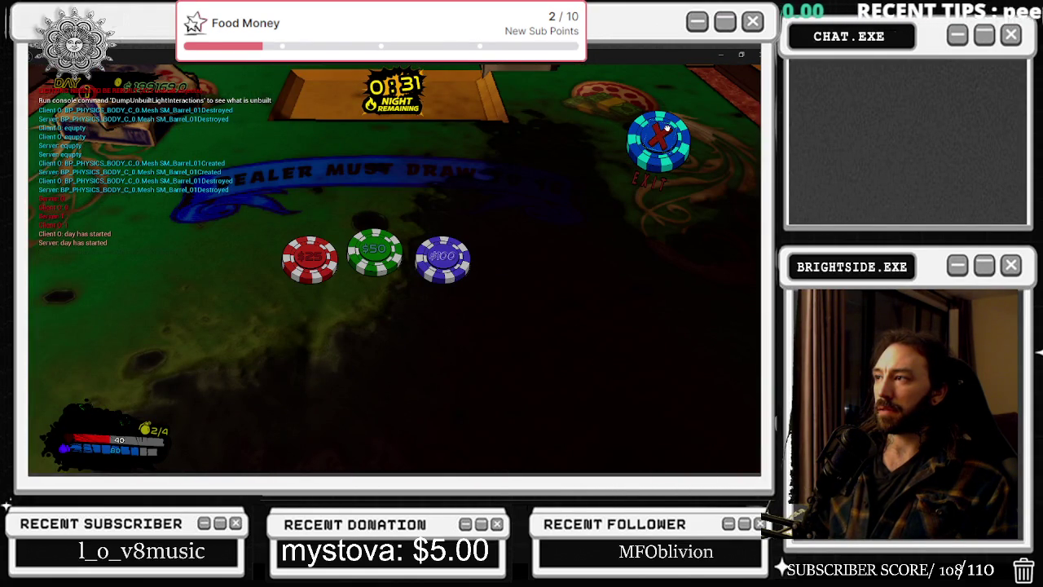
{"action": "left_click", "coordinate": [658, 154]}
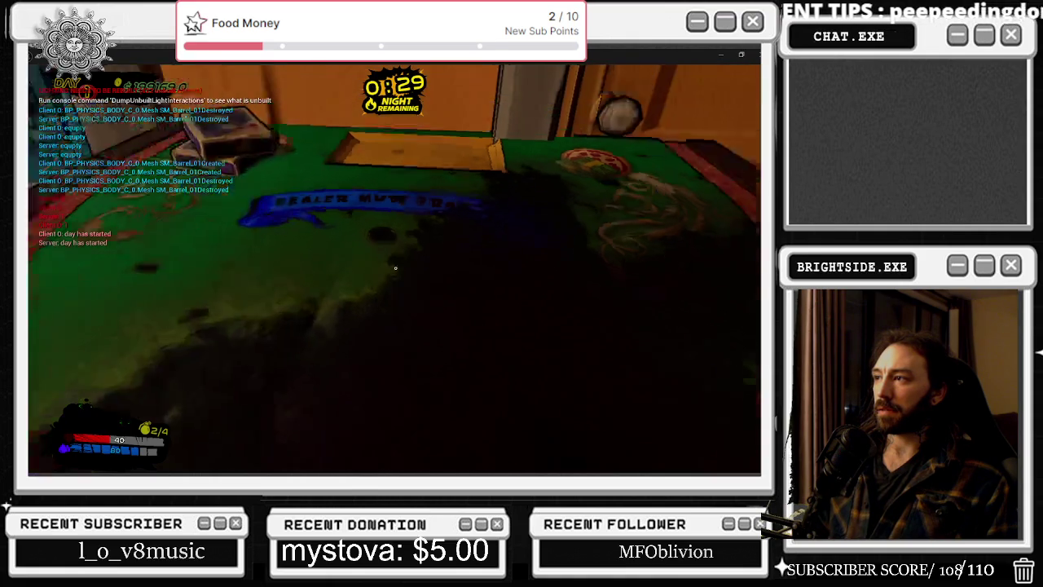
Sit at the table, test leaving through the EXIT chip, then sit back down.
{"action": "key", "text": "w"}
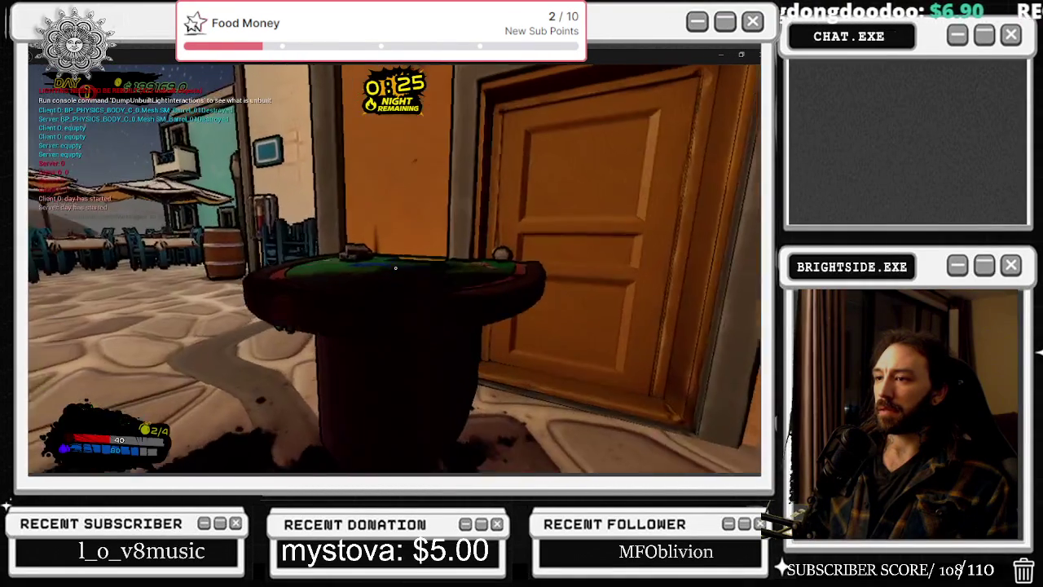
{"action": "key", "text": "e"}
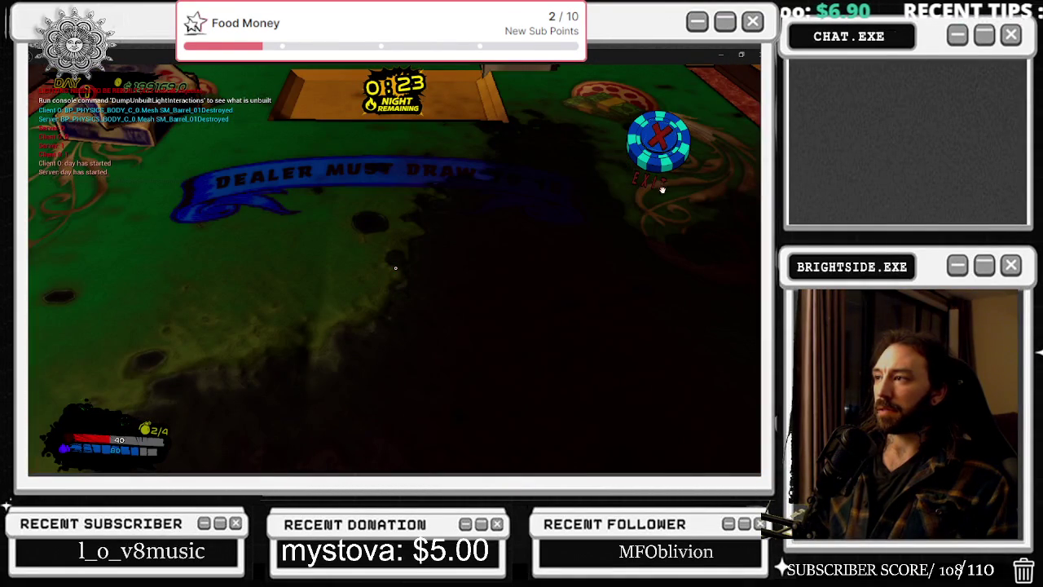
{"action": "left_click", "coordinate": [657, 150]}
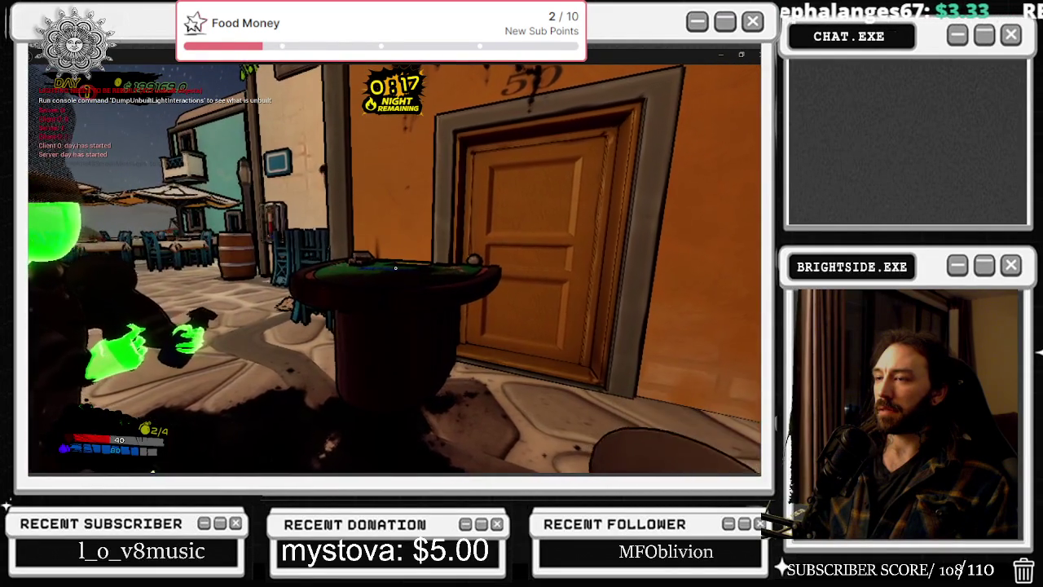
{"action": "key", "text": "s"}
{"action": "key", "text": "w"}
{"action": "key", "text": "e"}
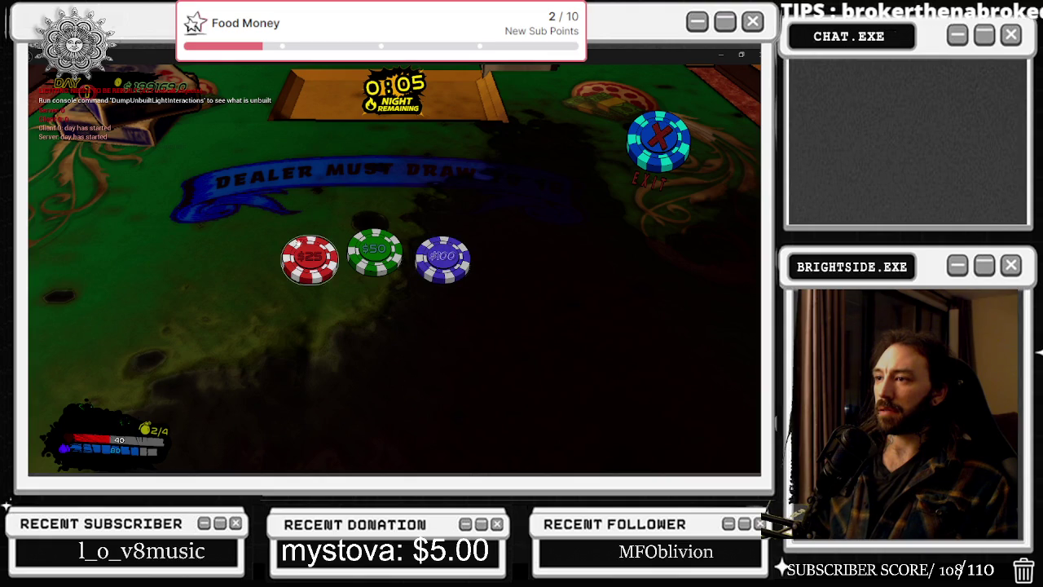
Bet a chip, double with x2 for a third card, then leave via EXIT.
{"action": "left_click", "coordinate": [446, 255]}
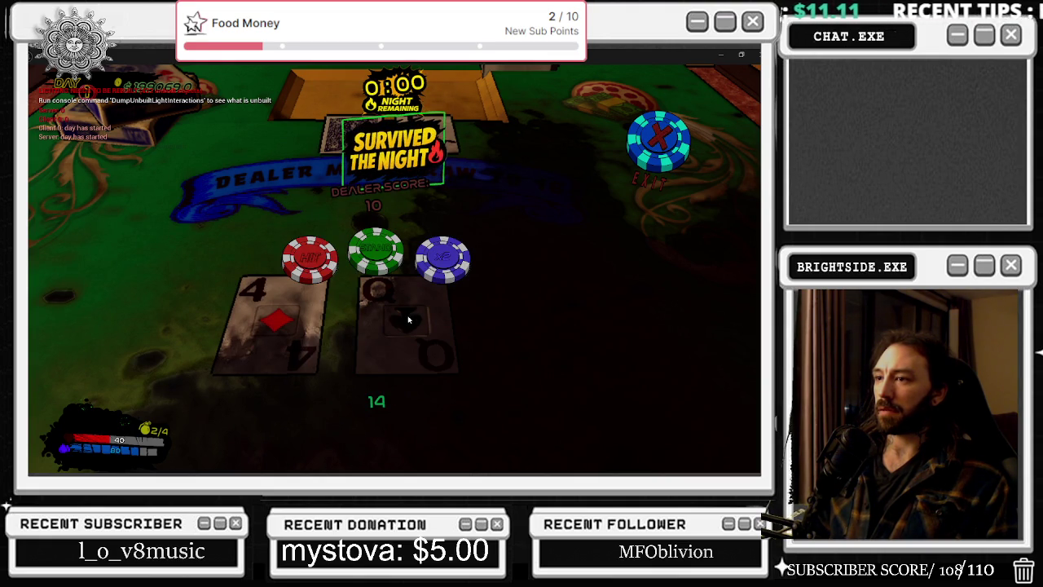
{"action": "key", "text": "alt+Tab"}
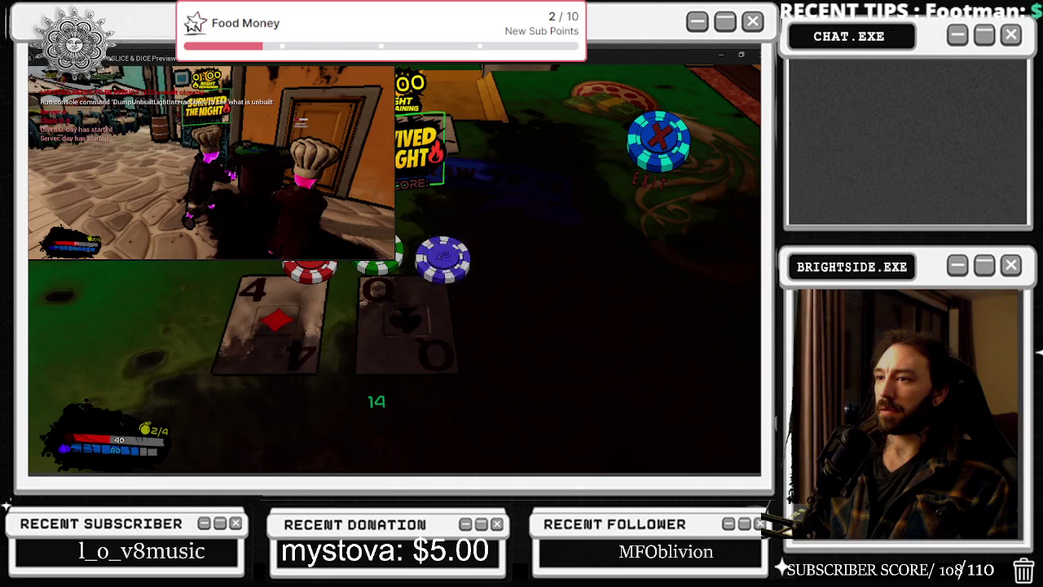
{"action": "left_click", "coordinate": [484, 211]}
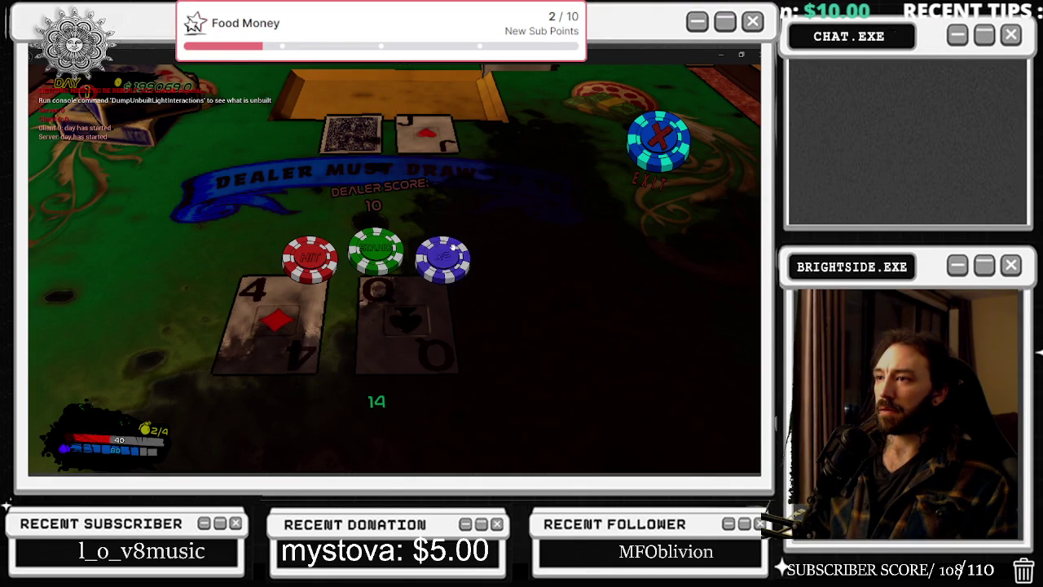
{"action": "left_click", "coordinate": [474, 282]}
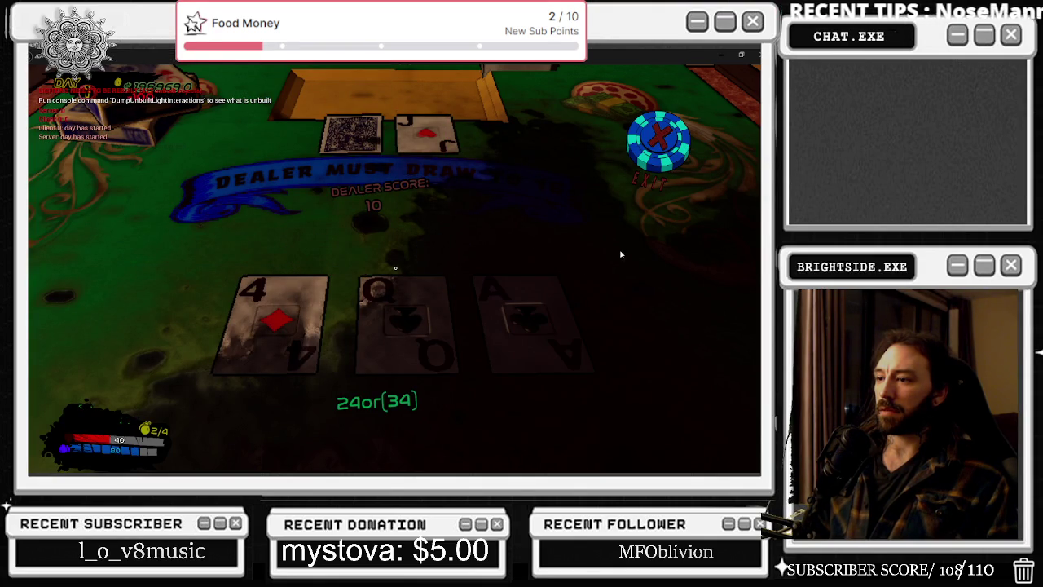
{"action": "left_click", "coordinate": [653, 141]}
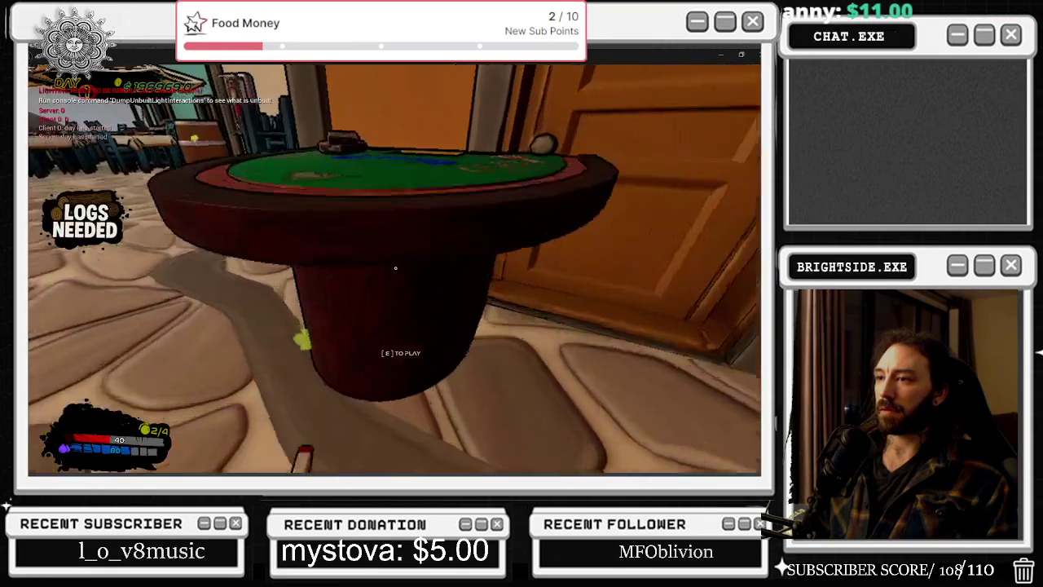
Stop the play session, open the blackjack table's Blueprint, then view BP_MainCharacter.
{"action": "key", "text": "Escape"}
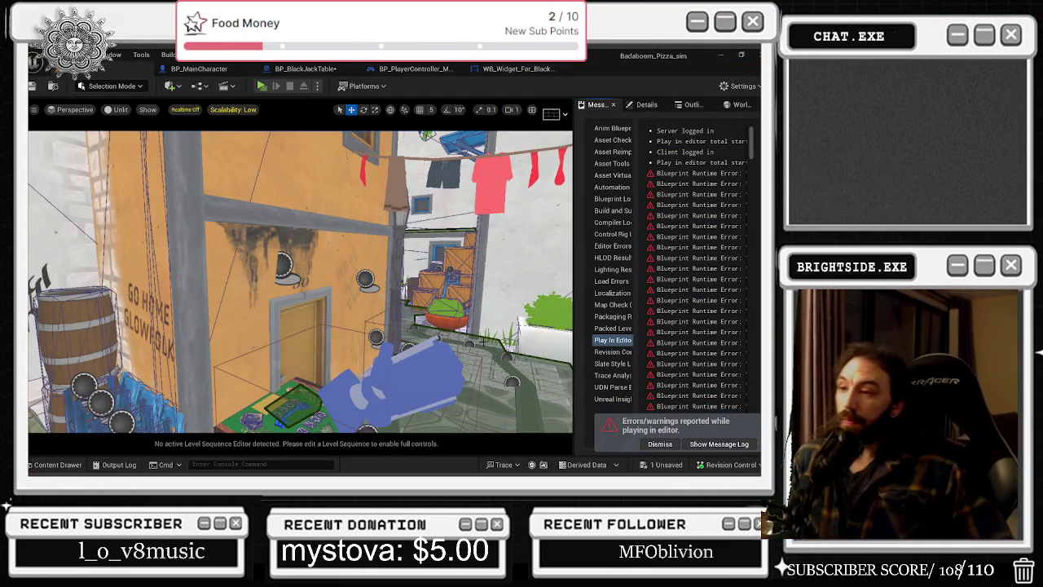
{"action": "left_click_drag", "start_coordinate": [393, 357], "coordinate": [303, 316]}
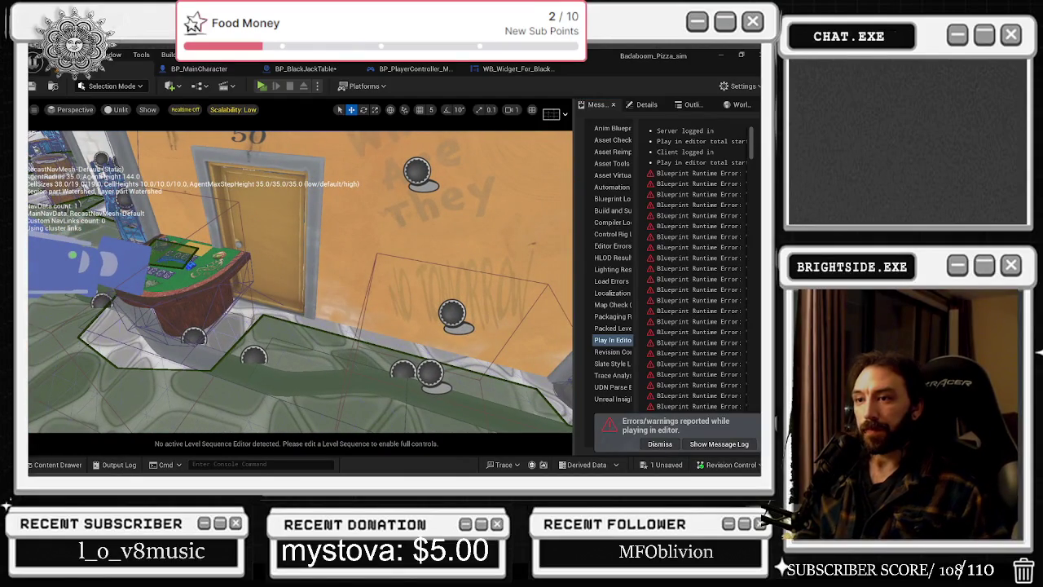
{"action": "left_click", "coordinate": [178, 297]}
{"action": "key", "text": "ctrl+e"}
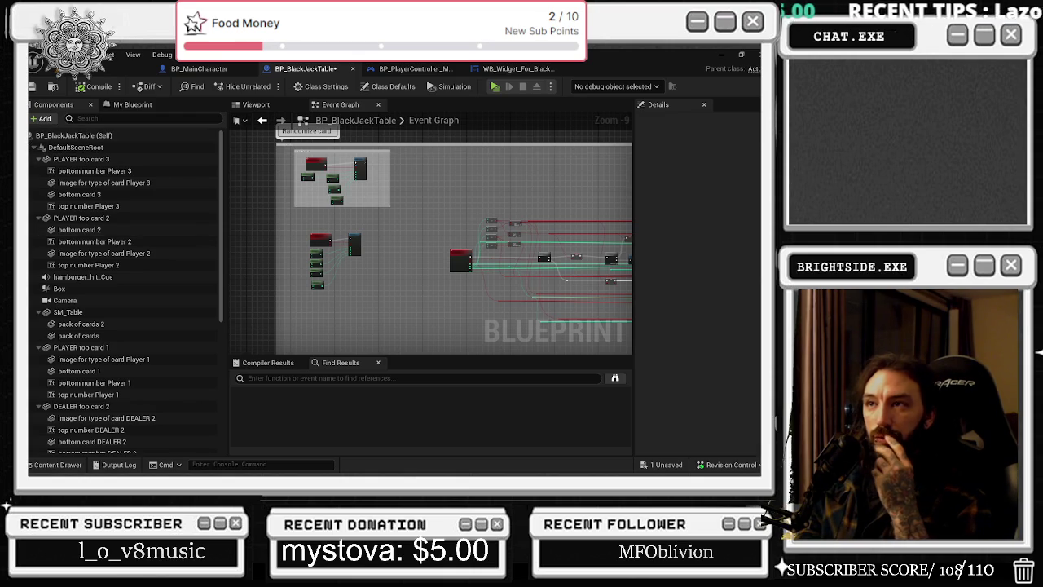
{"action": "left_click", "coordinate": [201, 70]}
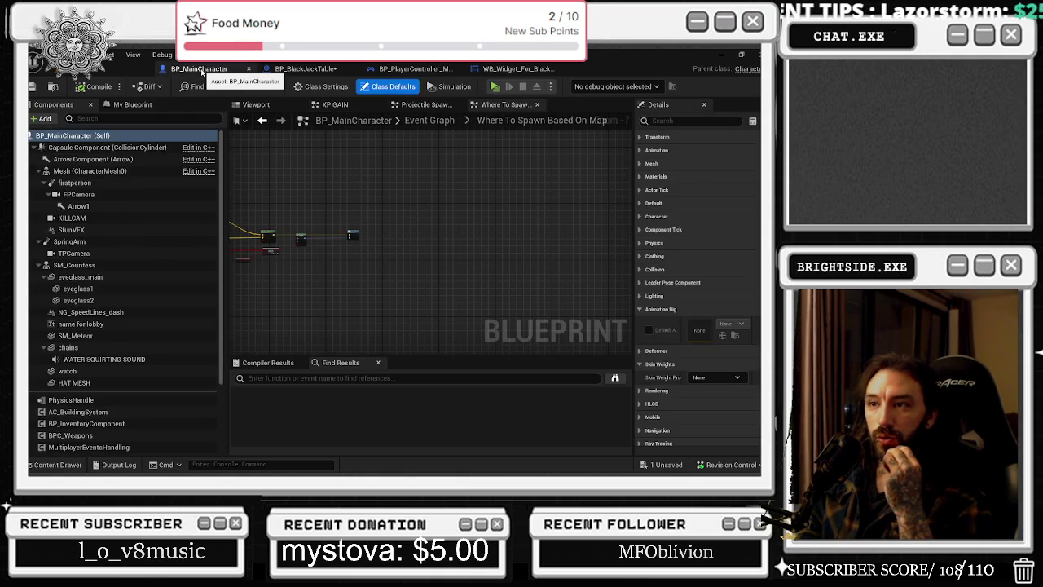
Show WB_Widget_For_Black_Jack in Designer and select the EXIT chip's image, Image_85.
{"action": "left_click_drag", "start_coordinate": [220, 151], "coordinate": [167, 151]}
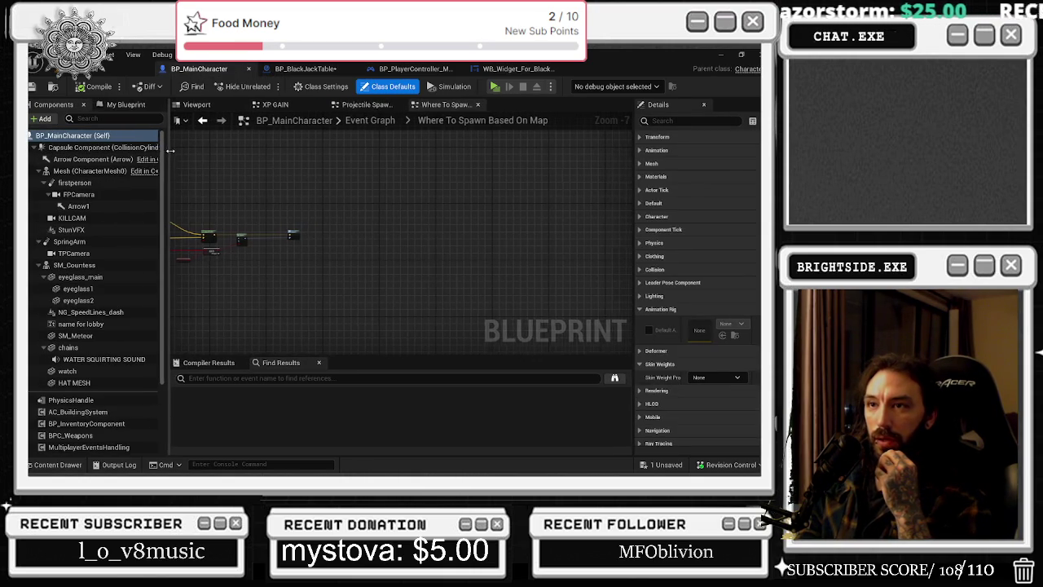
{"action": "left_click", "coordinate": [411, 70]}
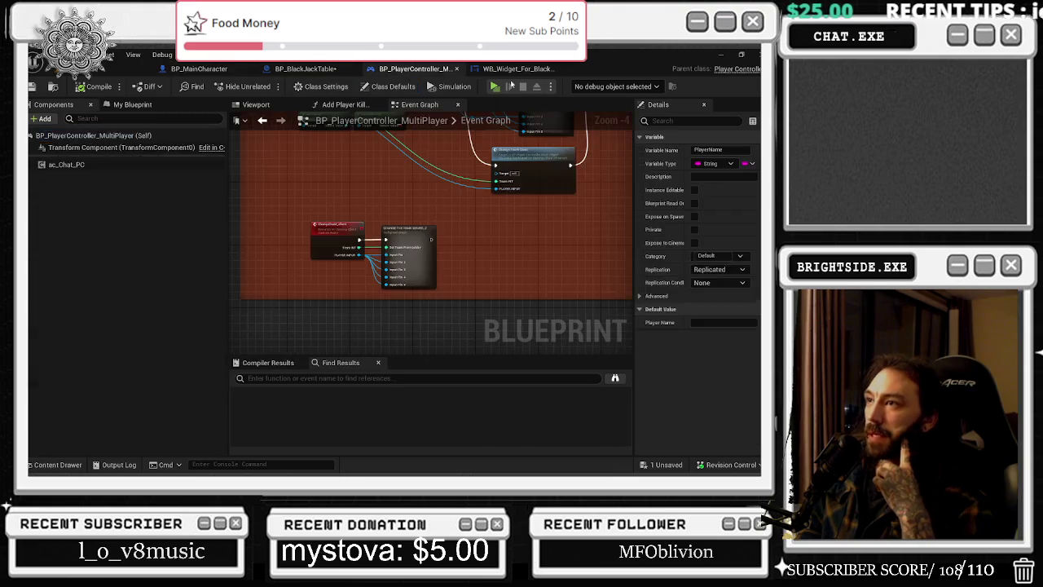
{"action": "left_click", "coordinate": [518, 69]}
{"action": "left_click", "coordinate": [687, 86]}
{"action": "scroll", "coordinate": [488, 220], "scroll_direction": "up", "scroll_amount": 4}
{"action": "left_click", "coordinate": [487, 215]}
{"action": "scroll", "coordinate": [492, 216], "scroll_direction": "up", "scroll_amount": 3}
{"action": "left_click", "coordinate": [492, 216]}
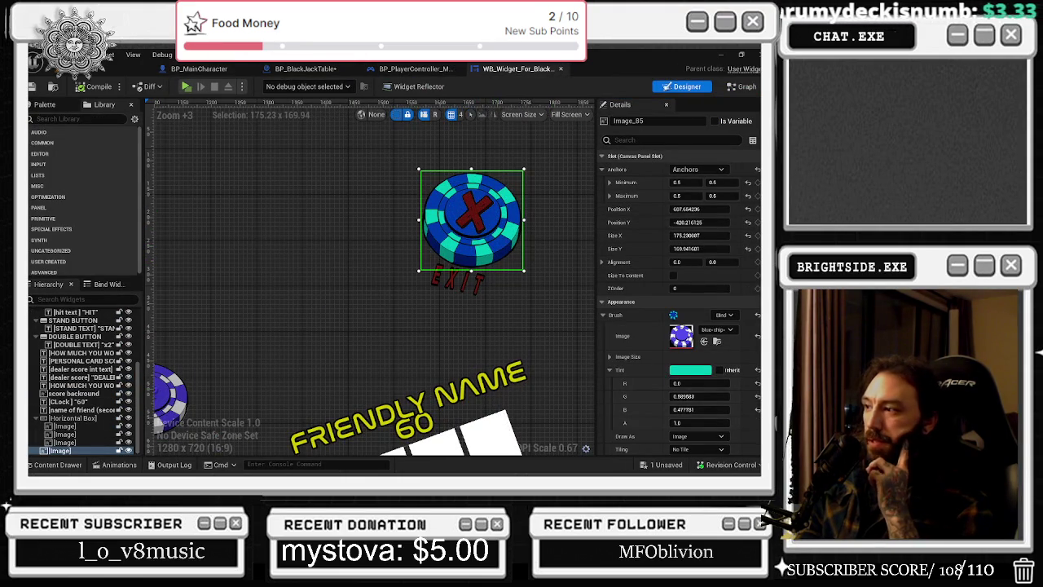
Inspect the Details settings of the EXIT chip button and its chip image.
{"action": "scroll", "coordinate": [678, 301], "scroll_direction": "down", "scroll_amount": 8}
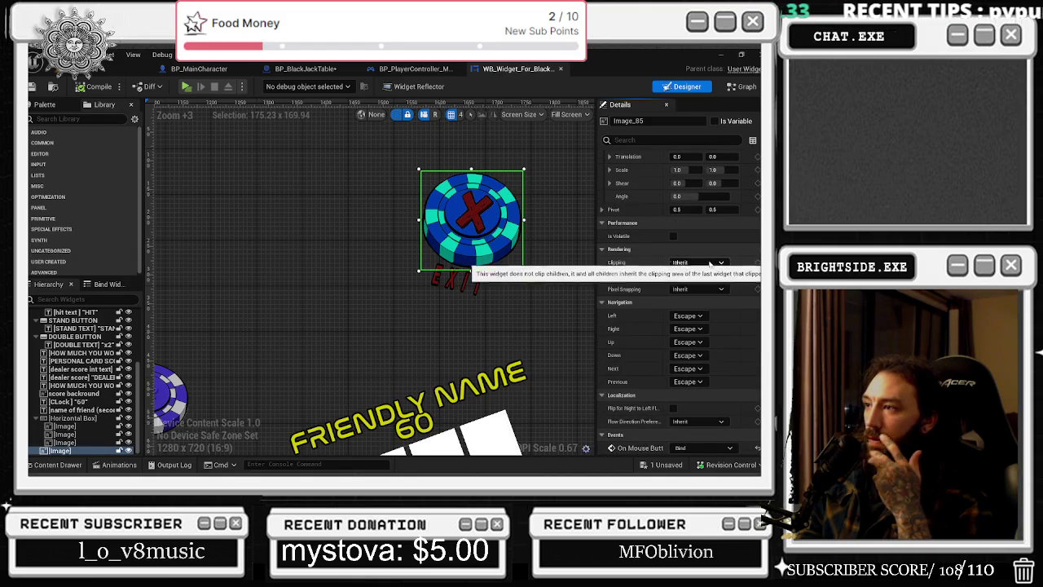
{"action": "left_click", "coordinate": [480, 213]}
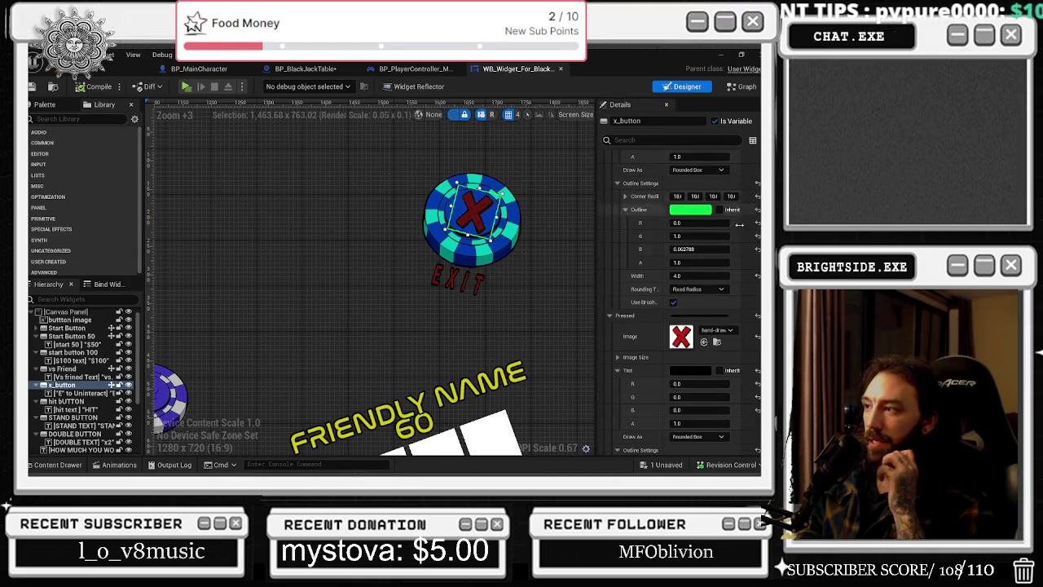
{"action": "scroll", "coordinate": [680, 294], "scroll_direction": "down", "scroll_amount": 6}
{"action": "scroll", "coordinate": [680, 302], "scroll_direction": "up", "scroll_amount": 10}
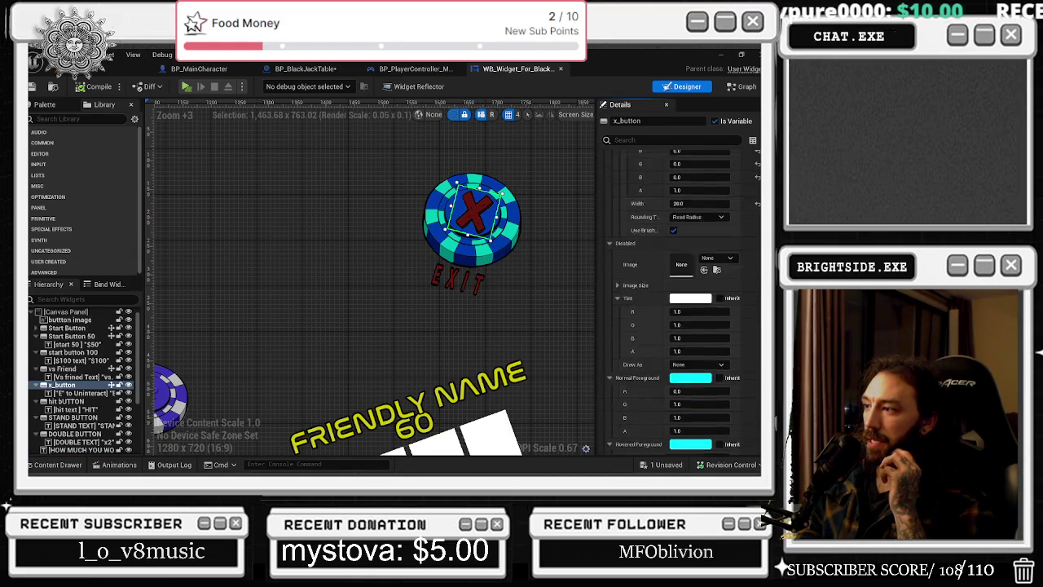
{"action": "scroll", "coordinate": [681, 301], "scroll_direction": "up", "scroll_amount": 4}
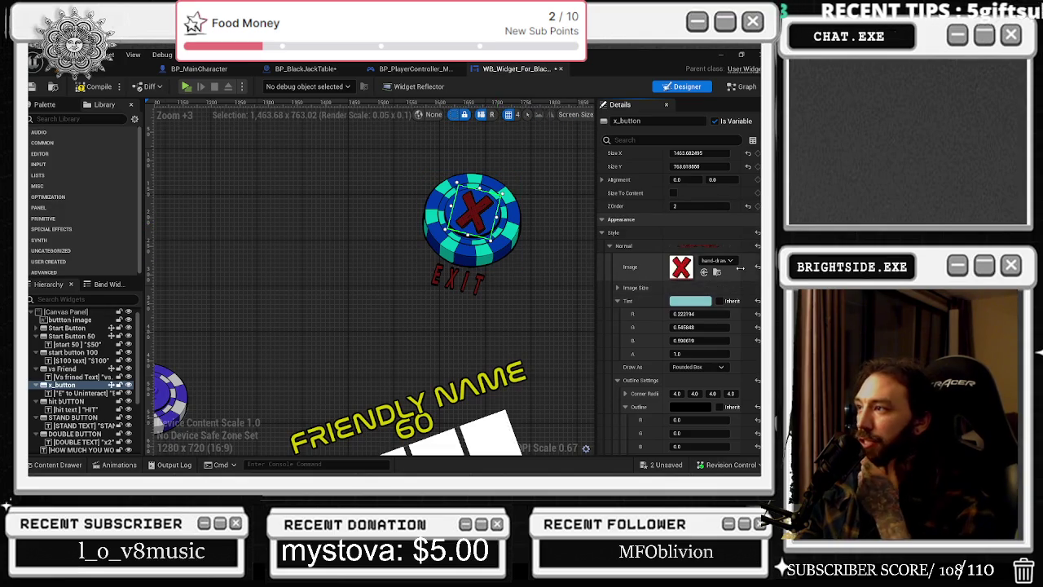
{"action": "scroll", "coordinate": [735, 273], "scroll_direction": "up", "scroll_amount": 4}
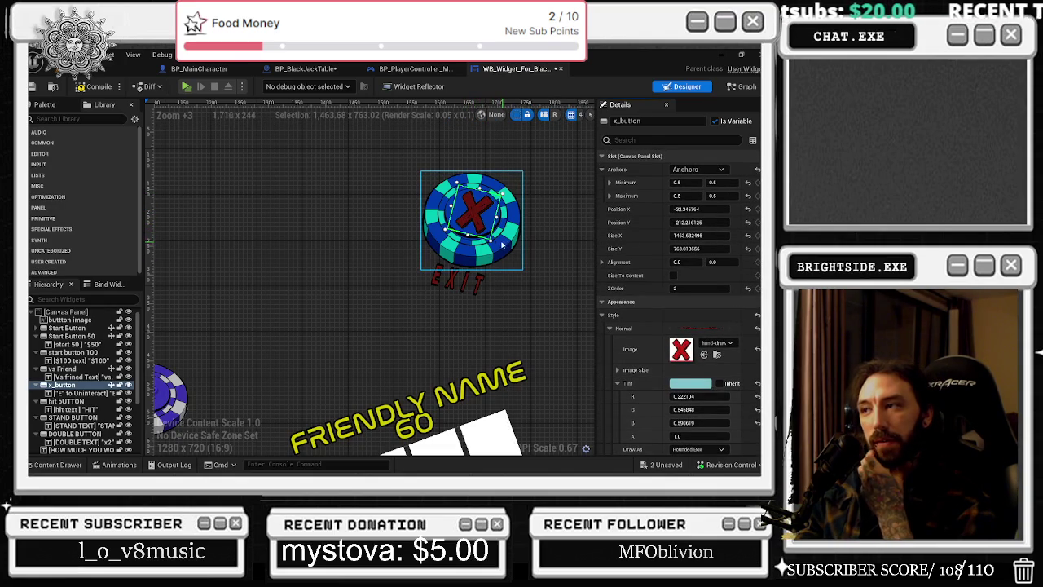
{"action": "left_click", "coordinate": [461, 258]}
{"action": "scroll", "coordinate": [662, 341], "scroll_direction": "down", "scroll_amount": 10}
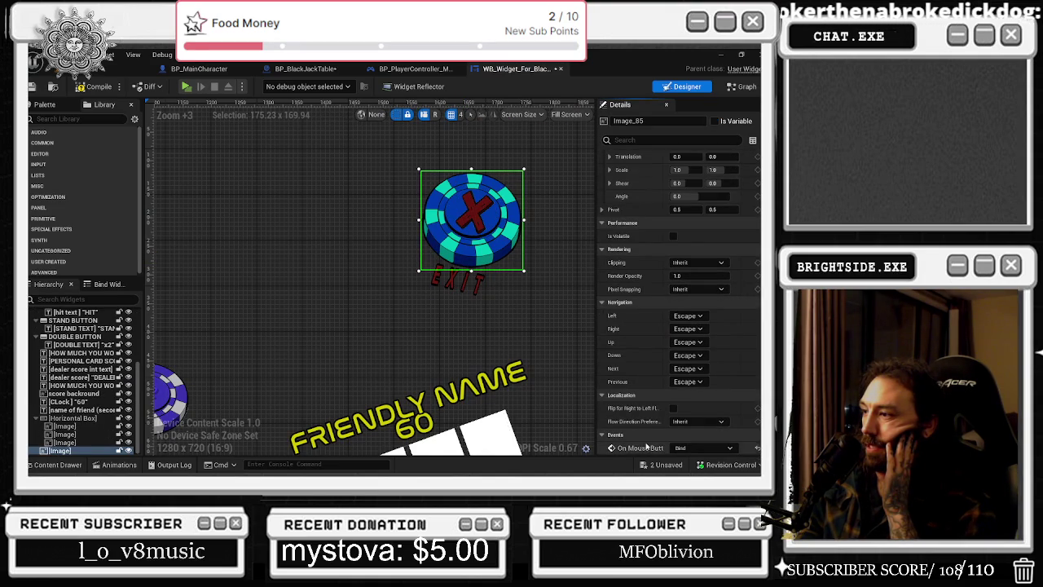
{"action": "scroll", "coordinate": [650, 351], "scroll_direction": "up", "scroll_amount": 3}
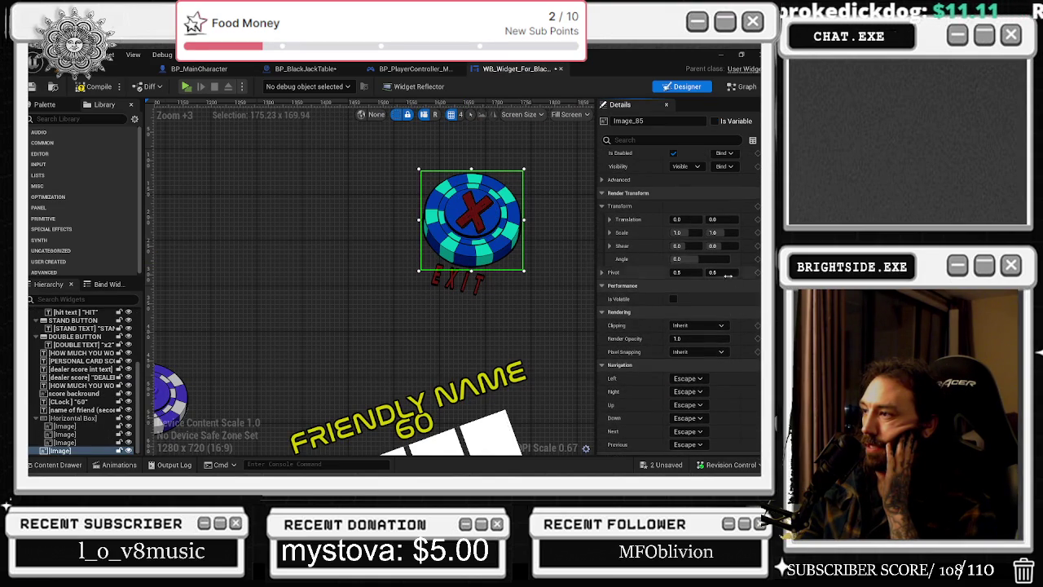
{"action": "scroll", "coordinate": [725, 280], "scroll_direction": "up", "scroll_amount": 10}
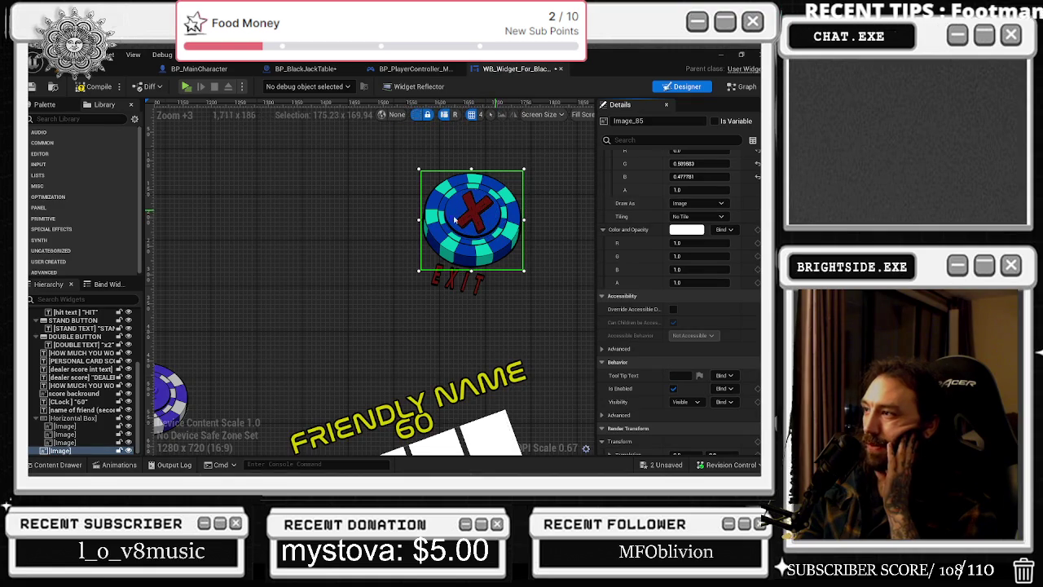
{"action": "scroll", "coordinate": [738, 310], "scroll_direction": "up", "scroll_amount": 4}
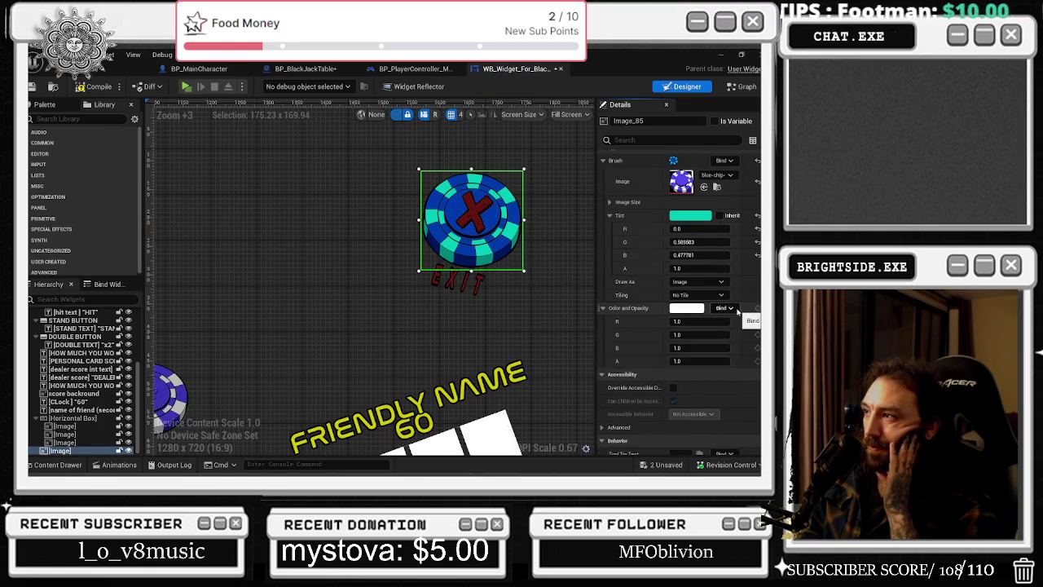
{"action": "scroll", "coordinate": [737, 311], "scroll_direction": "up", "scroll_amount": 3}
{"action": "scroll", "coordinate": [680, 286], "scroll_direction": "down", "scroll_amount": 15}
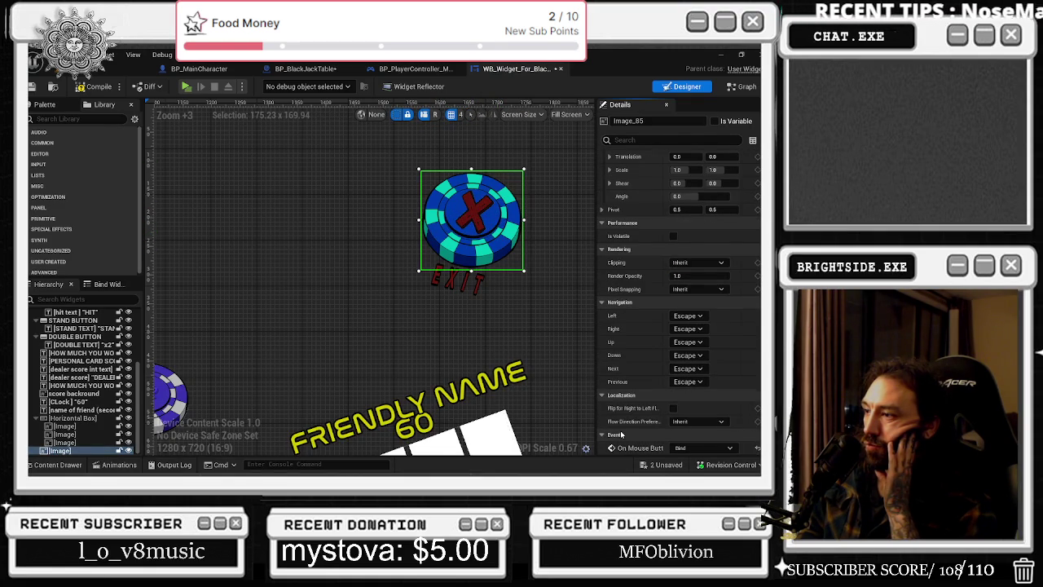
Reselect x_button and add an On Pressed event for it.
{"action": "left_click", "coordinate": [691, 447]}
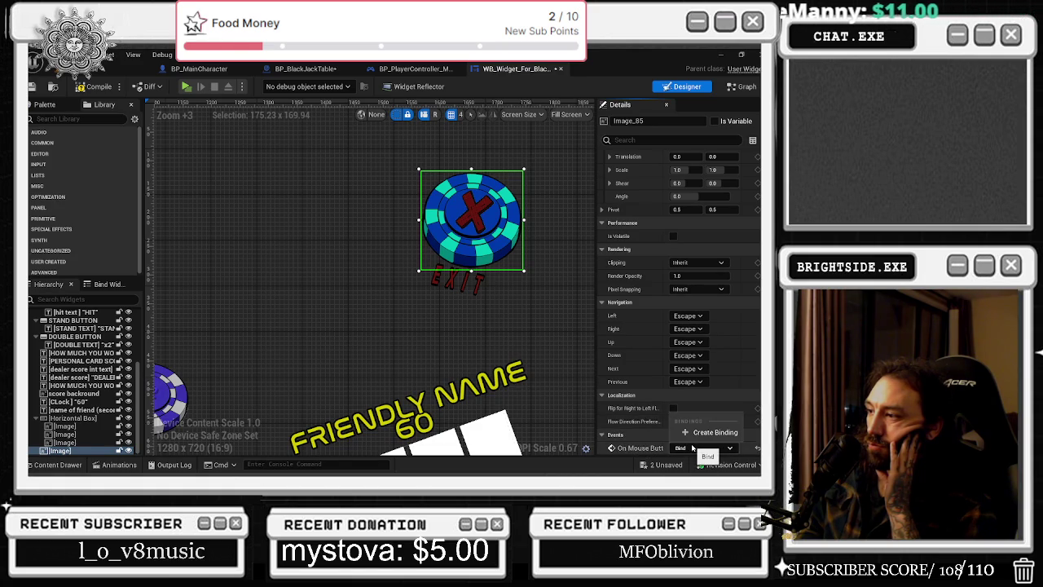
{"action": "left_click", "coordinate": [643, 450]}
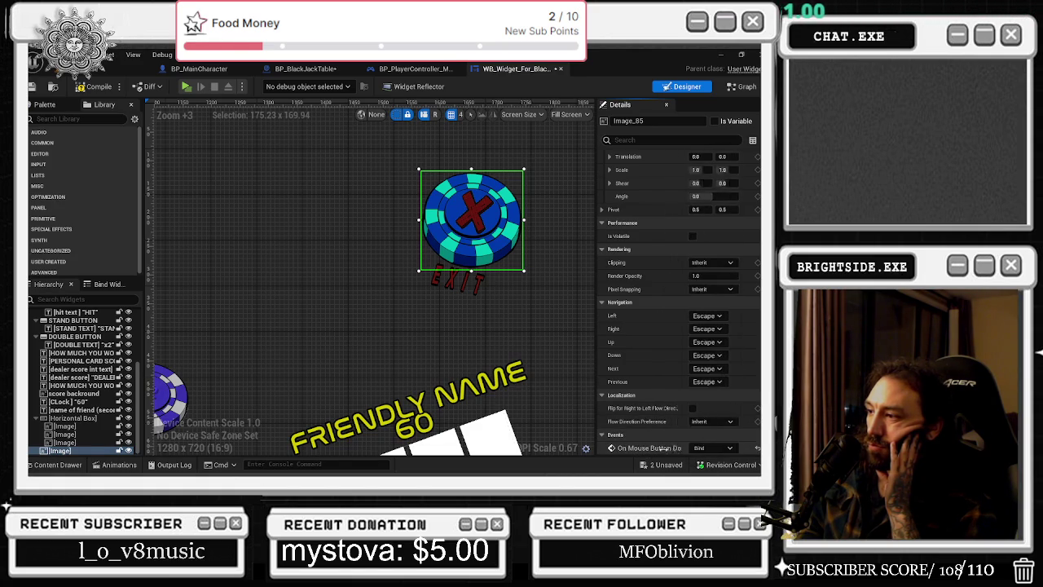
{"action": "left_click", "coordinate": [469, 210]}
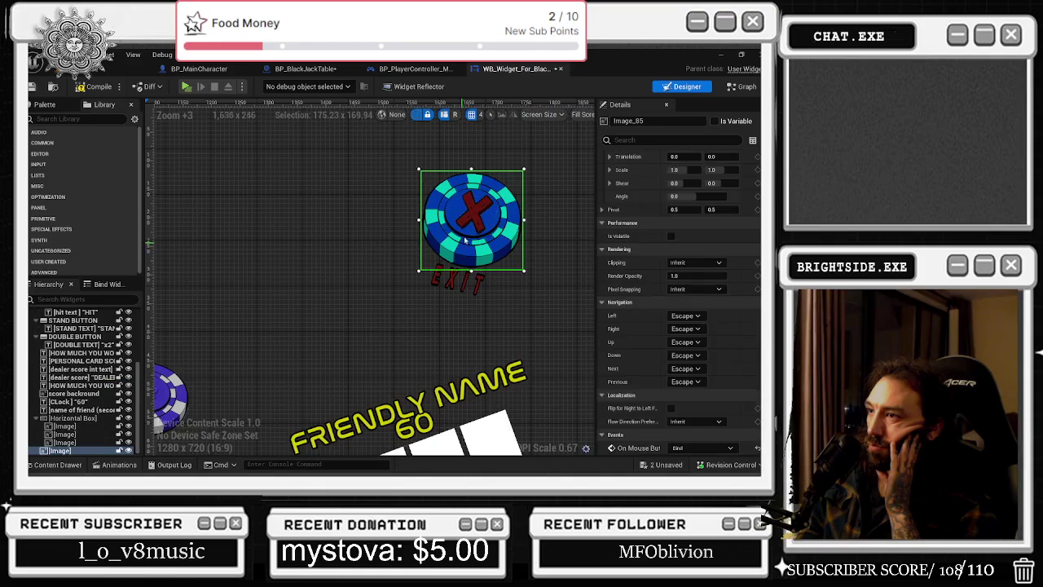
{"action": "scroll", "coordinate": [679, 301], "scroll_direction": "down", "scroll_amount": 10}
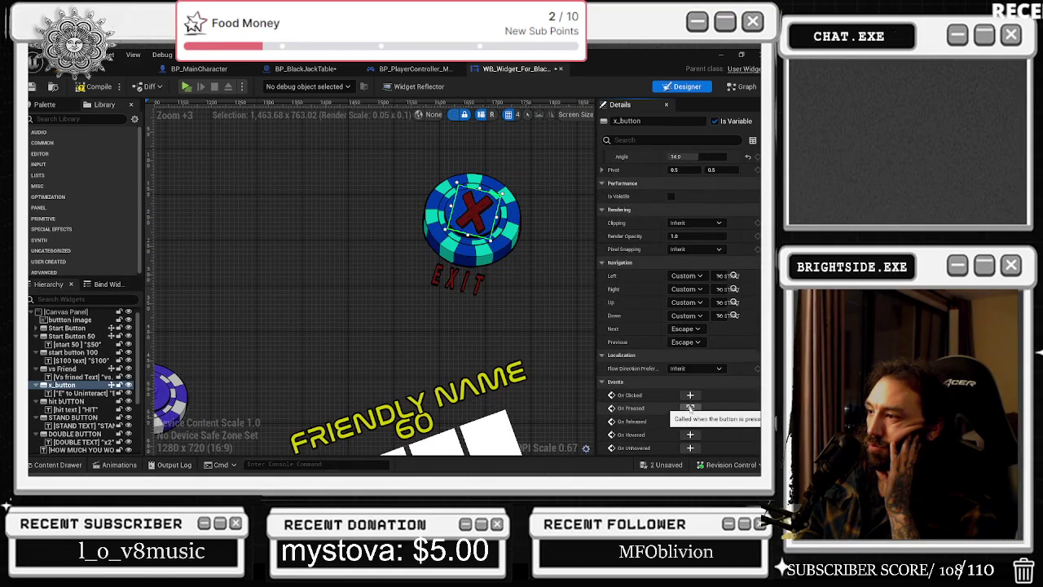
{"action": "left_click", "coordinate": [690, 408]}
Add a 'hit that X button' custom event wired to Do Once's Reset pin, then return to Designer.
{"action": "scroll", "coordinate": [412, 184], "scroll_direction": "down", "scroll_amount": 3}
{"action": "scroll", "coordinate": [388, 143], "scroll_direction": "up", "scroll_amount": 2}
{"action": "key", "text": "ctrl+v"}
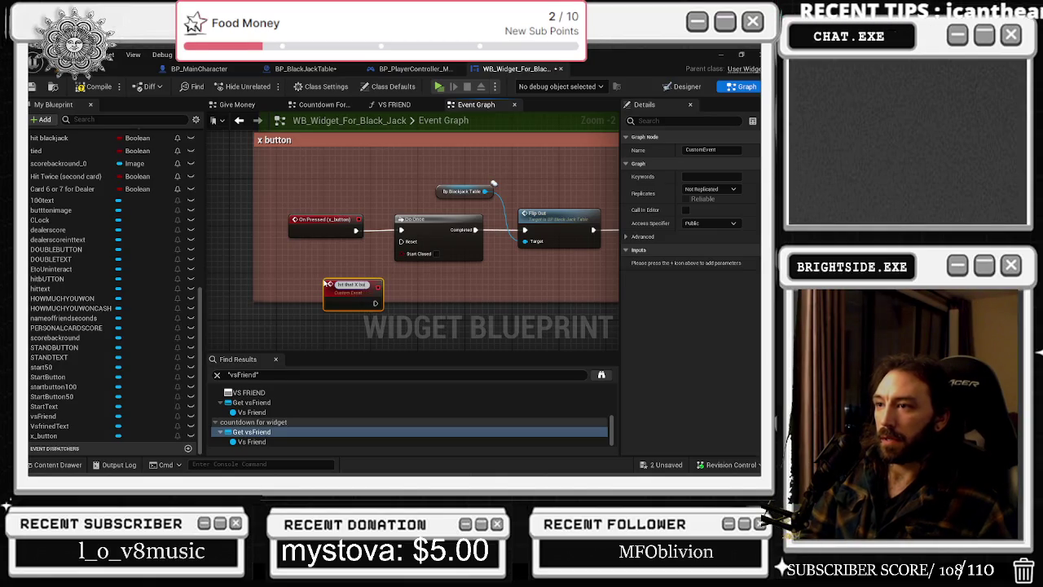
{"action": "key", "text": "Return"}
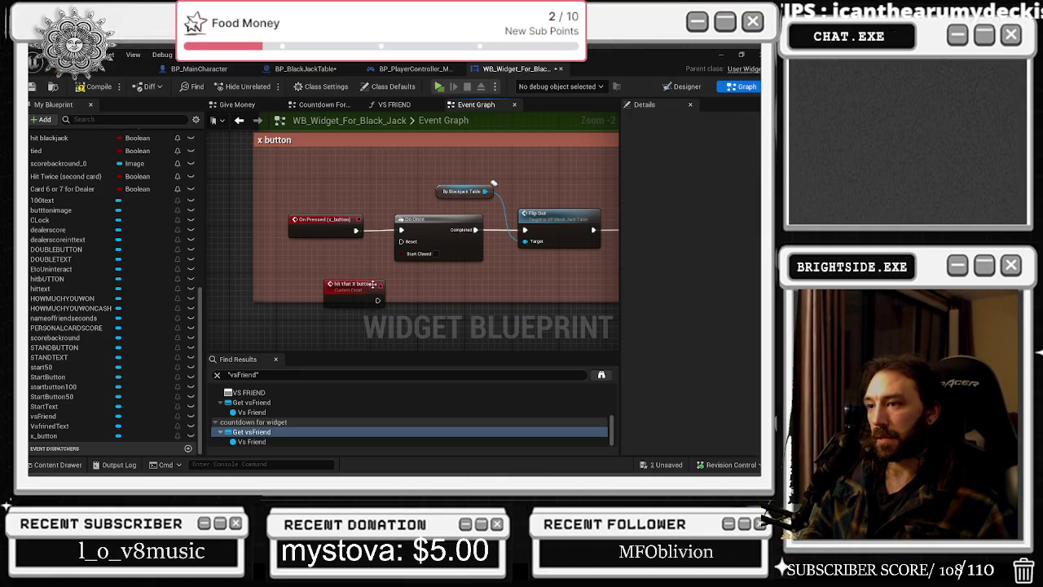
{"action": "left_click_drag", "start_coordinate": [372, 295], "coordinate": [348, 277]}
{"action": "left_click_drag", "start_coordinate": [416, 243], "coordinate": [375, 267]}
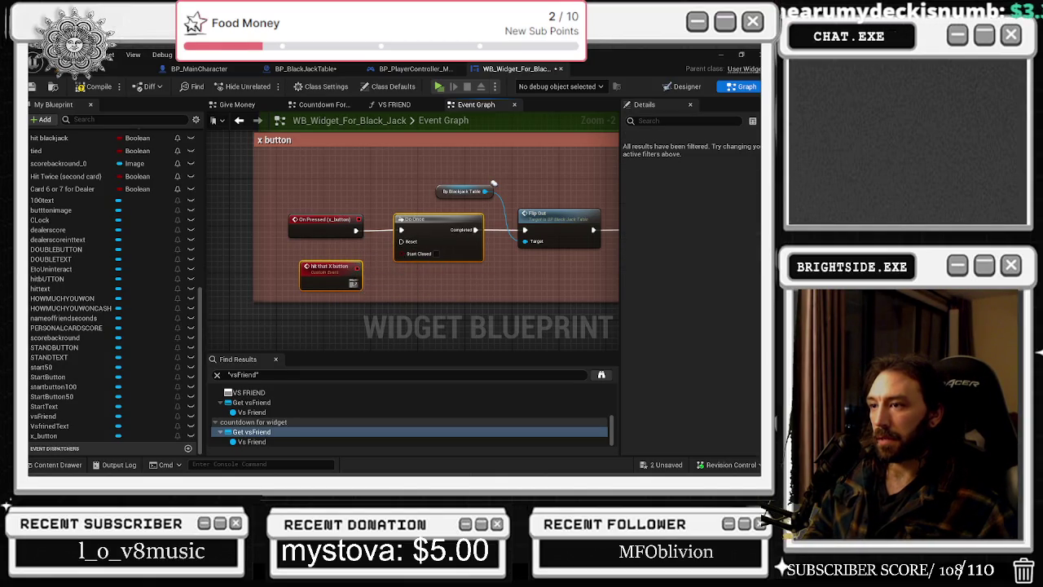
{"action": "left_click_drag", "start_coordinate": [404, 232], "coordinate": [401, 241]}
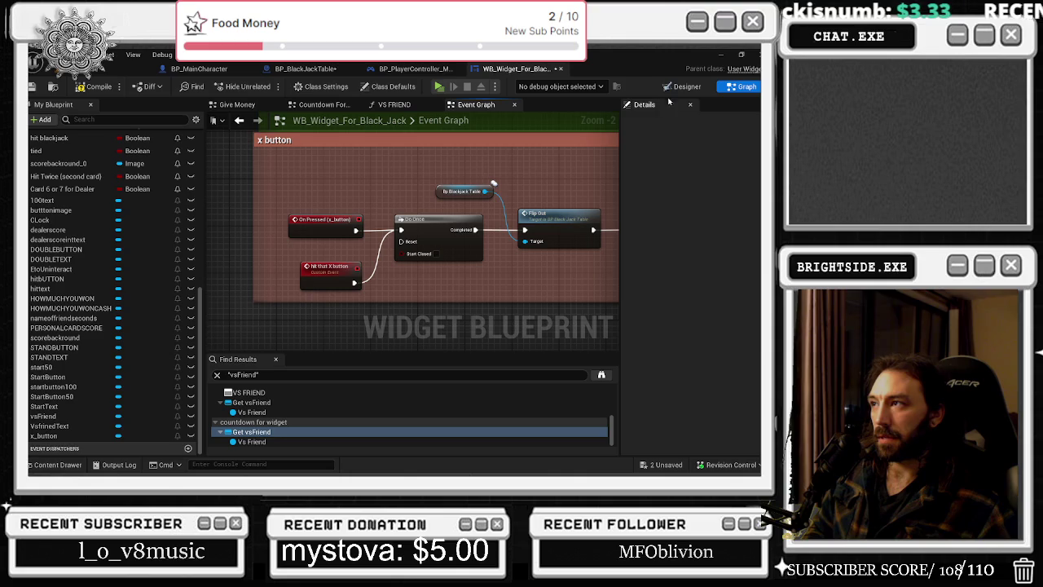
{"action": "key", "text": "shift+F4"}
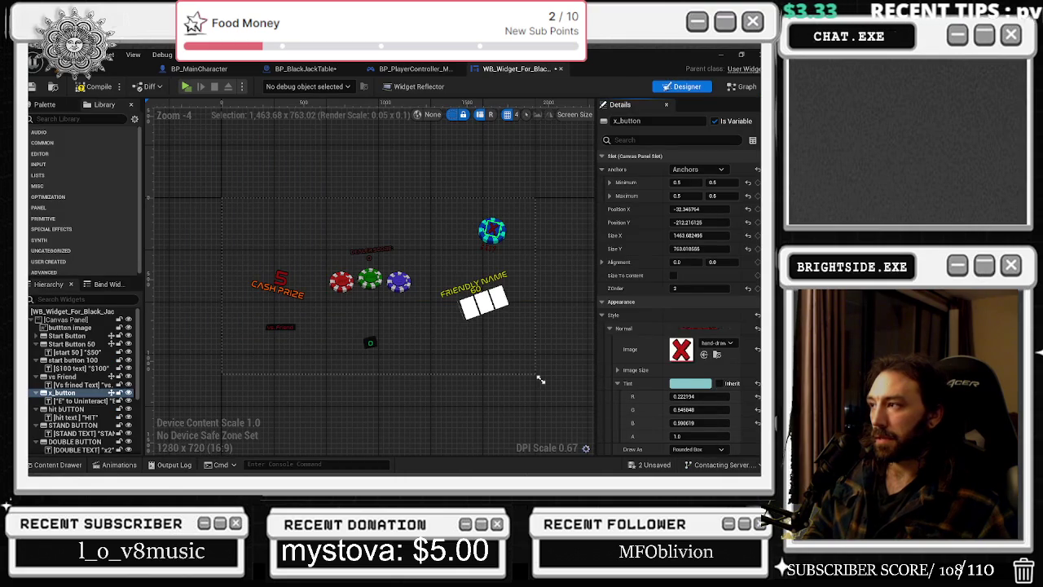
Bind Image_85's On Mouse Button Down to a new function, On Mouse Button Down 0.
{"action": "scroll", "coordinate": [758, 221], "scroll_direction": "down", "scroll_amount": 10}
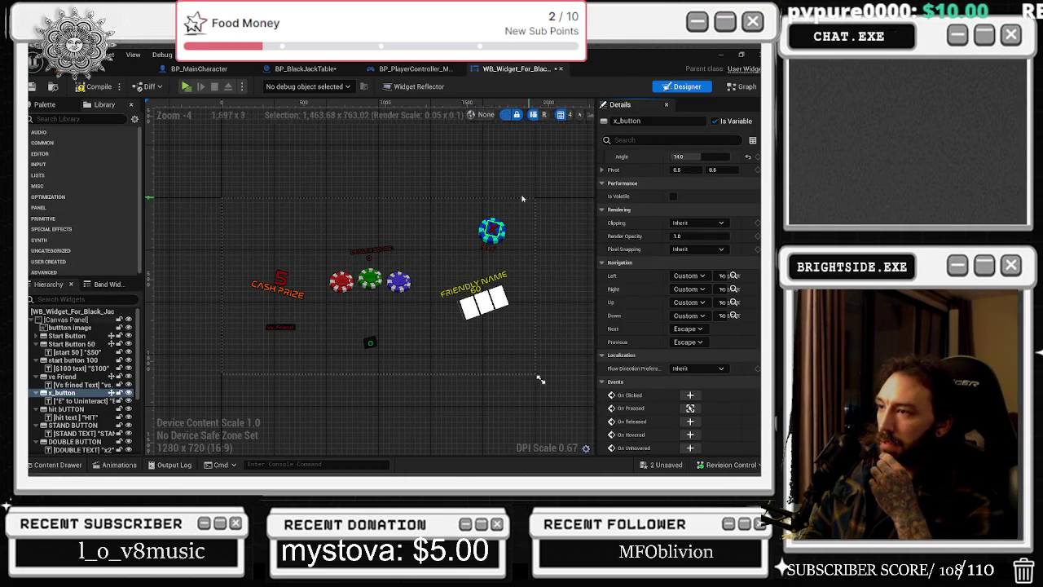
{"action": "left_click", "coordinate": [485, 236]}
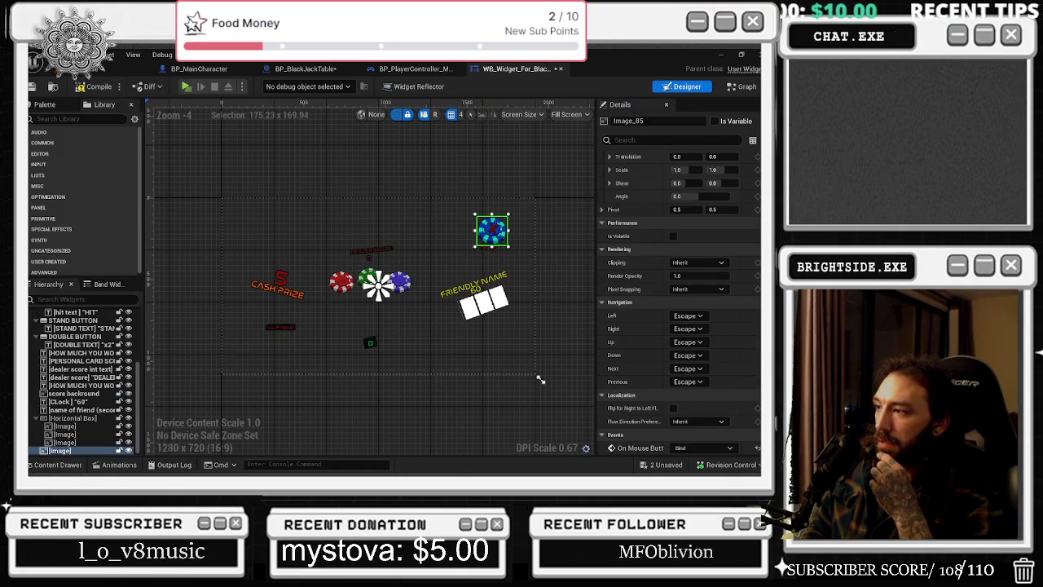
{"action": "left_click", "coordinate": [687, 448]}
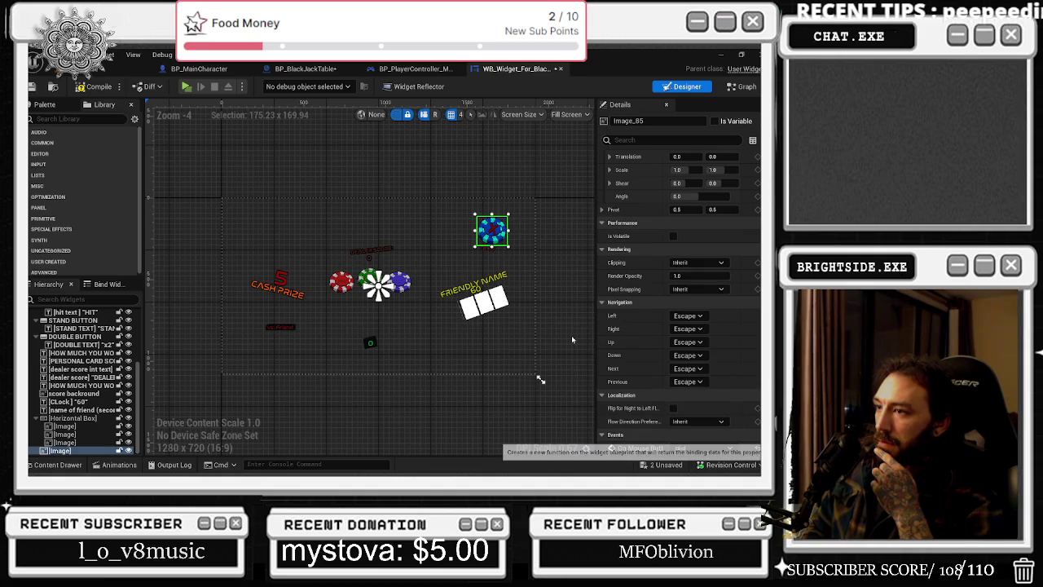
{"action": "left_click", "coordinate": [694, 433]}
{"action": "left_click_drag", "start_coordinate": [466, 215], "coordinate": [599, 215]}
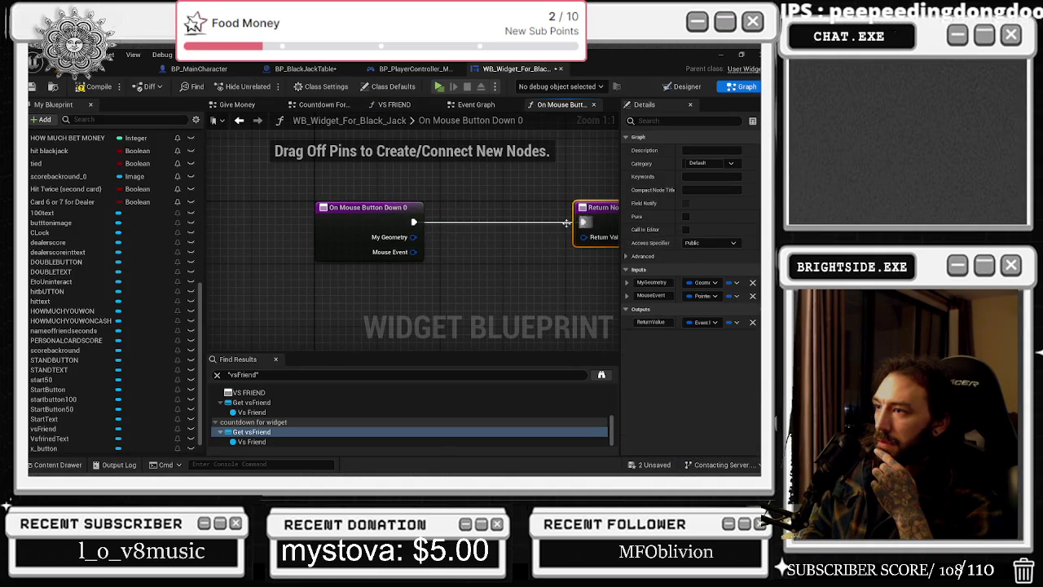
Add a Hit That X Button call after On Mouse Button Down 0 and tidy the nodes.
{"action": "left_click_drag", "start_coordinate": [443, 227], "coordinate": [444, 229]}
{"action": "type", "text": "hit that x"}
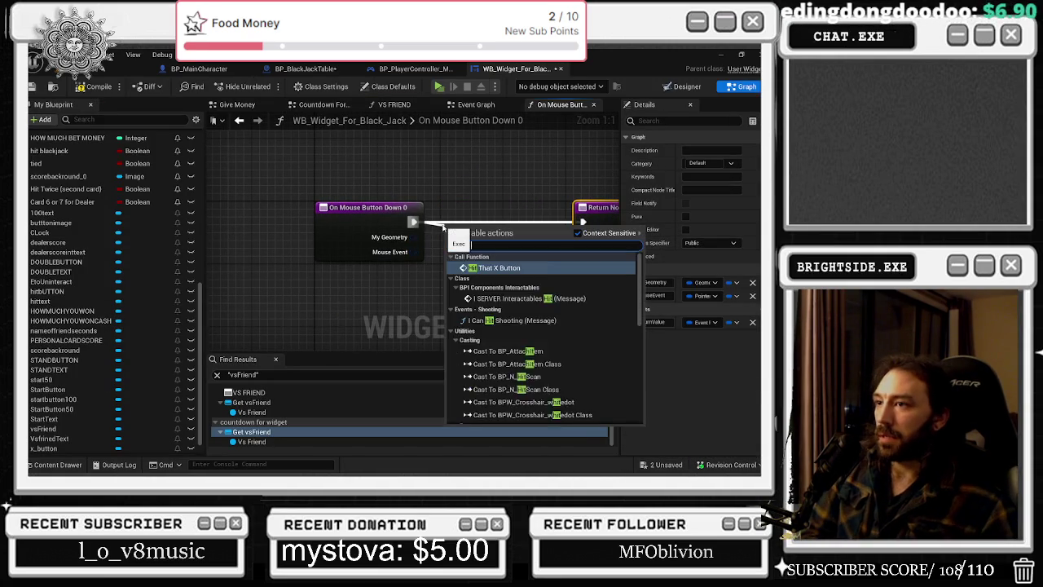
{"action": "key", "text": "Return"}
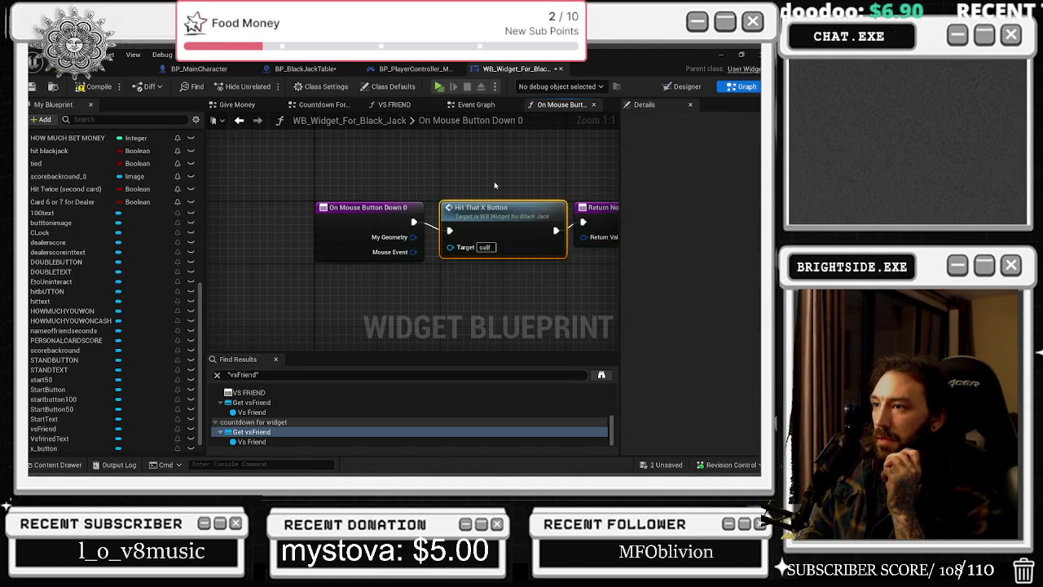
{"action": "key", "text": "Home"}
{"action": "left_click_drag", "start_coordinate": [555, 241], "coordinate": [568, 241]}
{"action": "right_click", "coordinate": [387, 244]}
{"action": "left_click_drag", "start_coordinate": [315, 245], "coordinate": [263, 247]}
{"action": "left_click_drag", "start_coordinate": [435, 234], "coordinate": [443, 241]}
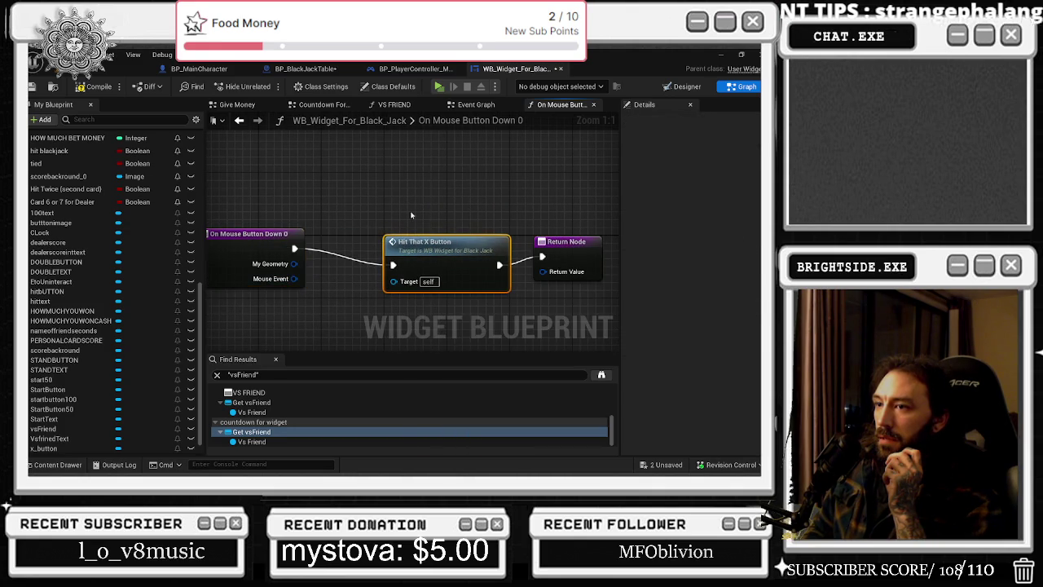
{"action": "mouse_move", "coordinate": [258, 234]}
{"action": "left_mouse_down"}
{"action": "mouse_move", "coordinate": [308, 235]}
{"action": "mouse_move", "coordinate": [291, 234]}
{"action": "left_mouse_up"}
Browse the Mouse Event output's action list, then dismiss it without adding anything.
{"action": "left_click_drag", "start_coordinate": [332, 279], "coordinate": [353, 300]}
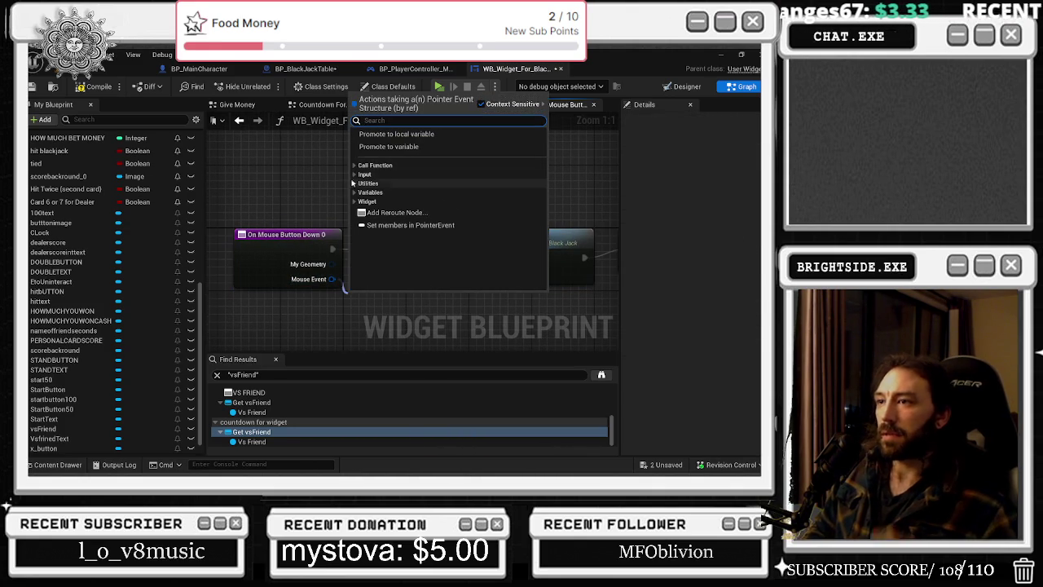
{"action": "left_click", "coordinate": [355, 165]}
{"action": "left_click", "coordinate": [356, 165]}
{"action": "left_click", "coordinate": [356, 175]}
{"action": "left_click", "coordinate": [360, 184]}
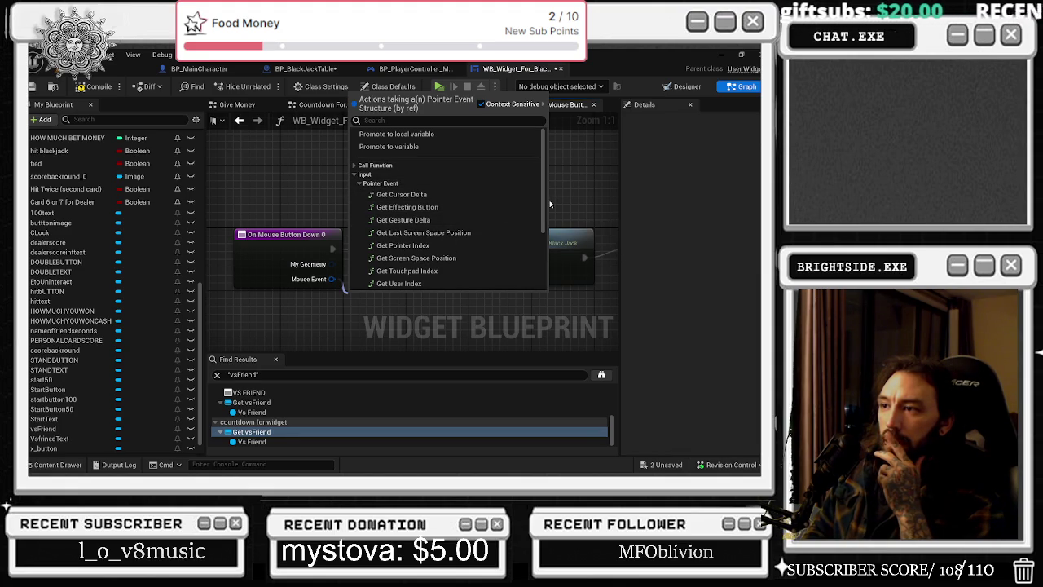
{"action": "scroll", "coordinate": [489, 245], "scroll_direction": "down", "scroll_amount": 2}
{"action": "scroll", "coordinate": [489, 246], "scroll_direction": "down", "scroll_amount": 2}
{"action": "left_click", "coordinate": [355, 267]}
{"action": "scroll", "coordinate": [362, 261], "scroll_direction": "down", "scroll_amount": 2}
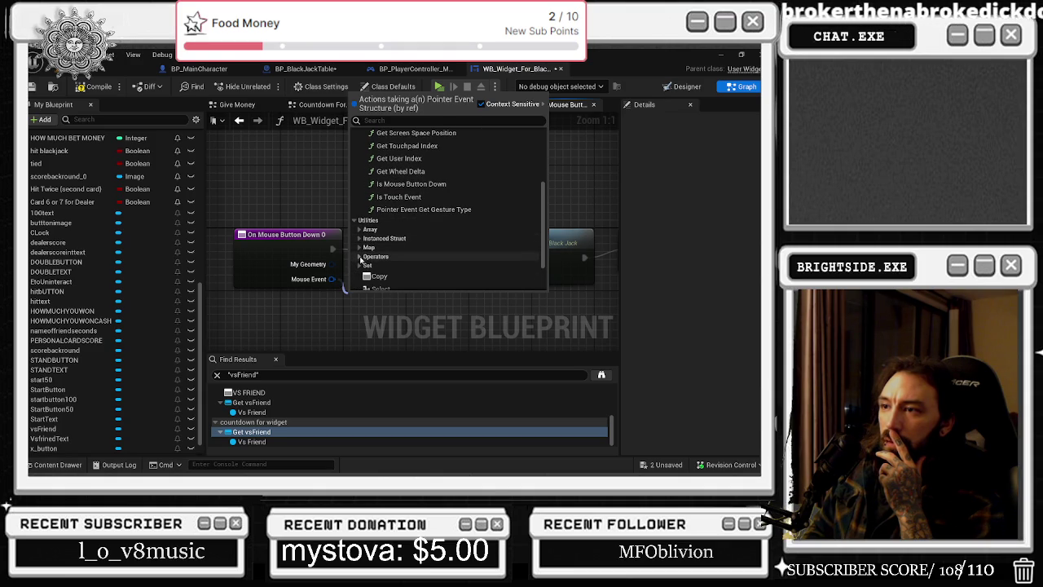
{"action": "left_click", "coordinate": [360, 256]}
{"action": "scroll", "coordinate": [391, 269], "scroll_direction": "down", "scroll_amount": 4}
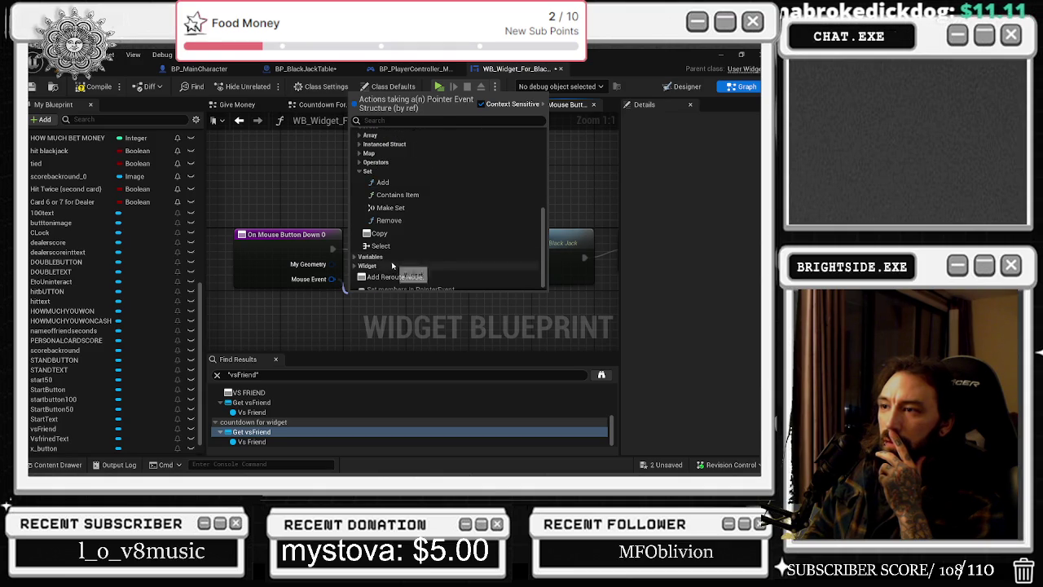
{"action": "key", "text": "Escape"}
Nudge the Return Node into place, then compile and save the widget.
{"action": "left_click", "coordinate": [338, 242]}
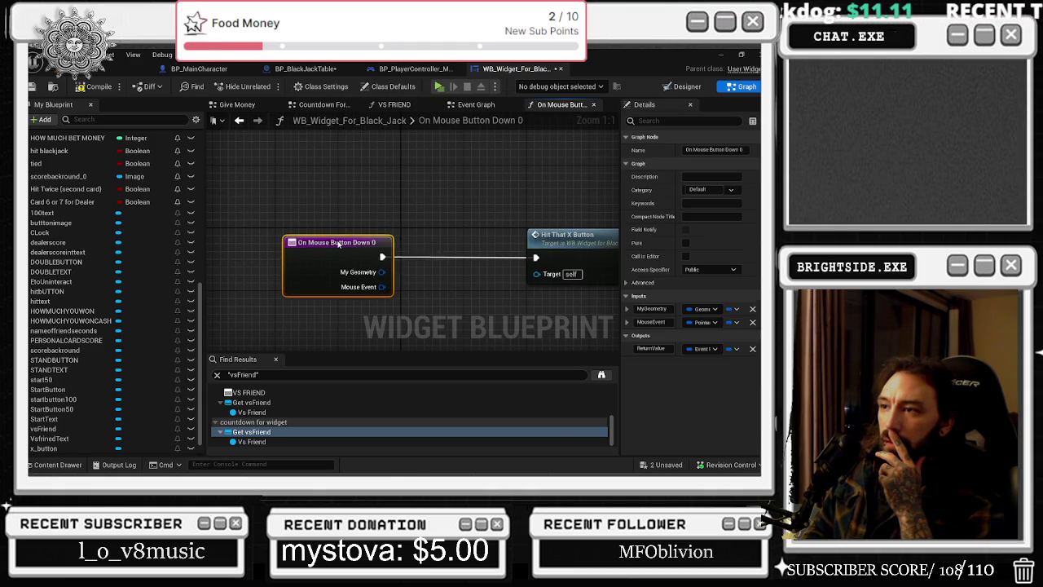
{"action": "left_click_drag", "start_coordinate": [575, 236], "coordinate": [584, 244]}
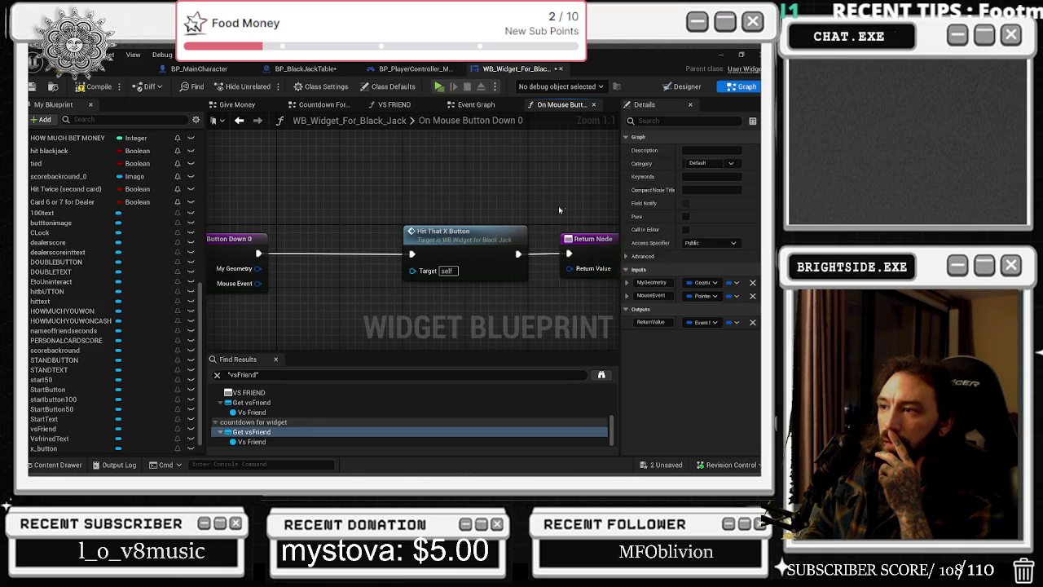
{"action": "left_click", "coordinate": [96, 86]}
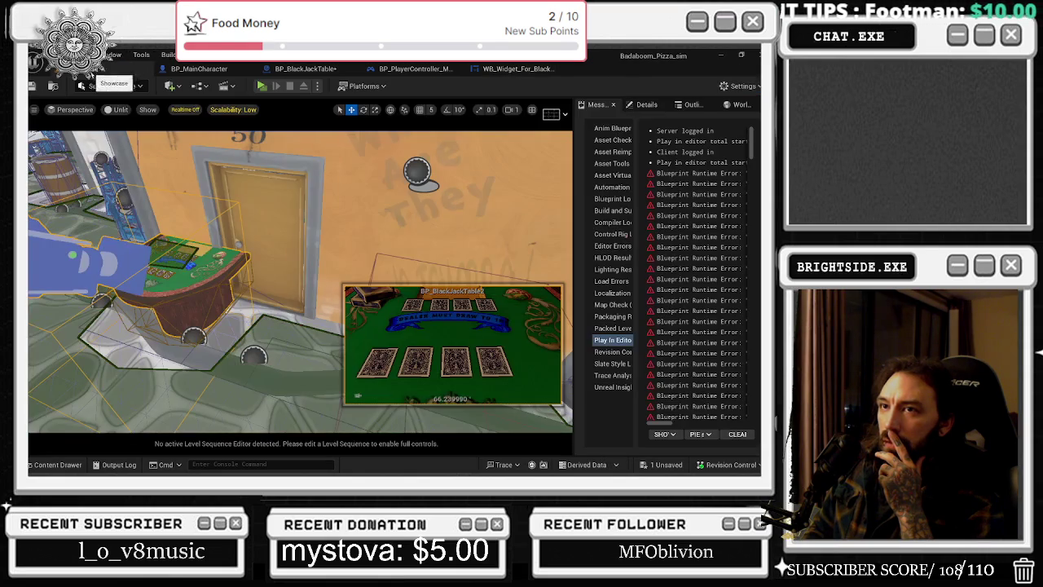
Save the Showcase level, start a playtest, and open the blackjack table view.
{"action": "left_click", "coordinate": [32, 86]}
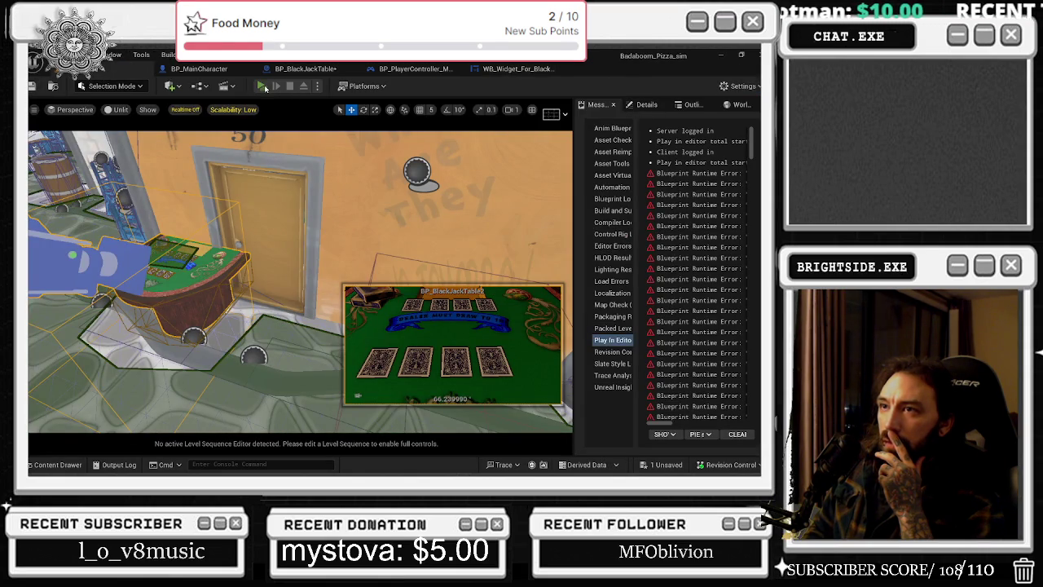
{"action": "left_click", "coordinate": [261, 86]}
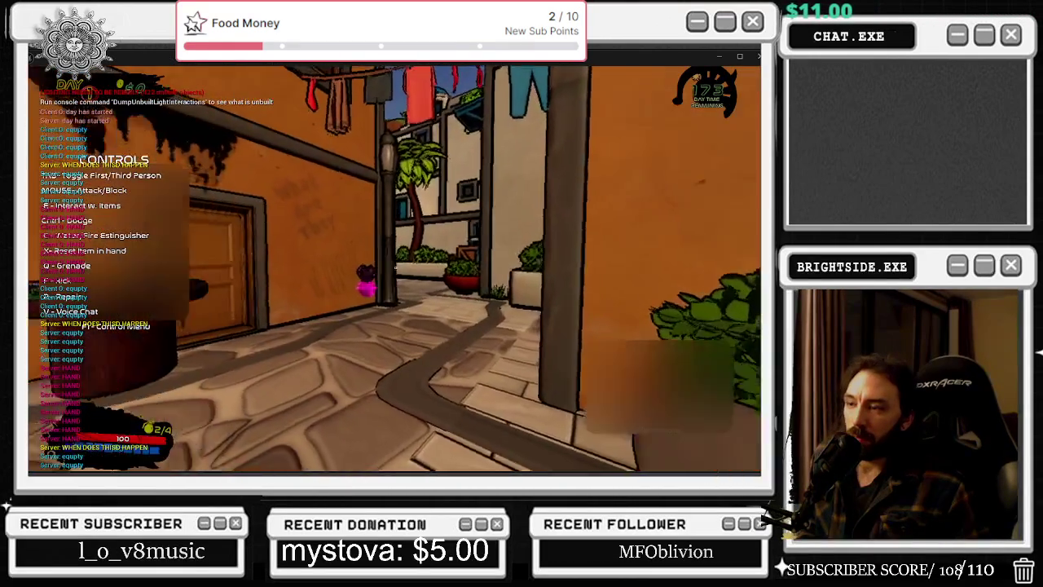
{"action": "key", "text": "e"}
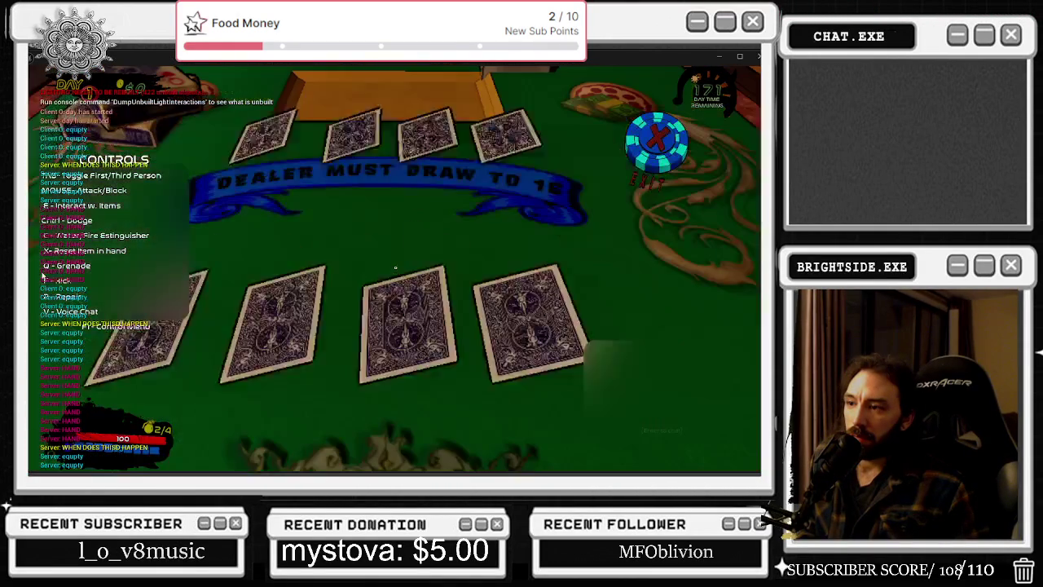
{"action": "key", "text": "e"}
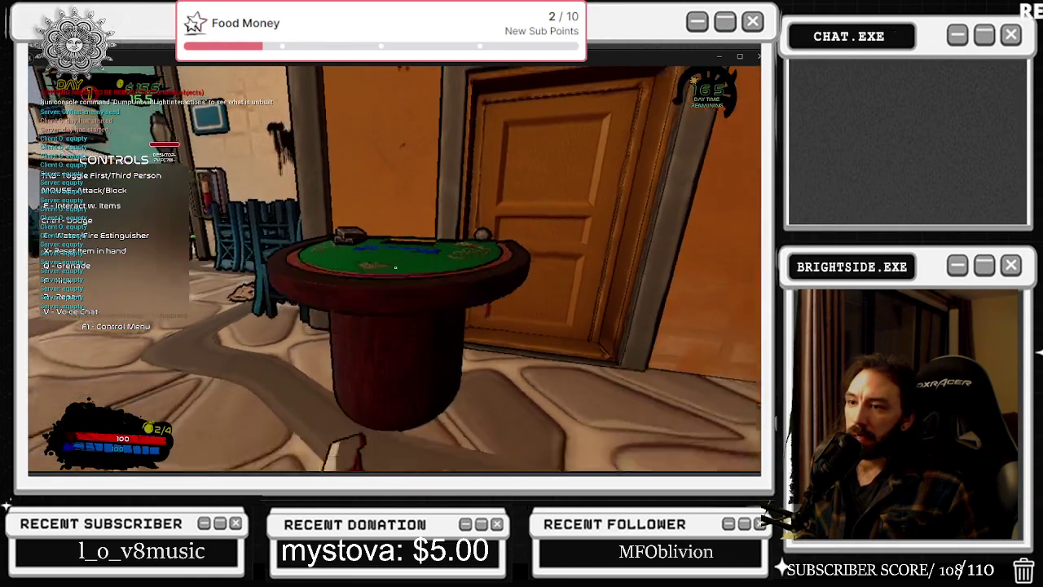
{"action": "key", "text": "e"}
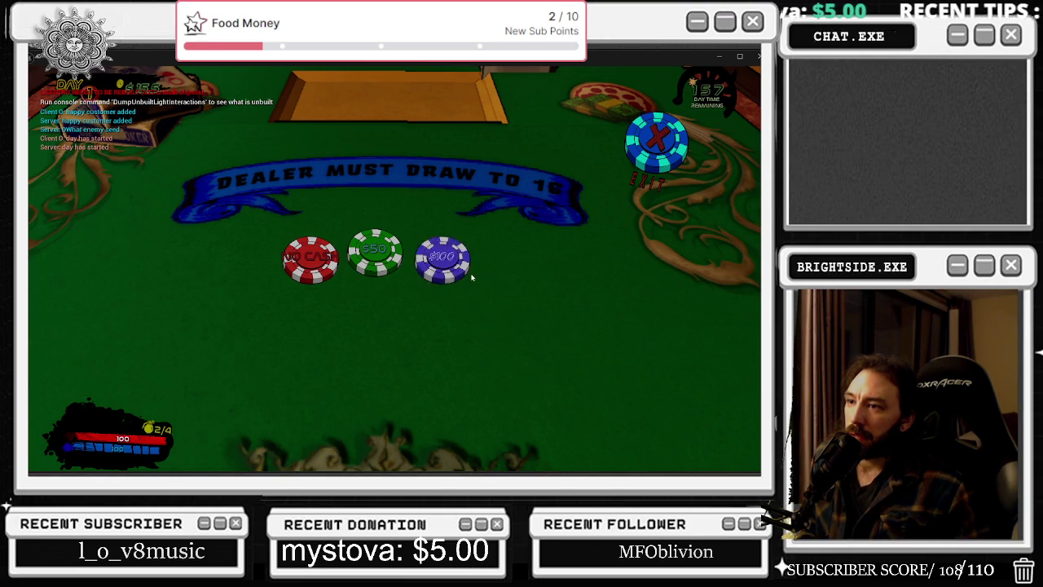
Repeatedly leave the table via the EXIT chip and walk back to re-enter it.
{"action": "left_click", "coordinate": [657, 145]}
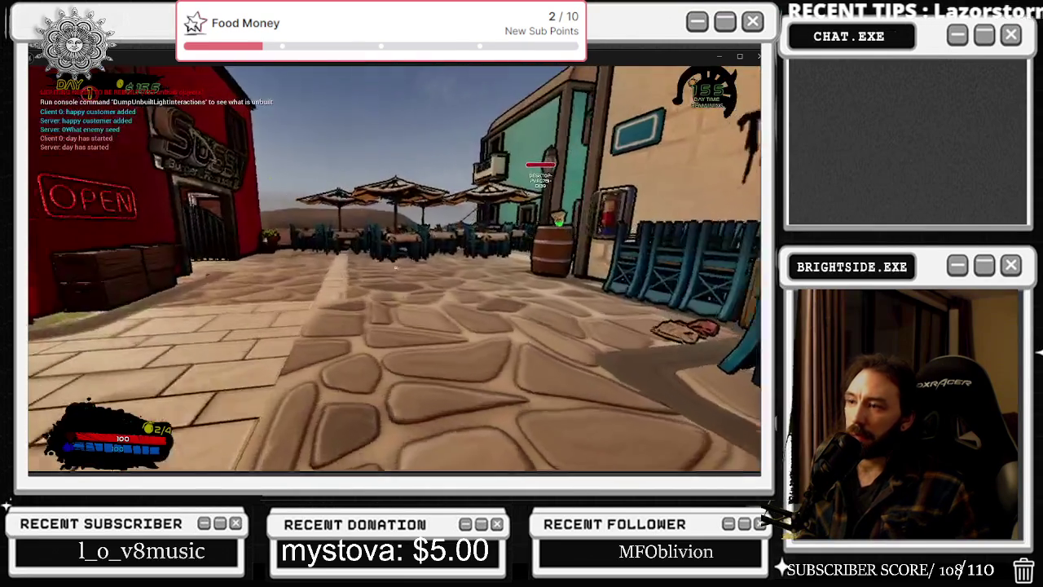
{"action": "key", "text": "s"}
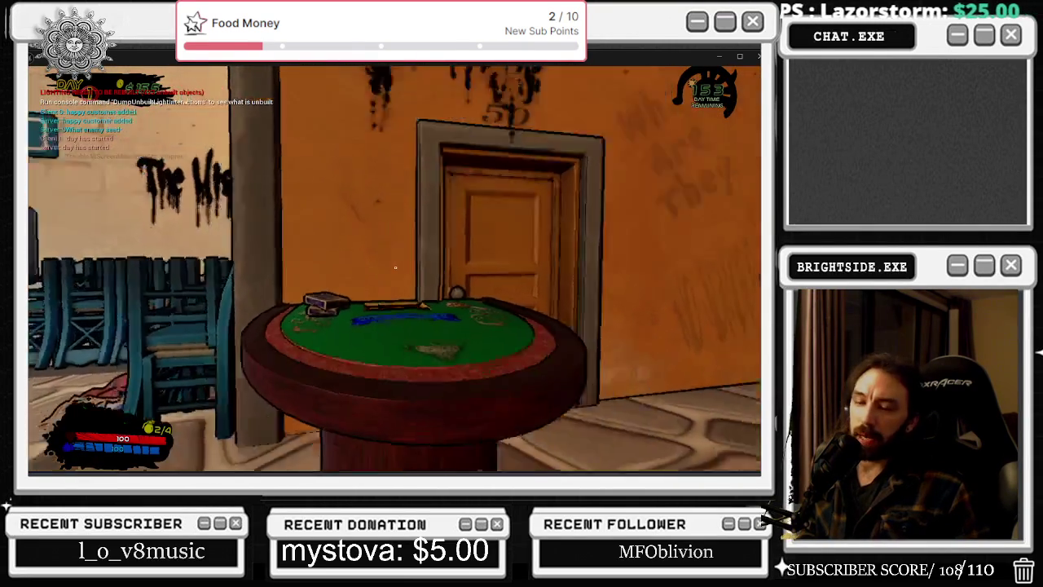
{"action": "key", "text": "w"}
{"action": "key", "text": "e"}
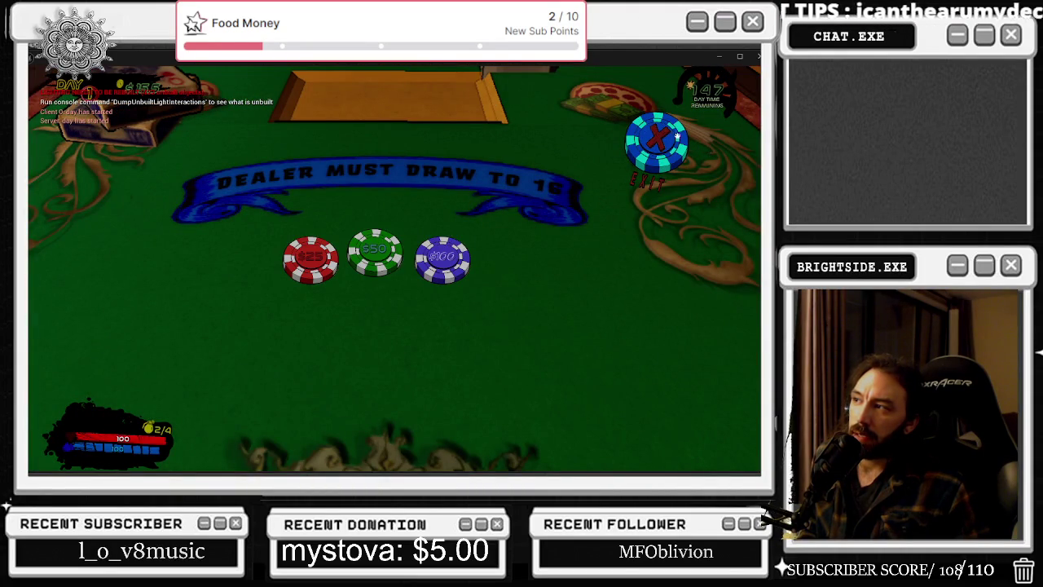
{"action": "left_click", "coordinate": [677, 139]}
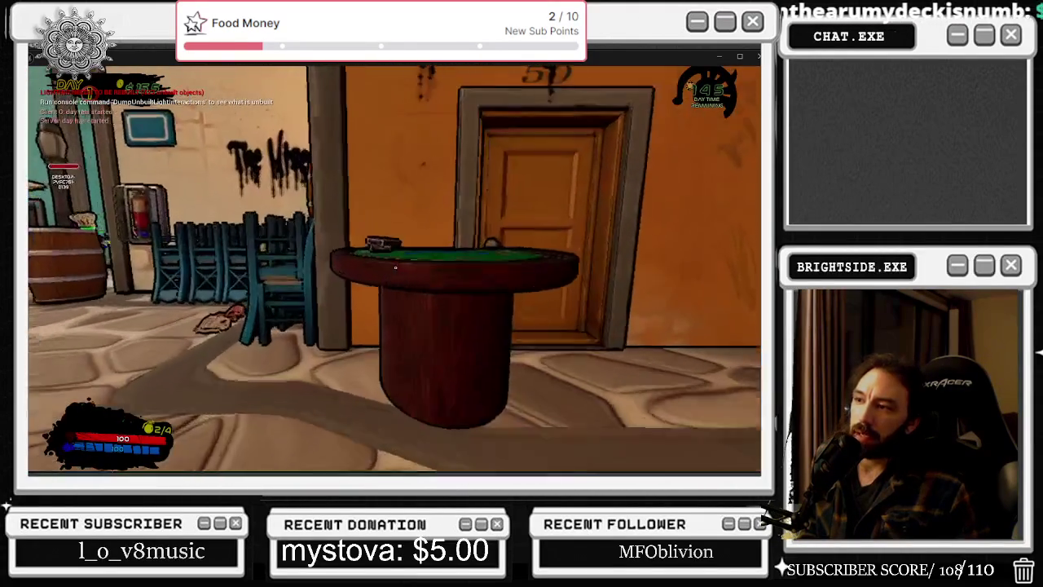
{"action": "key", "text": "s"}
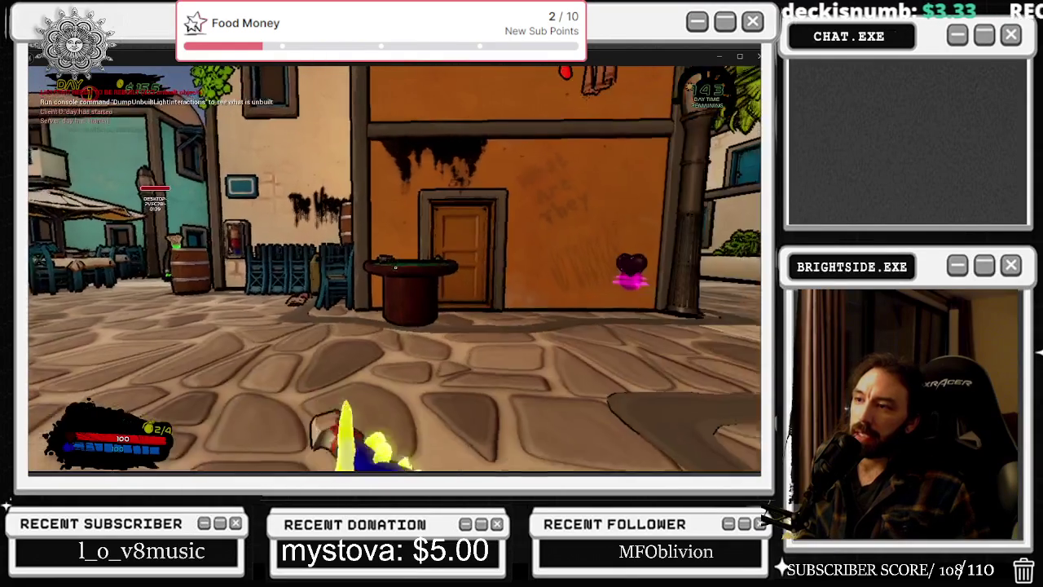
{"action": "key", "text": "w"}
{"action": "key", "text": "e"}
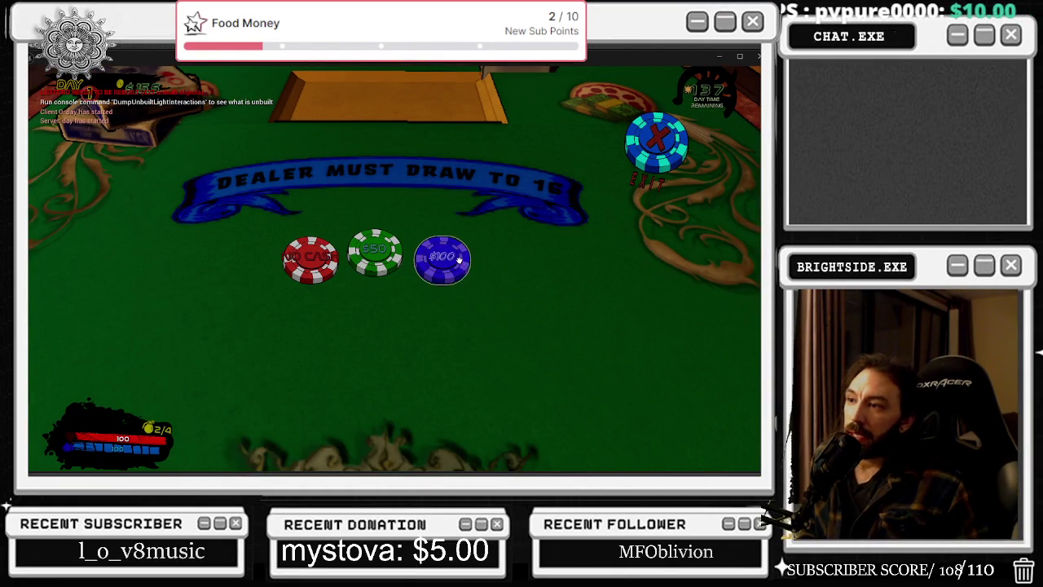
{"action": "left_click", "coordinate": [656, 140]}
Walk the character through the town's alleys and plaza, then return to the editor.
{"action": "key", "text": "w"}
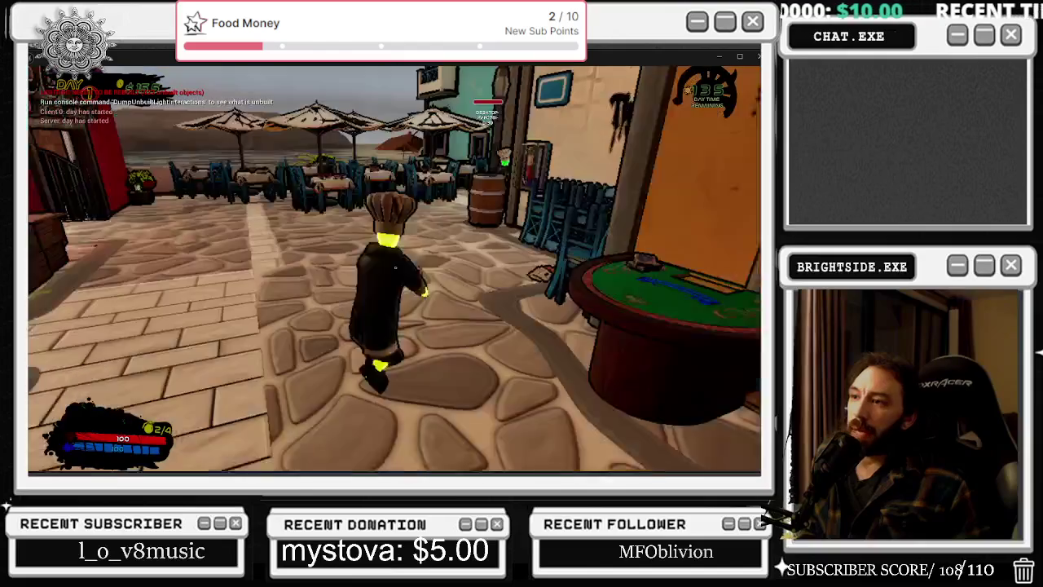
{"action": "scroll", "coordinate": [395, 267], "scroll_direction": "down", "scroll_amount": 3}
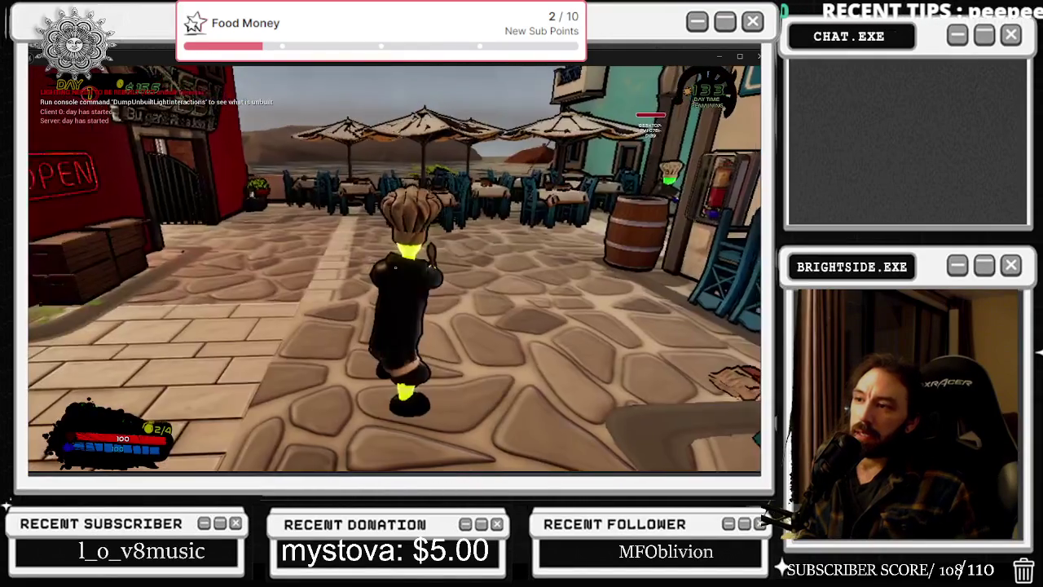
{"action": "key", "text": "w"}
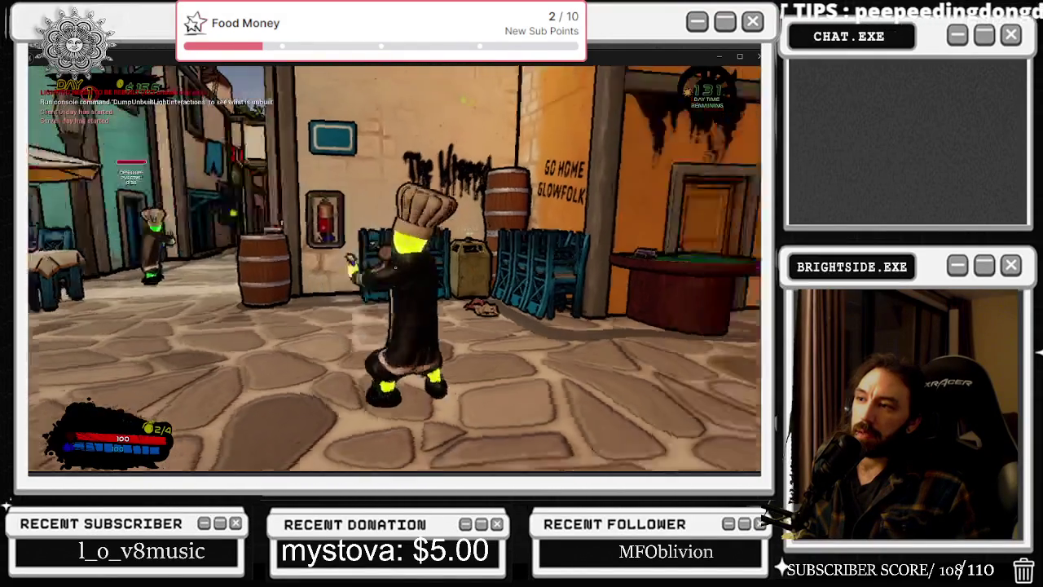
{"action": "key", "text": "w"}
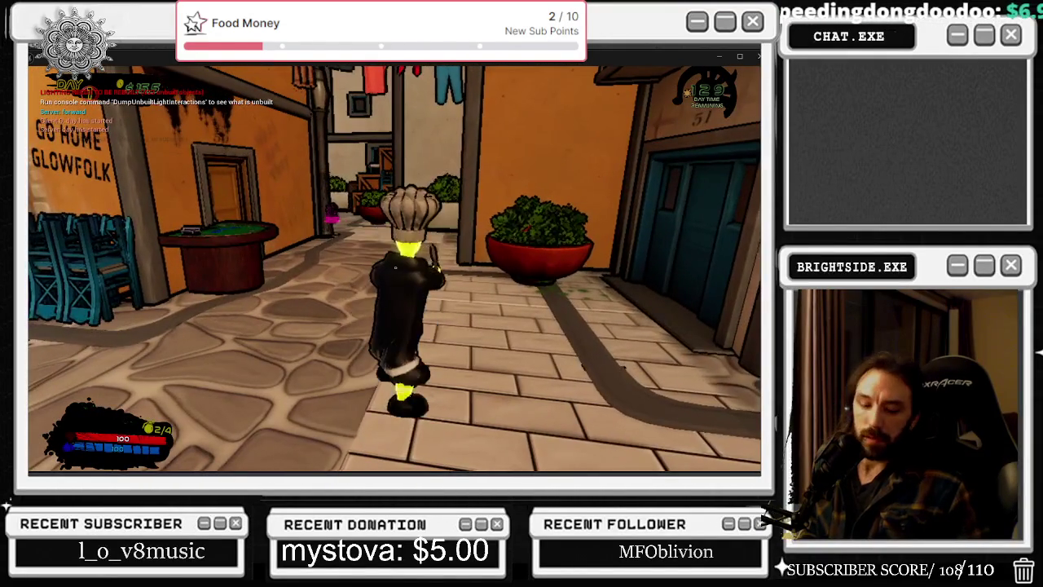
{"action": "key", "text": "a"}
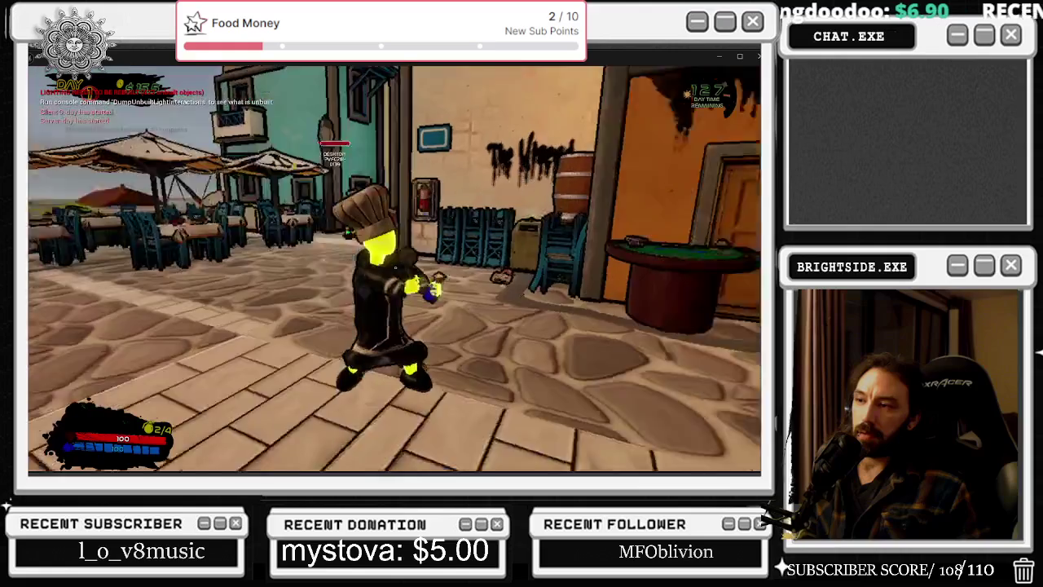
{"action": "key", "text": "w"}
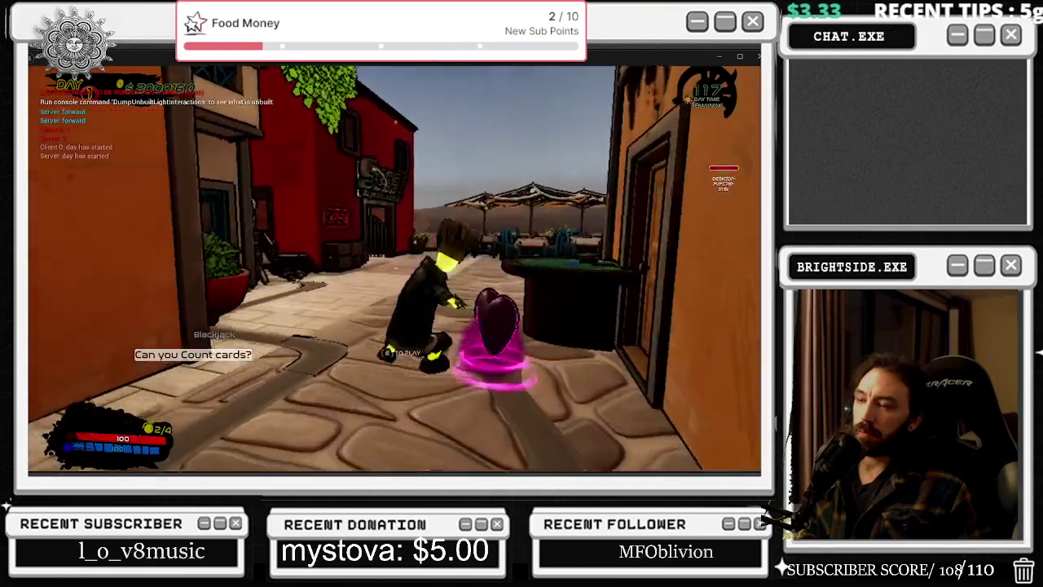
{"action": "key", "text": "w"}
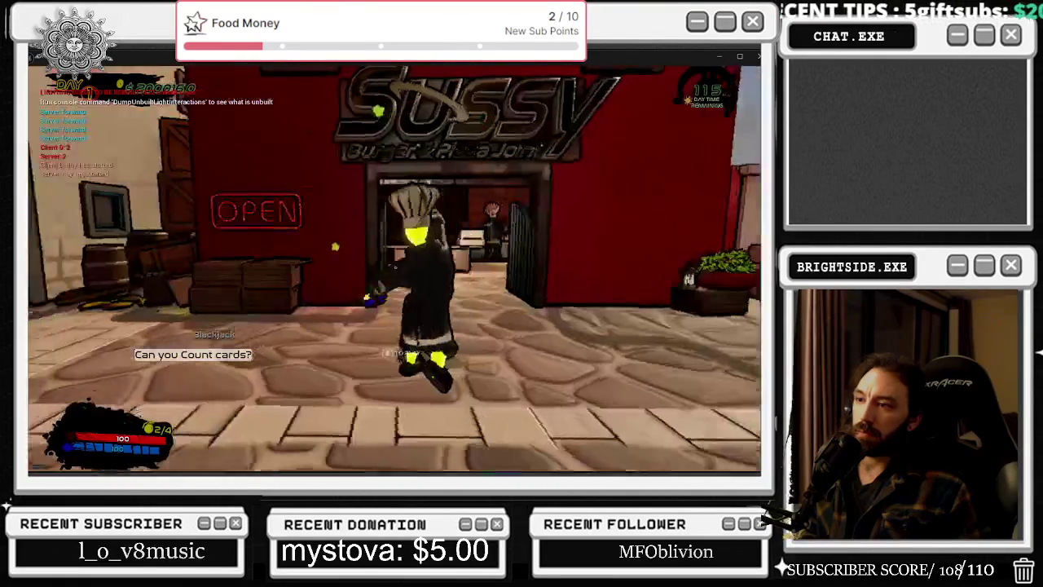
{"action": "key", "text": "w"}
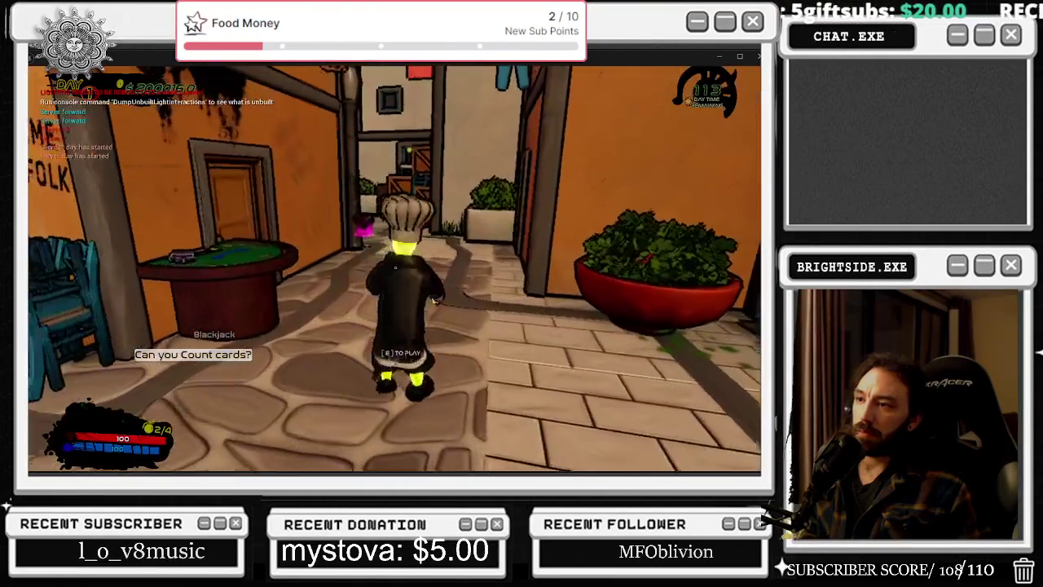
{"action": "key", "text": "w"}
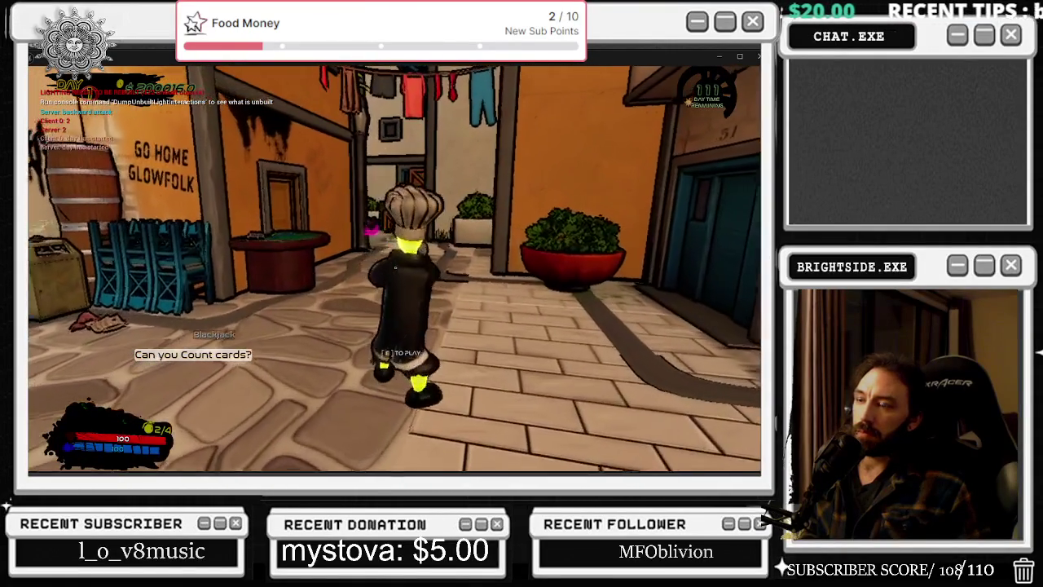
{"action": "key", "text": "w"}
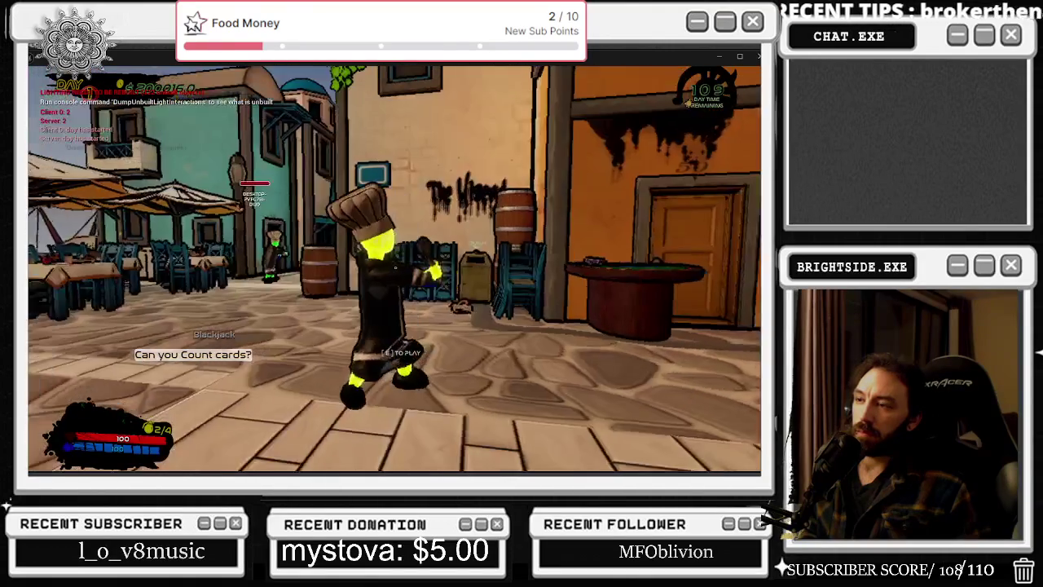
{"action": "key", "text": "w"}
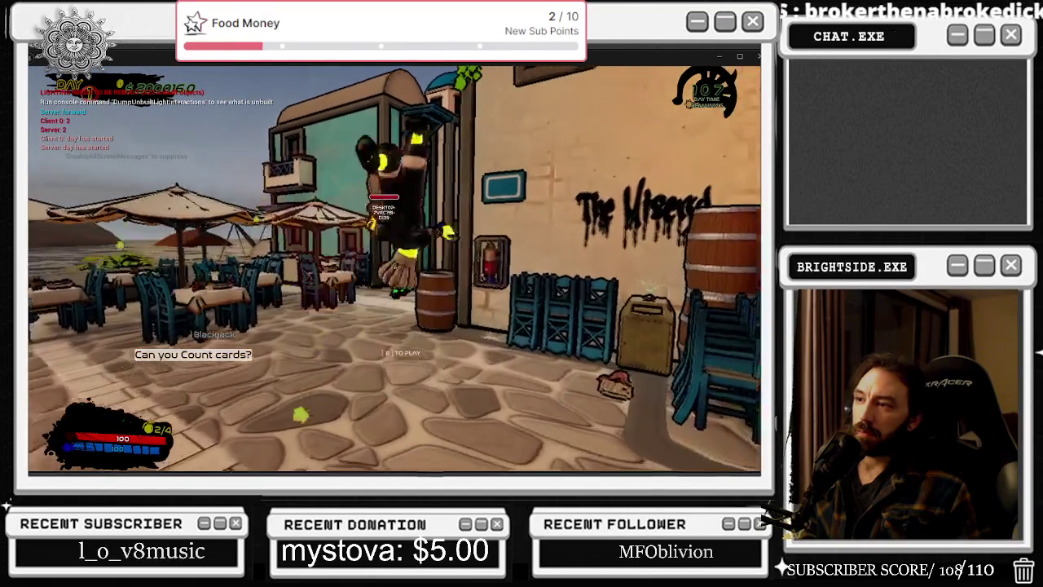
{"action": "key", "text": "w"}
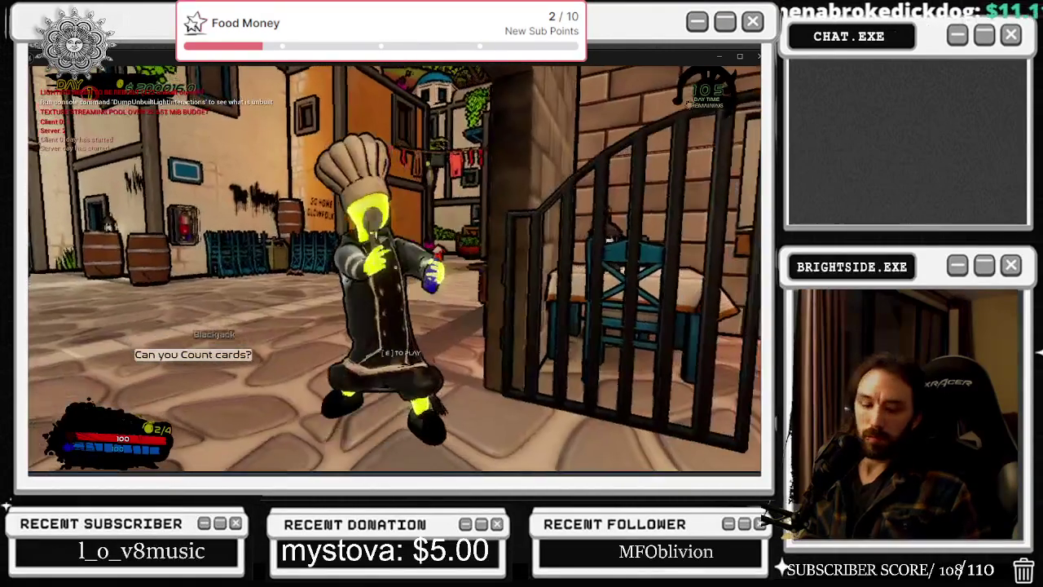
{"action": "key", "text": "alt+Tab"}
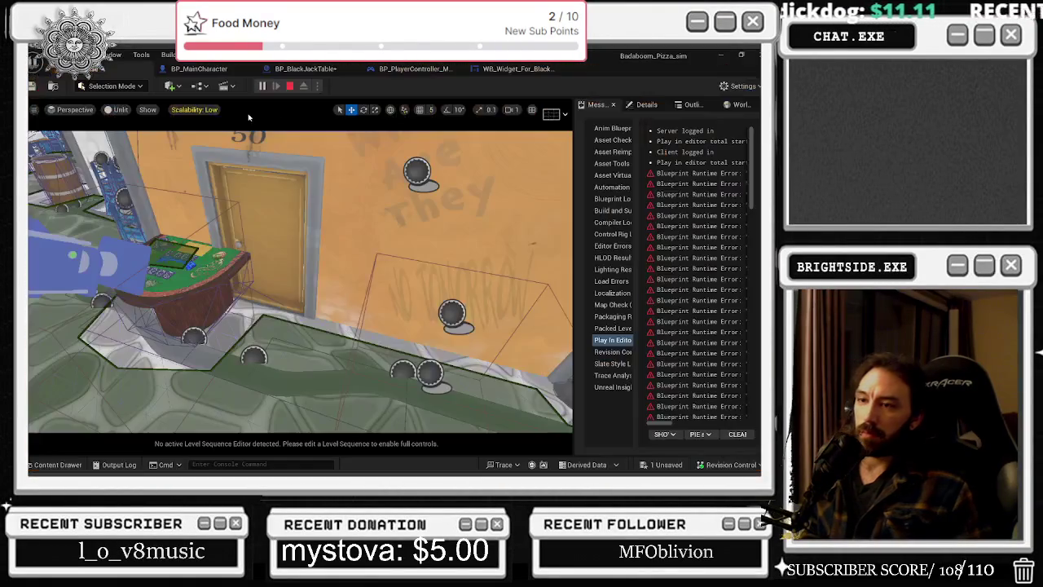
Stop the playtest and save the modified blackjack table Blueprint.
{"action": "key", "text": "w"}
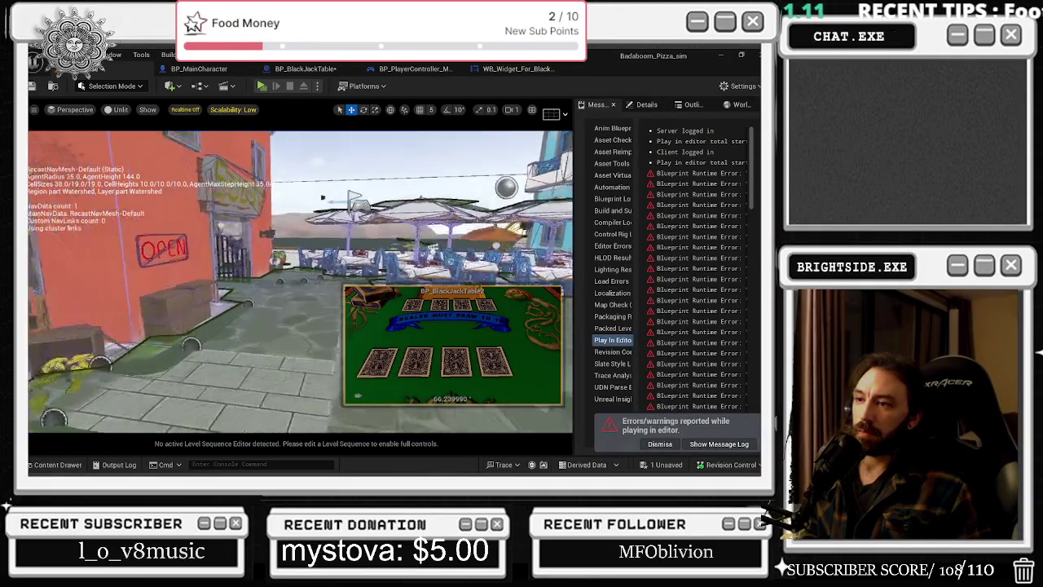
{"action": "key", "text": "w"}
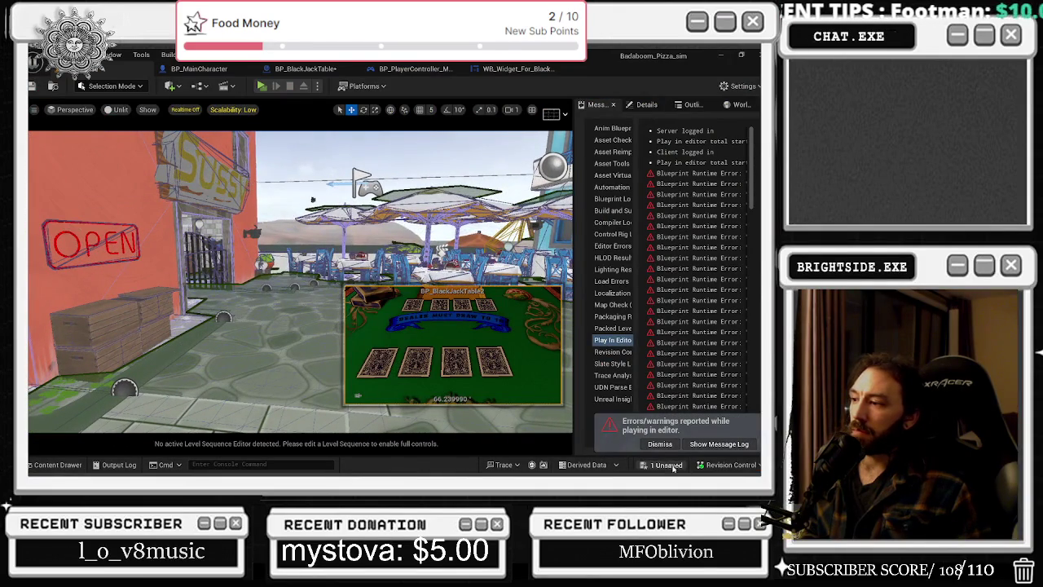
{"action": "left_click", "coordinate": [662, 465]}
{"action": "left_click", "coordinate": [473, 377]}
Bring up WB_Widget_For_Black_Jack, close the On Mouse Button Down graph, and show Designer.
{"action": "left_click_drag", "start_coordinate": [337, 249], "coordinate": [336, 248]}
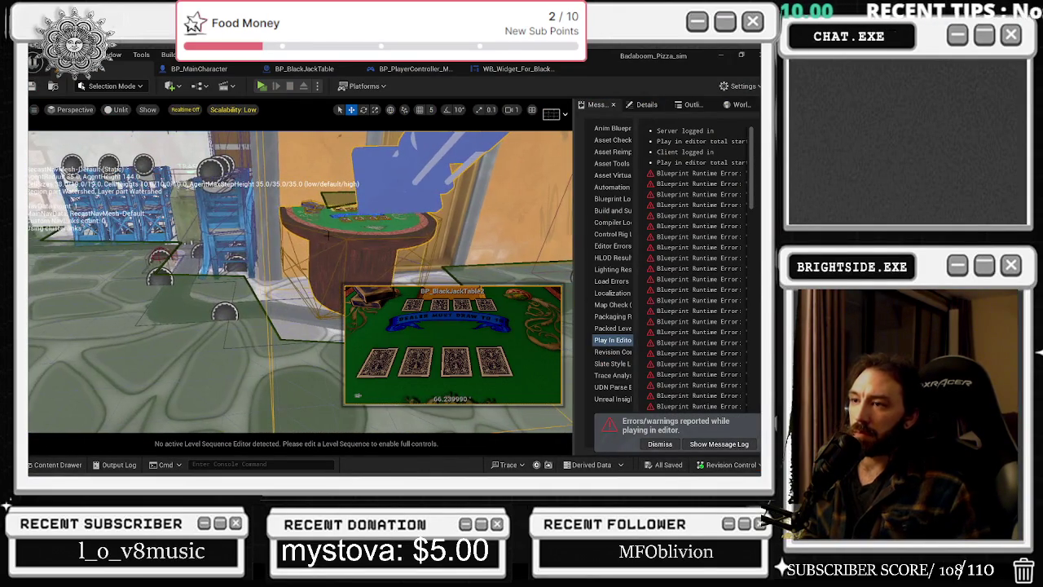
{"action": "key", "text": "ctrl+e"}
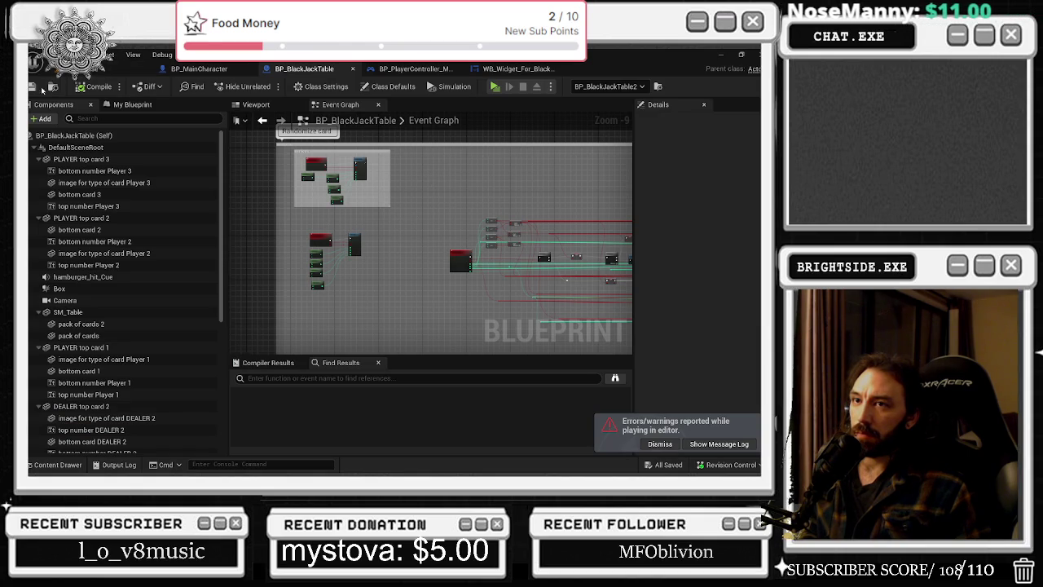
{"action": "scroll", "coordinate": [466, 175], "scroll_direction": "down", "scroll_amount": 3}
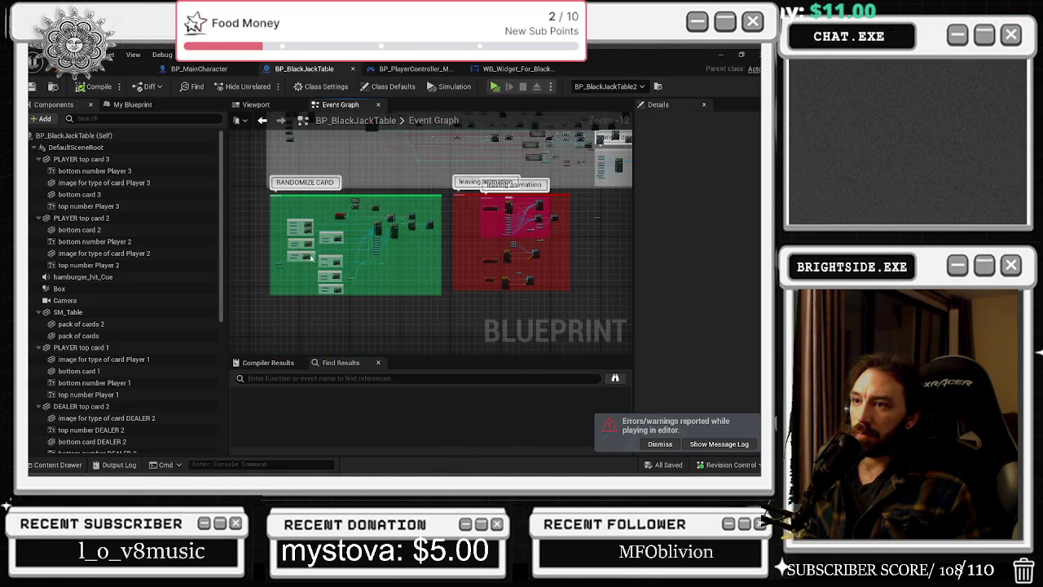
{"action": "left_click", "coordinate": [510, 69]}
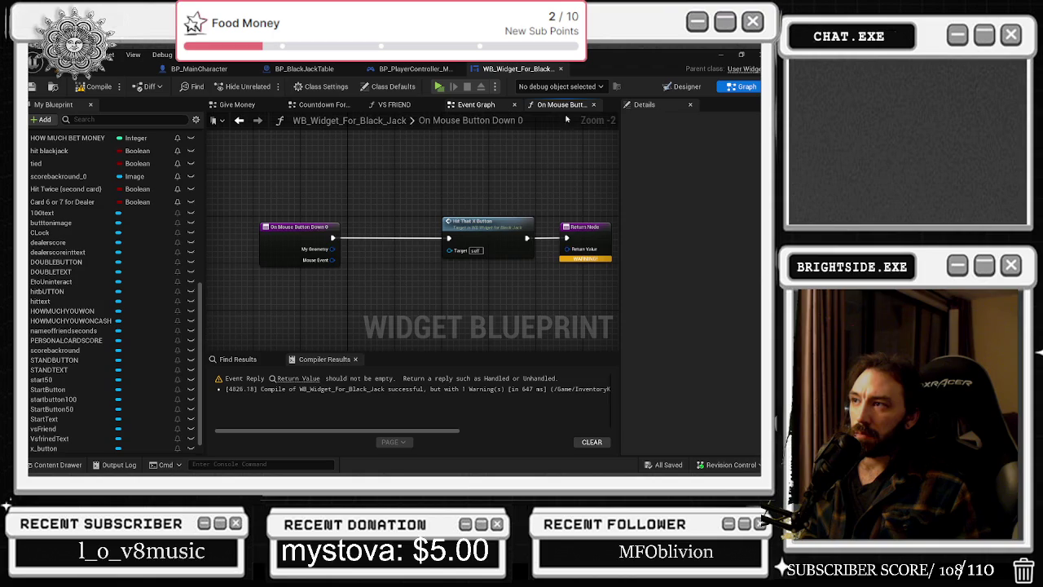
{"action": "left_click", "coordinate": [593, 104]}
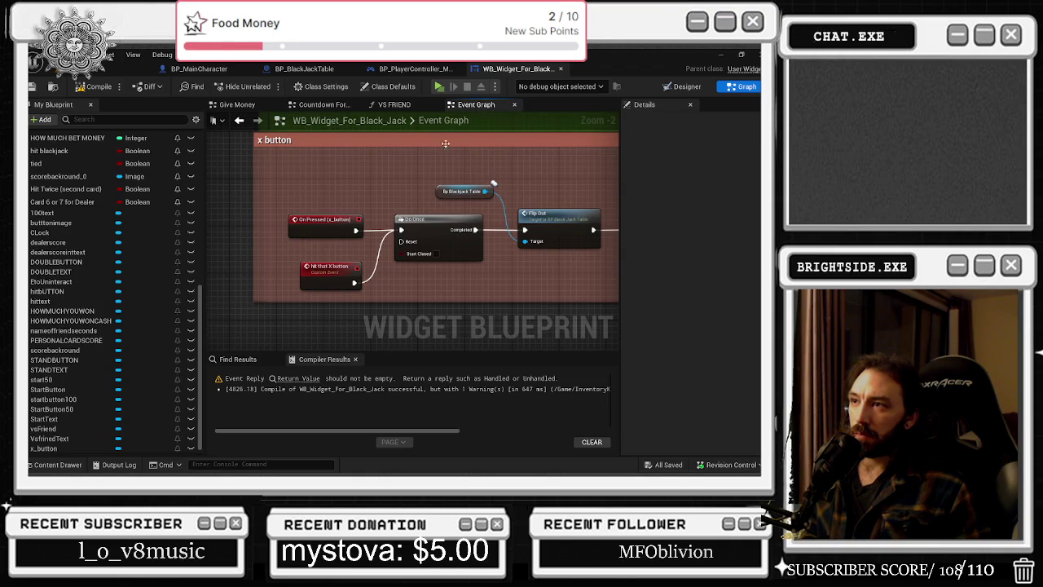
{"action": "key", "text": "shift+F12"}
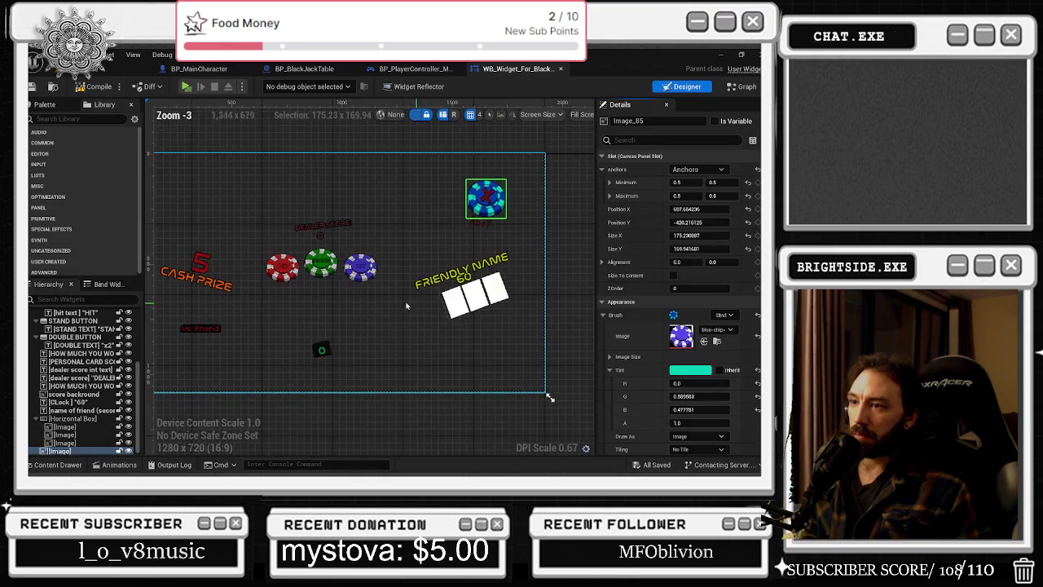
Inspect the hit, stand and blue exit chips in the Hierarchy.
{"action": "left_click", "coordinate": [344, 241]}
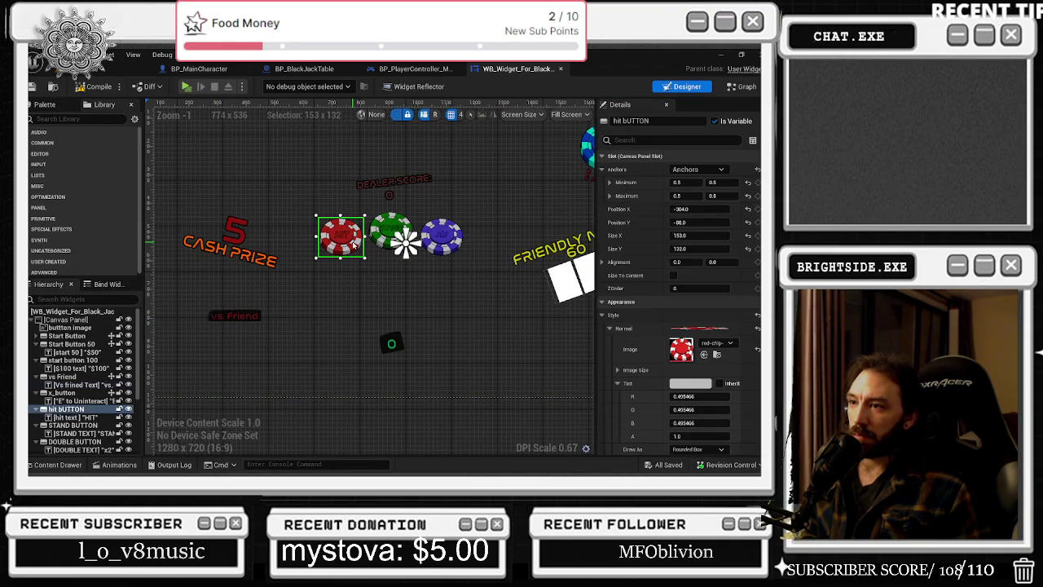
{"action": "scroll", "coordinate": [712, 338], "scroll_direction": "down", "scroll_amount": 10}
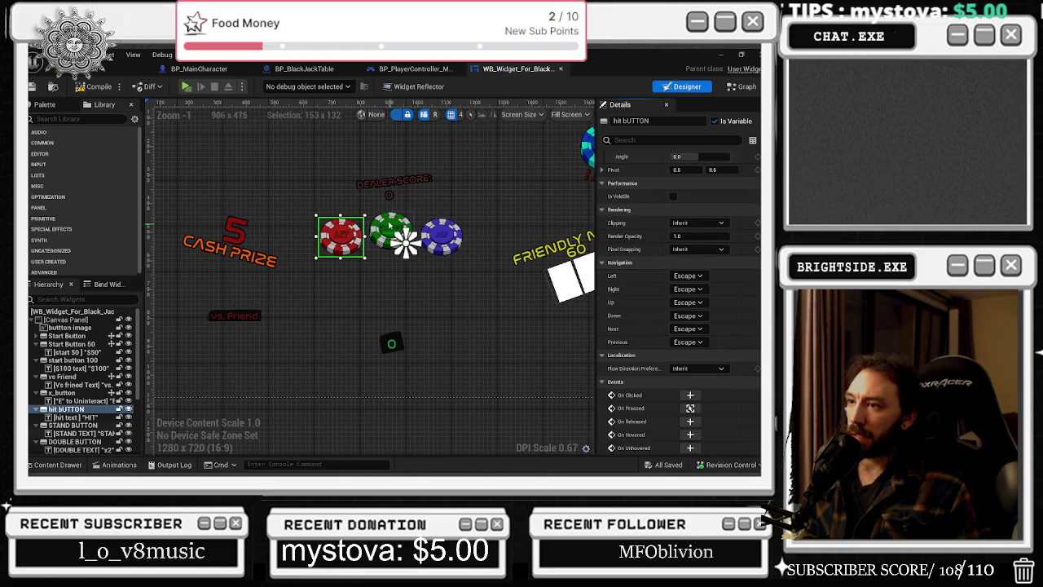
{"action": "left_click", "coordinate": [392, 230]}
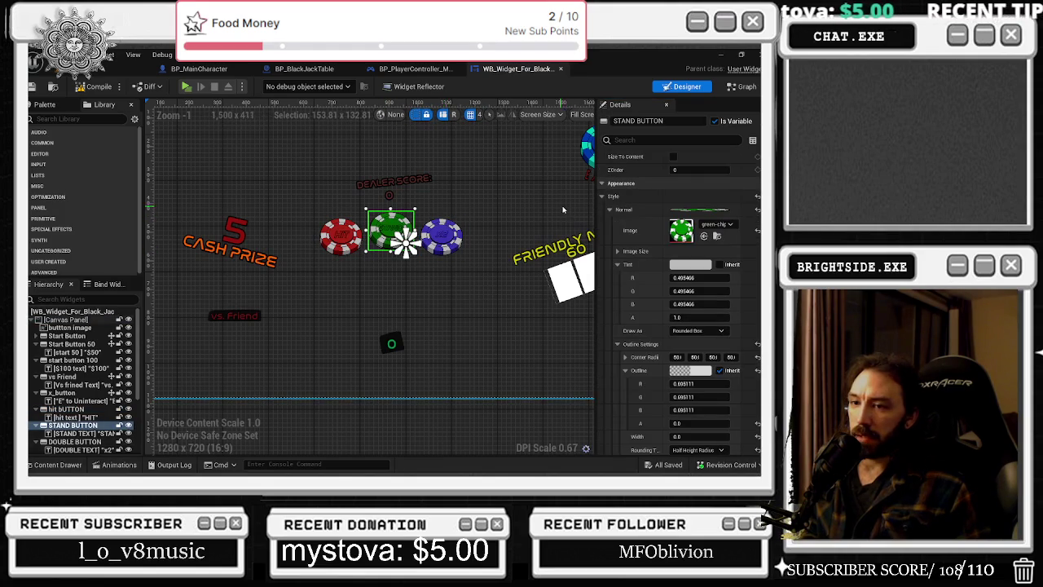
{"action": "scroll", "coordinate": [685, 310], "scroll_direction": "down", "scroll_amount": 10}
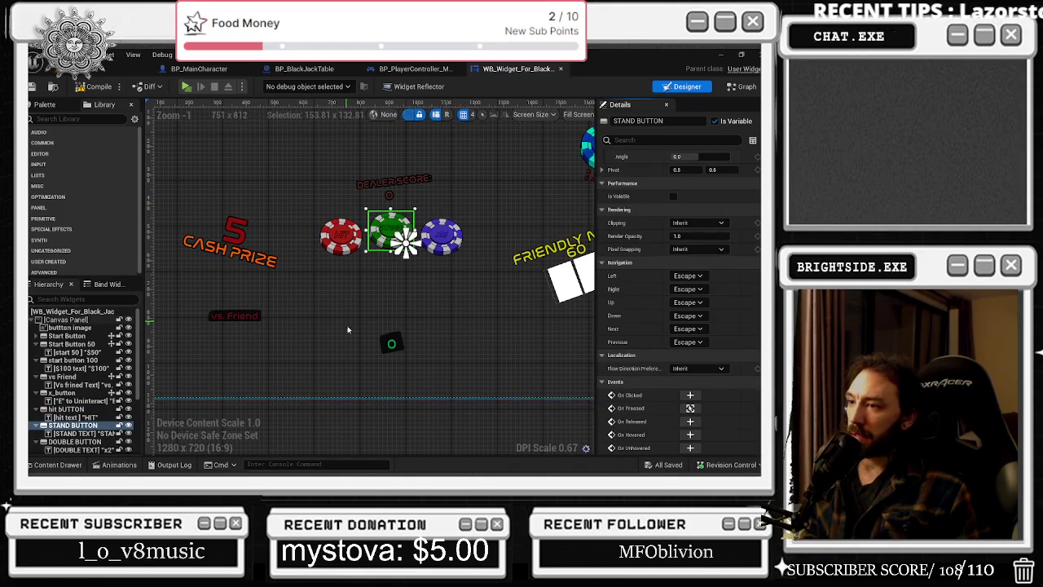
{"action": "left_click_drag", "start_coordinate": [587, 163], "coordinate": [519, 196]}
{"action": "left_click", "coordinate": [537, 181]}
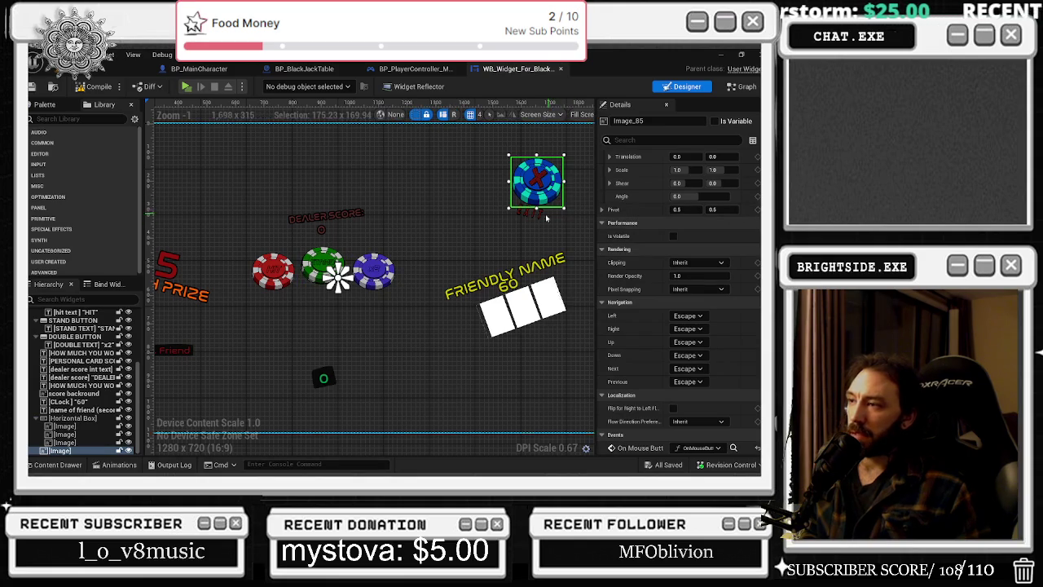
{"action": "left_click_drag", "start_coordinate": [374, 269], "coordinate": [438, 259]}
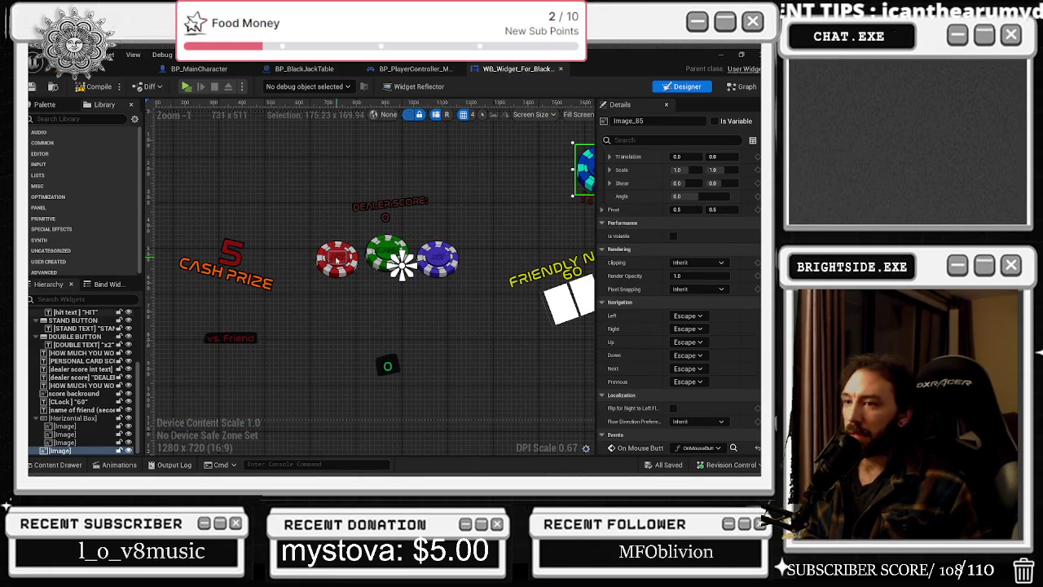
Check the hit, start button 100 and Start Button 50 chips, ending on the red Start Button.
{"action": "left_click", "coordinate": [338, 261]}
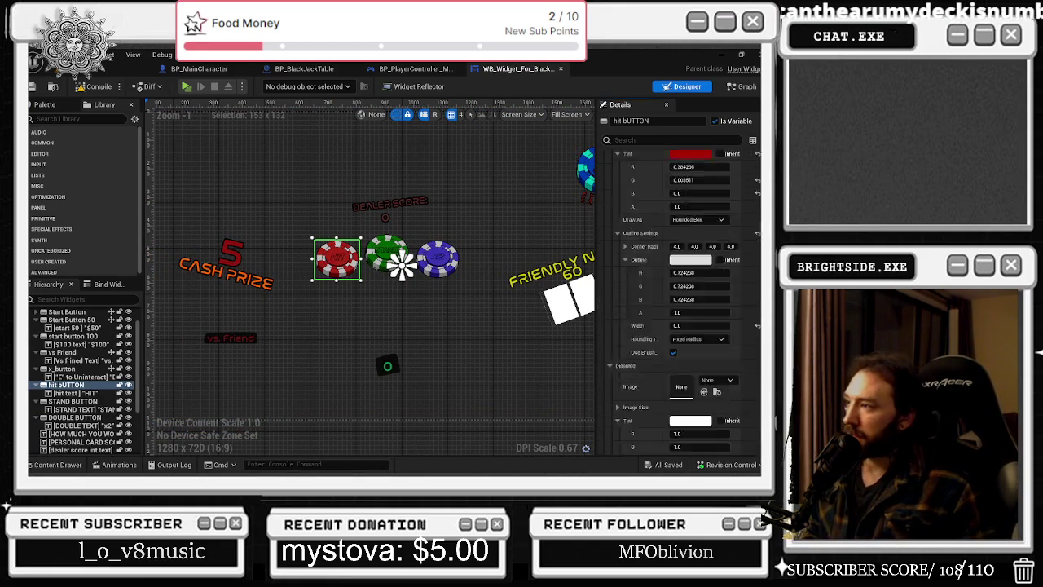
{"action": "scroll", "coordinate": [745, 424], "scroll_direction": "down", "scroll_amount": 10}
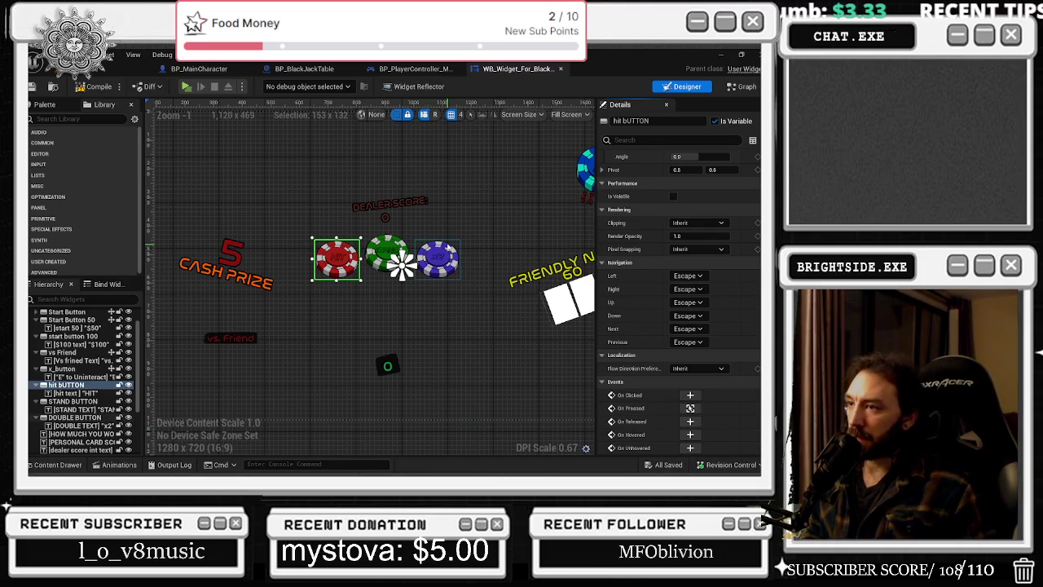
{"action": "left_click", "coordinate": [97, 338]}
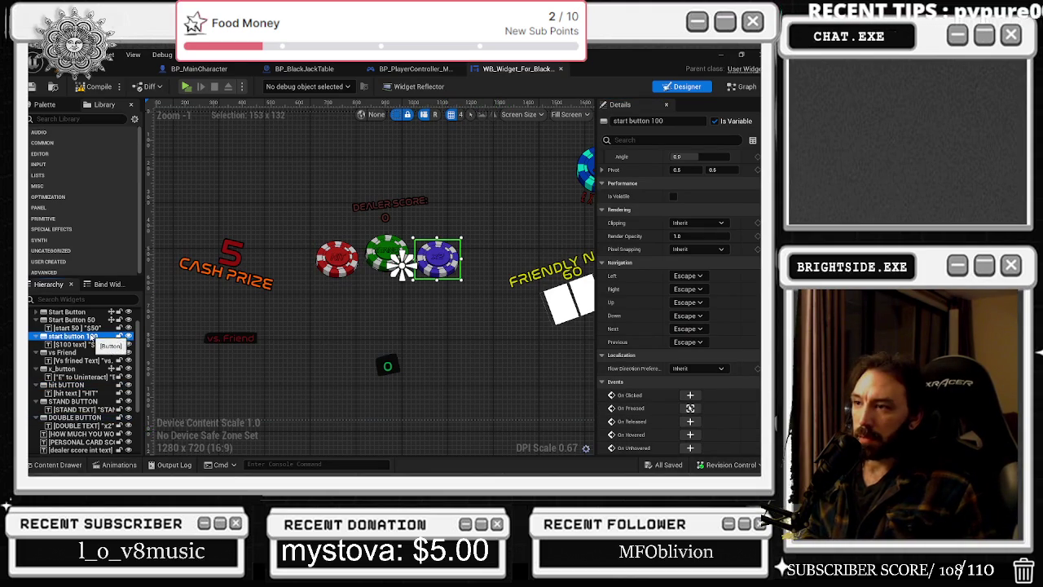
{"action": "left_click", "coordinate": [81, 319]}
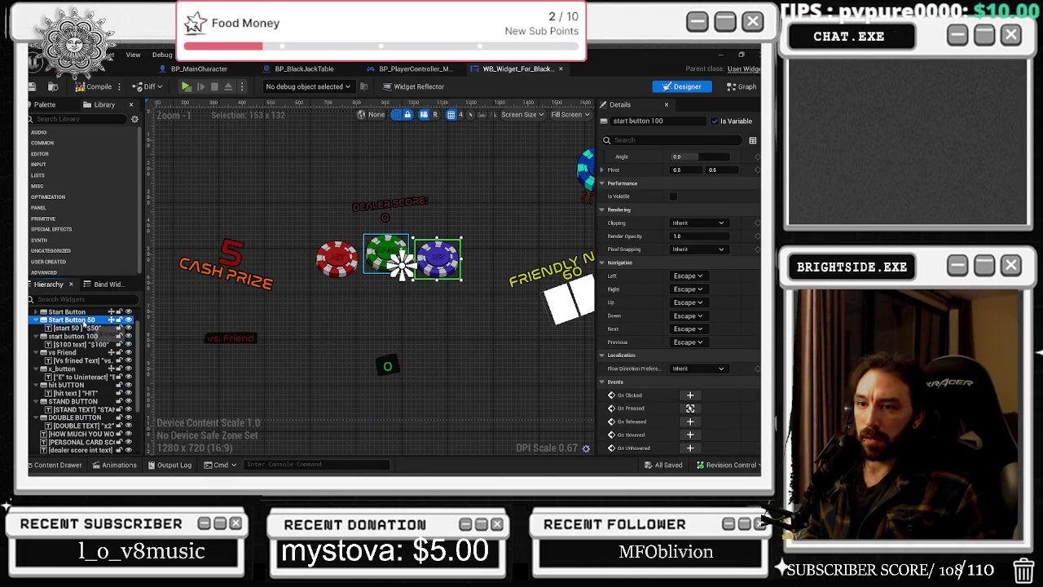
{"action": "scroll", "coordinate": [90, 334], "scroll_direction": "up", "scroll_amount": 2}
{"action": "left_click", "coordinate": [90, 336]}
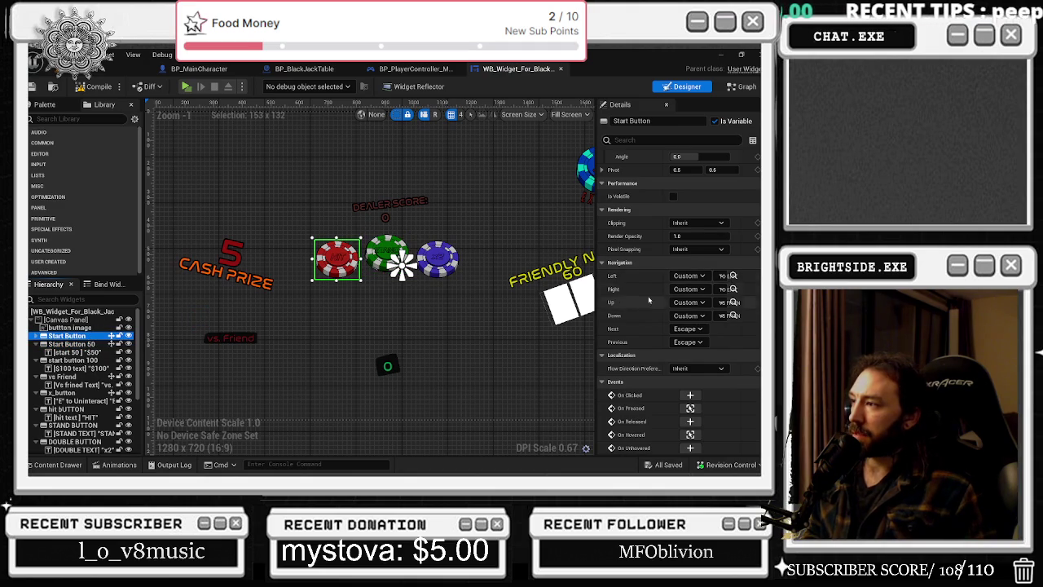
Widen the Details panel and set Start Button's Up and Down navigation to TO START.
{"action": "left_click_drag", "start_coordinate": [596, 265], "coordinate": [484, 266]}
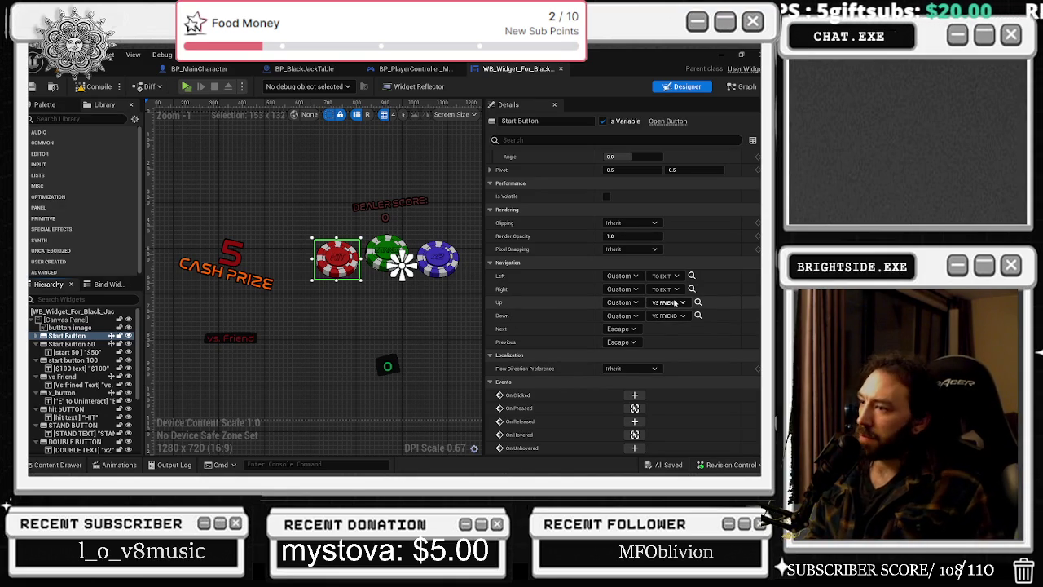
{"action": "left_click", "coordinate": [674, 304]}
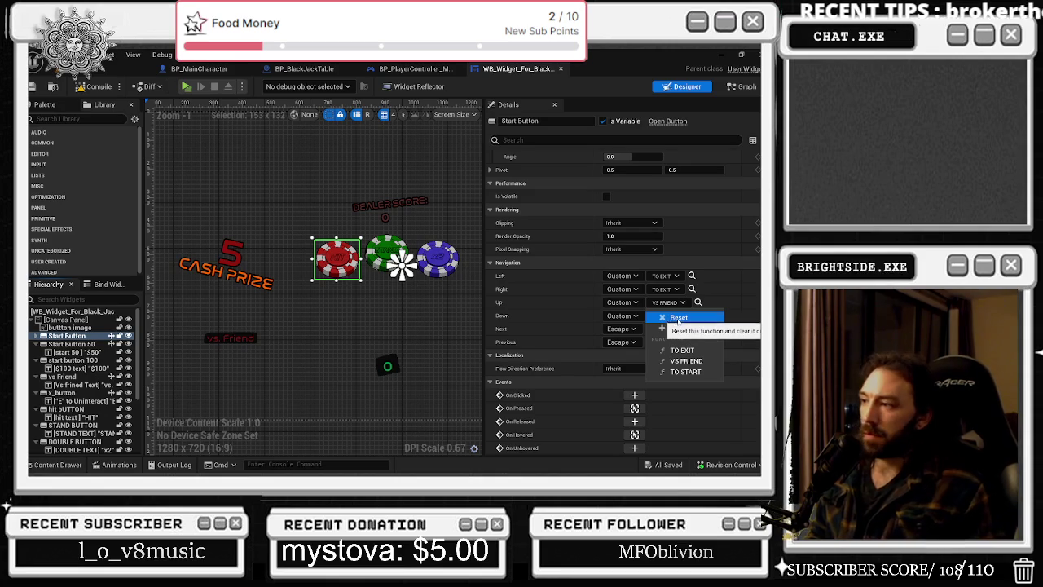
{"action": "left_click", "coordinate": [694, 372]}
{"action": "left_click", "coordinate": [673, 317]}
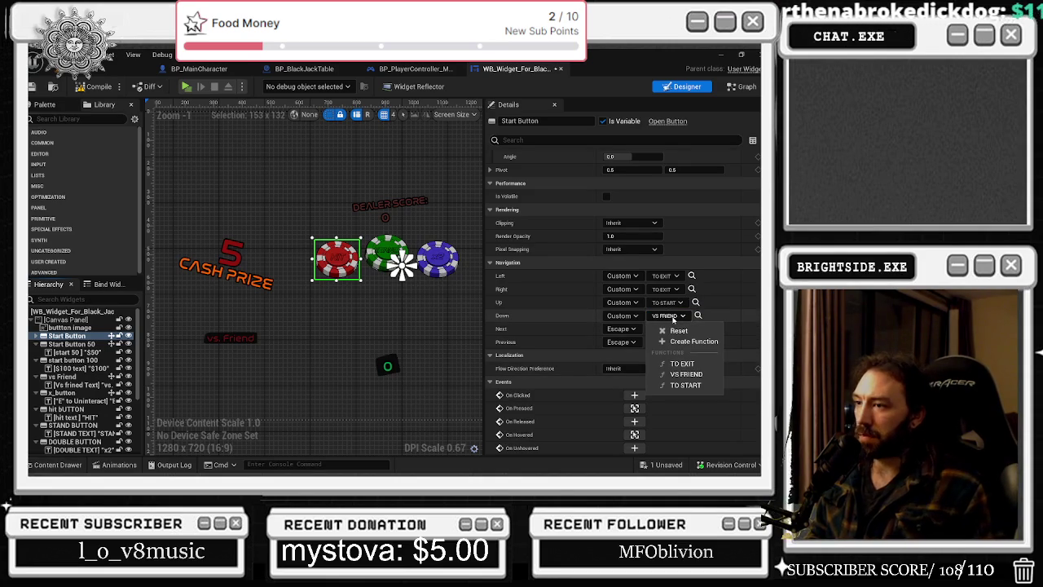
{"action": "left_click", "coordinate": [685, 385]}
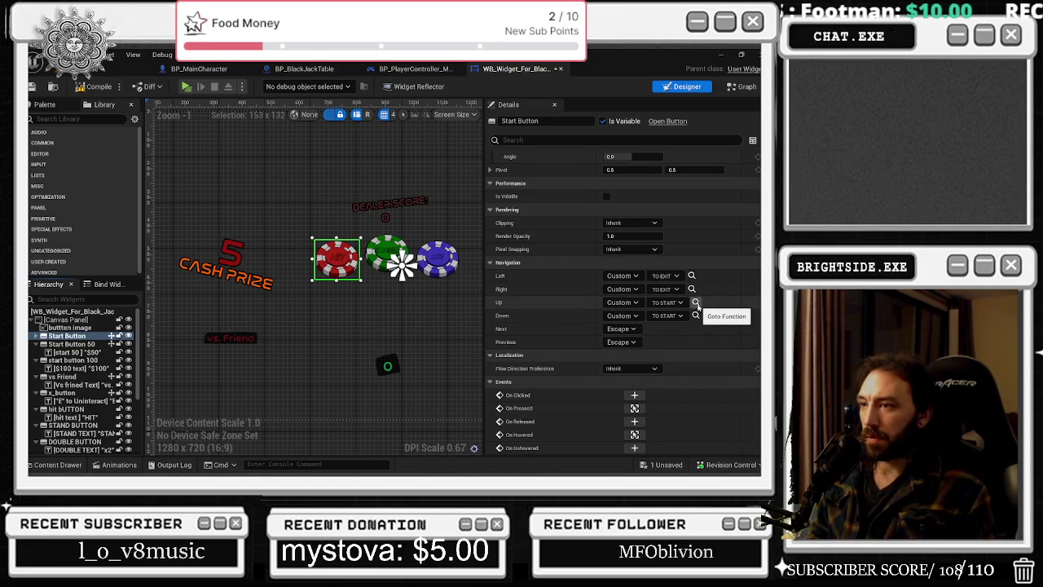
Create a new function for Start Button 50's Up navigation.
{"action": "left_click", "coordinate": [74, 344]}
{"action": "left_click", "coordinate": [668, 302]}
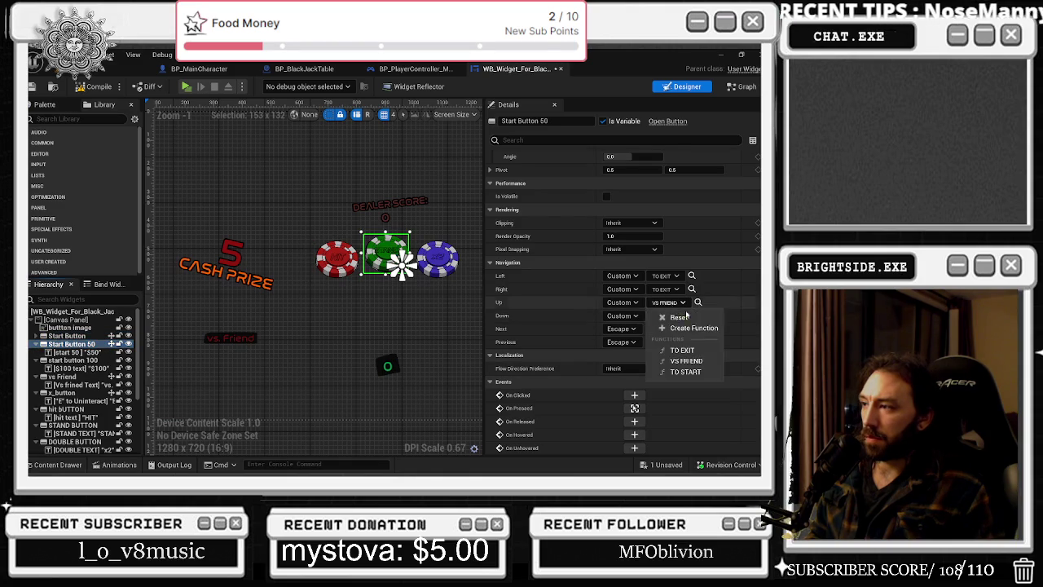
{"action": "left_click", "coordinate": [693, 327]}
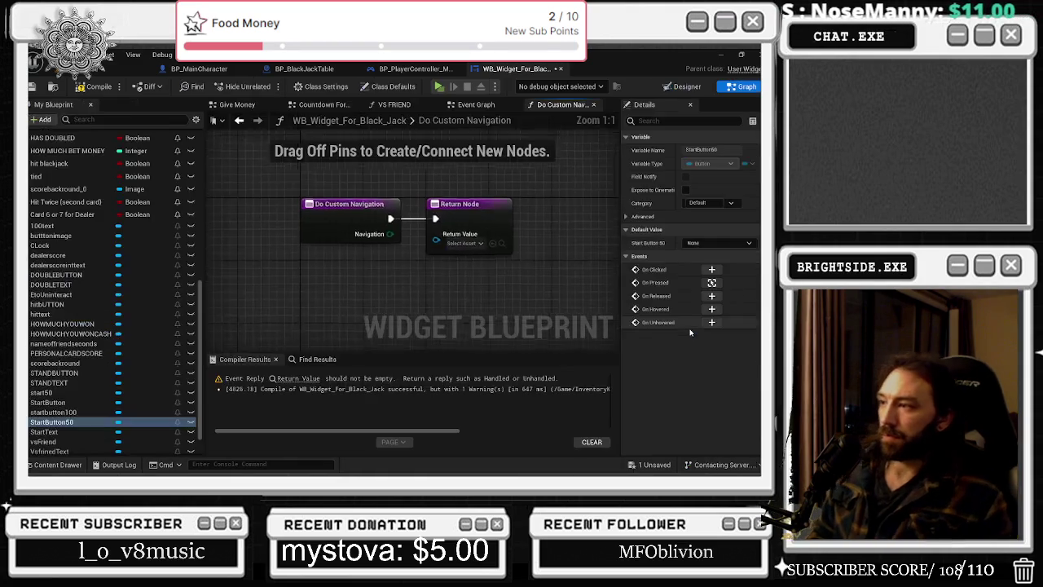
Rename the new navigation function to START FOR 50.
{"action": "left_click_drag", "start_coordinate": [335, 208], "coordinate": [326, 208]}
{"action": "left_click", "coordinate": [735, 149]}
{"action": "type", "text": "START FOR 50"}
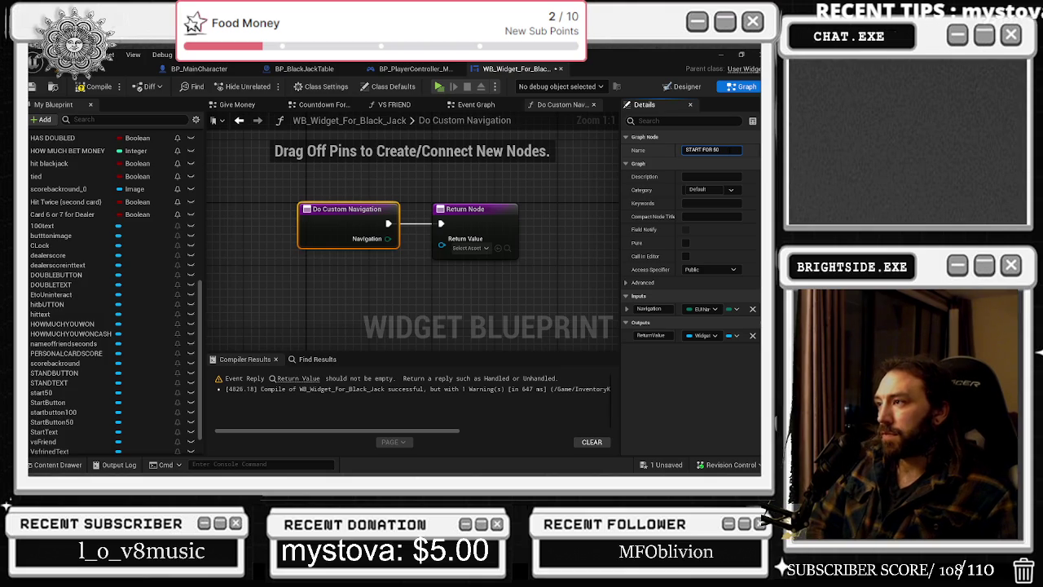
{"action": "key", "text": "Return"}
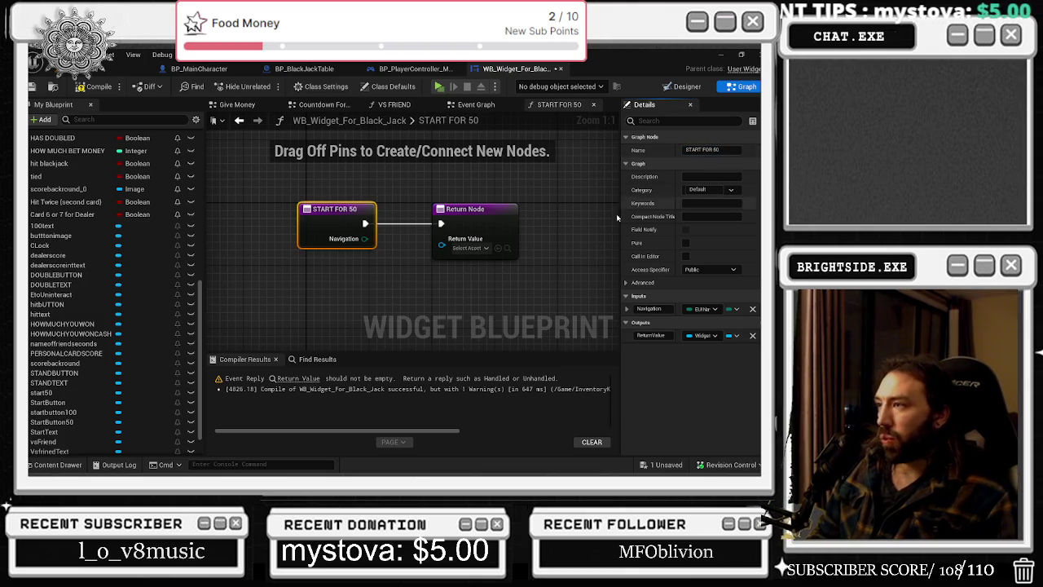
Find start50 in My Blueprint and connect it to the function's Return Value.
{"action": "left_click", "coordinate": [106, 119]}
{"action": "type", "text": "50"}
{"action": "mouse_move", "coordinate": [41, 228]}
{"action": "left_mouse_down"}
{"action": "mouse_move", "coordinate": [195, 236]}
{"action": "mouse_move", "coordinate": [319, 276]}
{"action": "mouse_move", "coordinate": [441, 239]}
{"action": "left_mouse_up"}
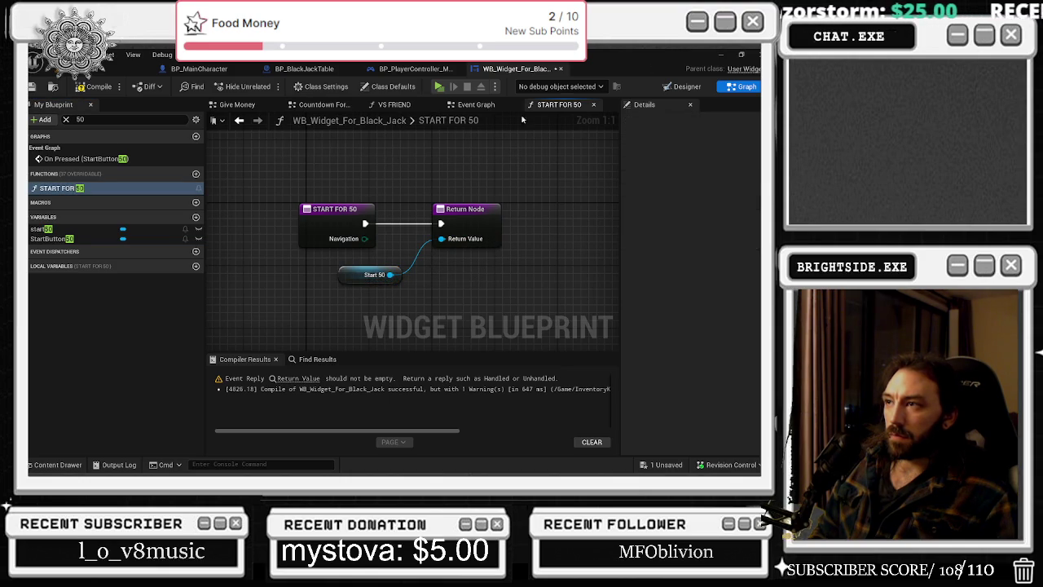
{"action": "left_click", "coordinate": [486, 107]}
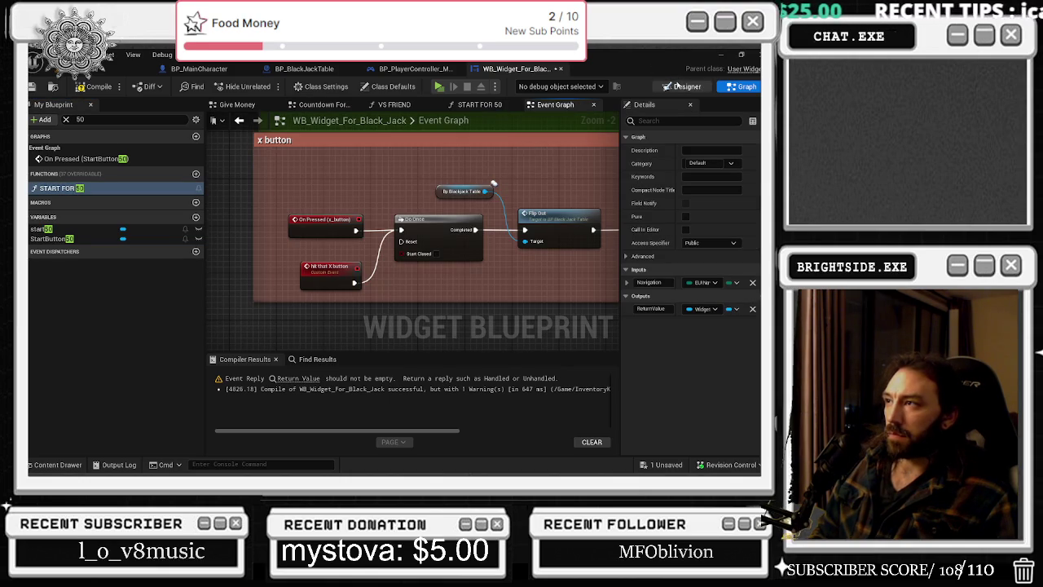
Make START FOR 50 return the StartButton50 getter and delete the old Start 50 node.
{"action": "key", "text": "ctrl+shift+d"}
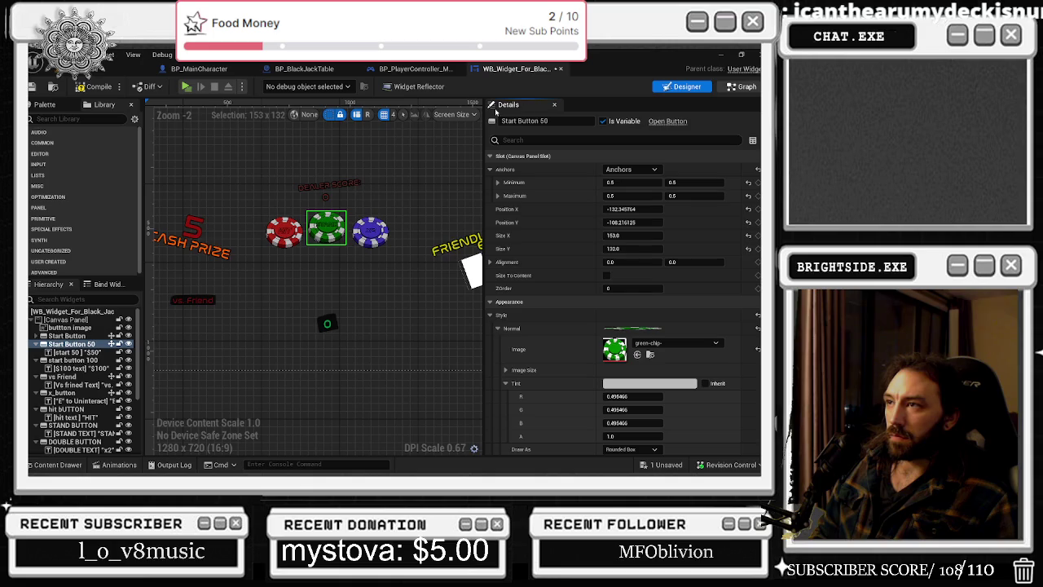
{"action": "key", "text": "ctrl+shift+g"}
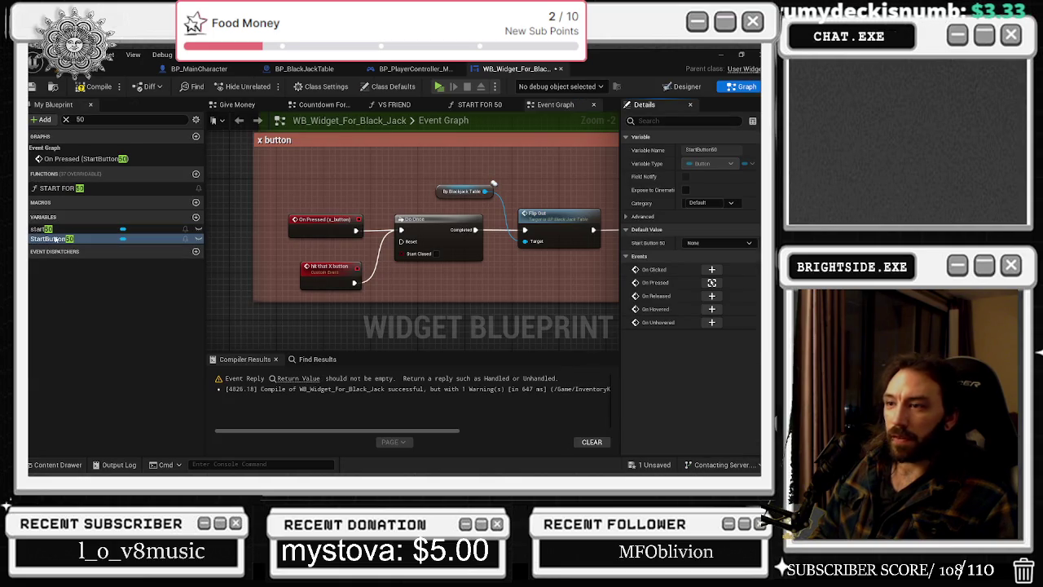
{"action": "left_click", "coordinate": [480, 104]}
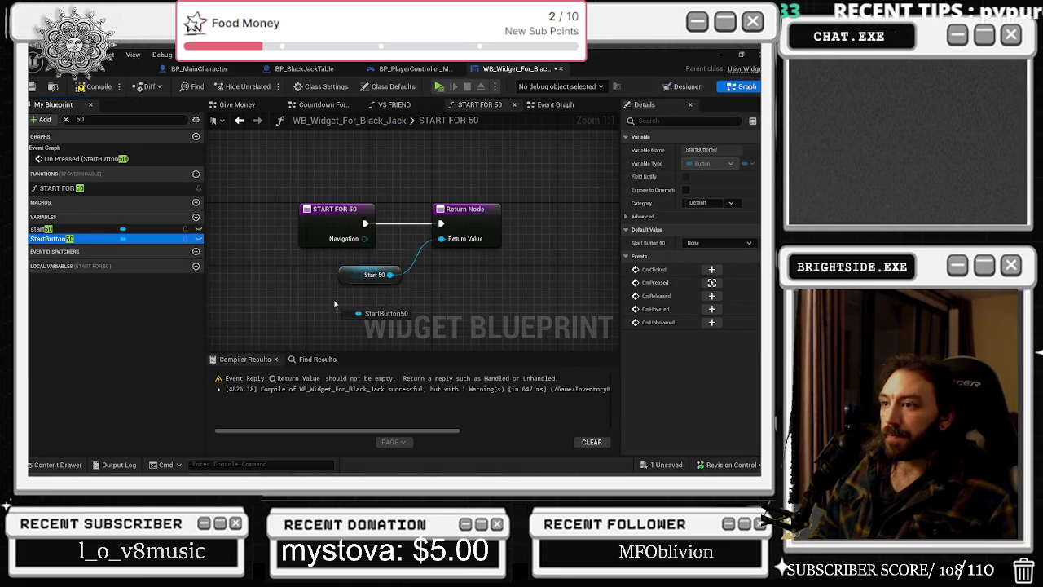
{"action": "left_click_drag", "start_coordinate": [361, 278], "coordinate": [364, 299]}
{"action": "key", "text": "alt+Tab"}
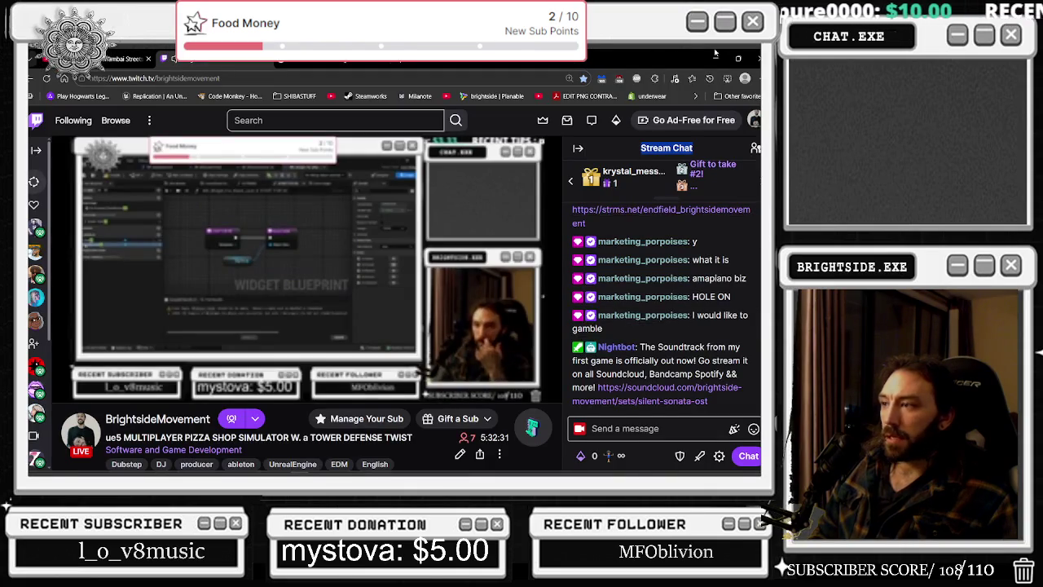
{"action": "left_click", "coordinate": [716, 59]}
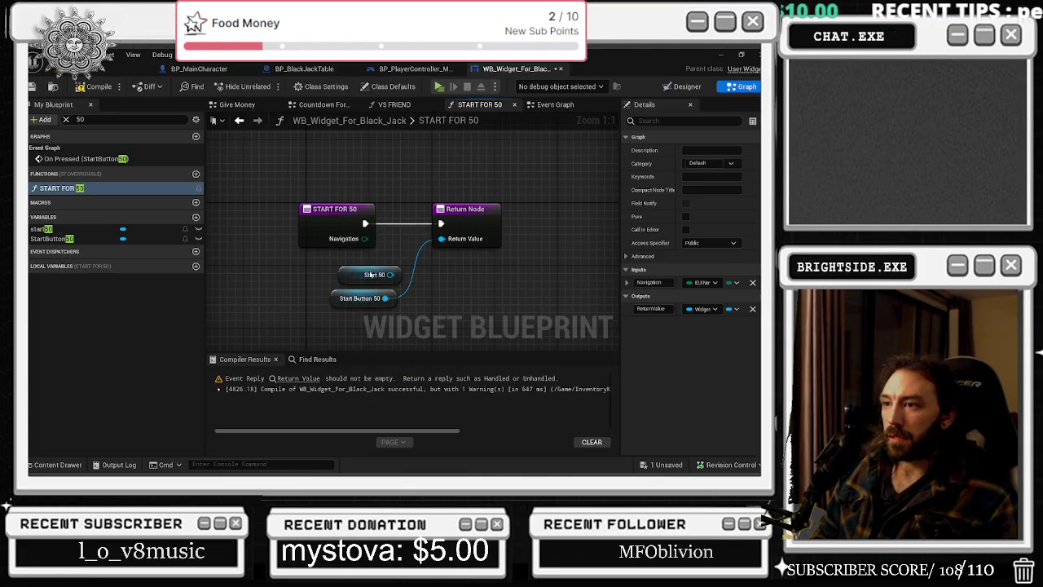
{"action": "left_click", "coordinate": [367, 268]}
{"action": "key", "text": "Delete"}
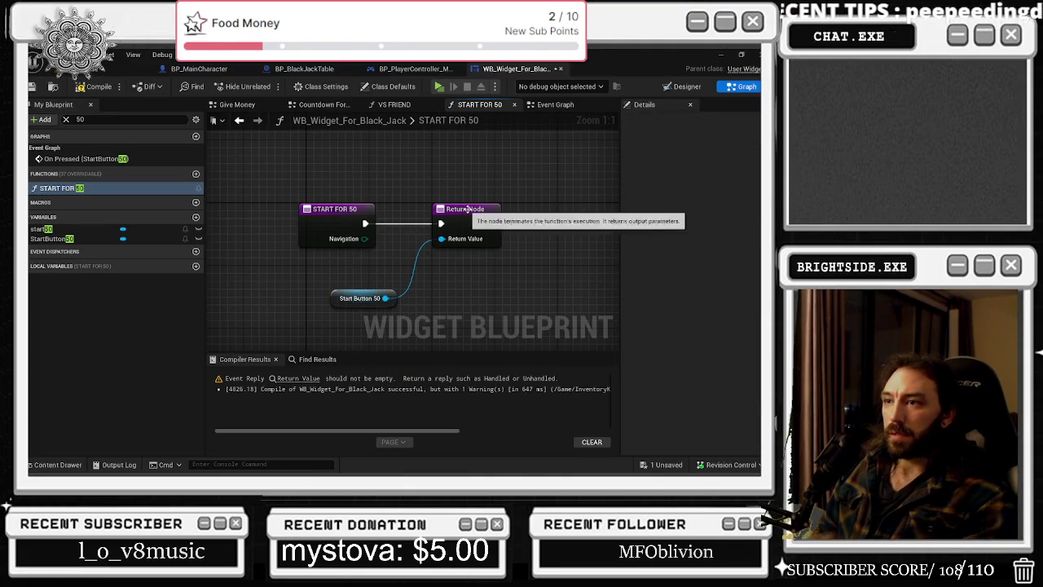
{"action": "left_click", "coordinate": [513, 107]}
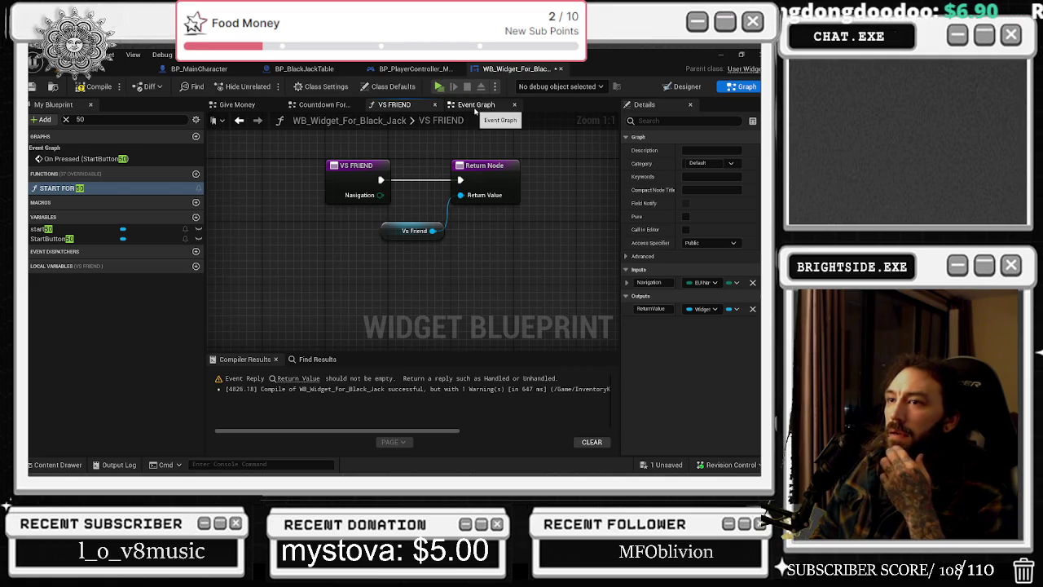
{"action": "right_click", "coordinate": [65, 188]}
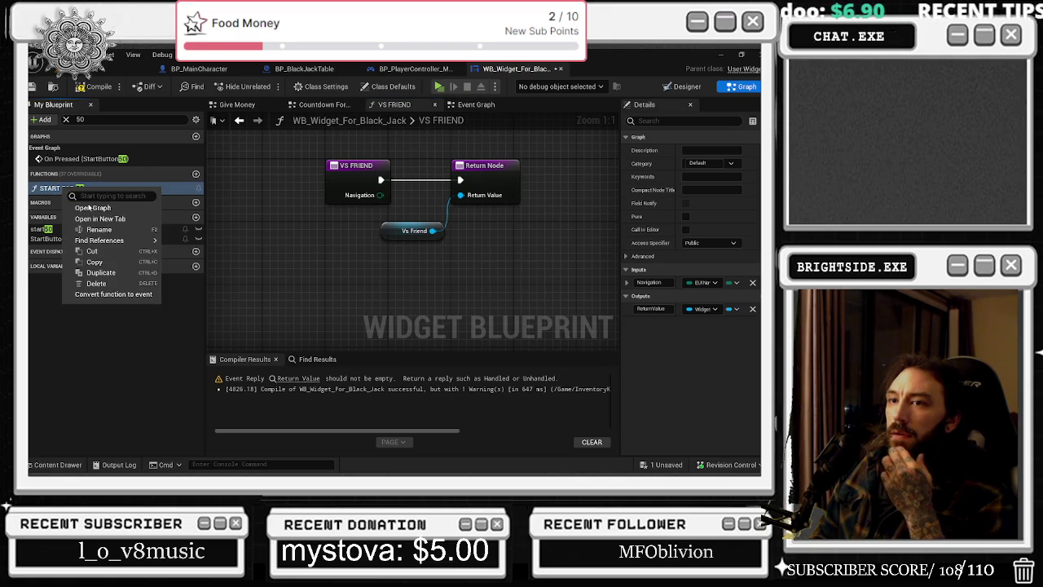
Duplicate START FOR 50 as START FOR 100 returning startbutton100, then compile.
{"action": "left_click", "coordinate": [102, 272]}
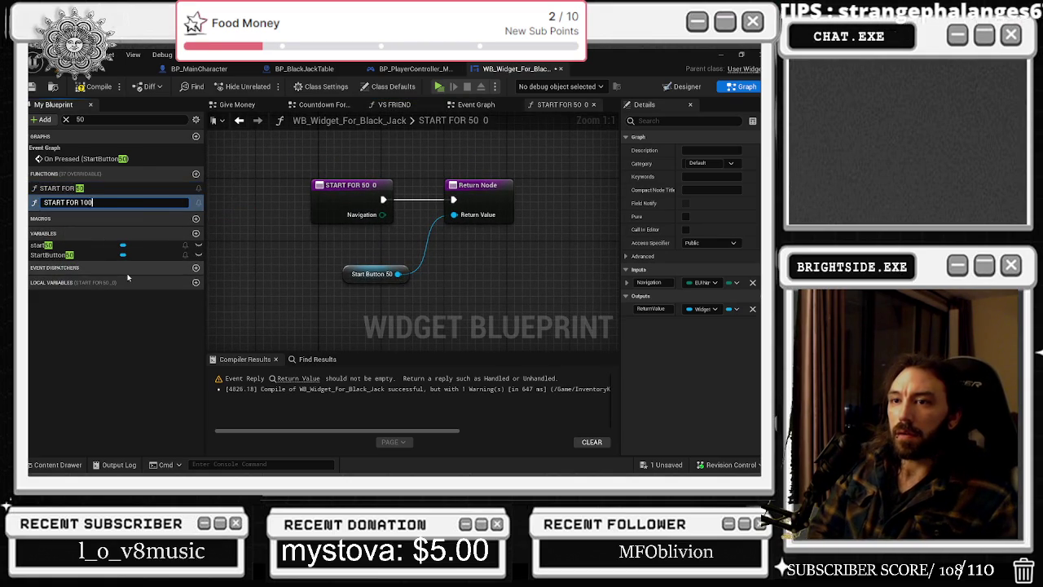
{"action": "key", "text": "Return"}
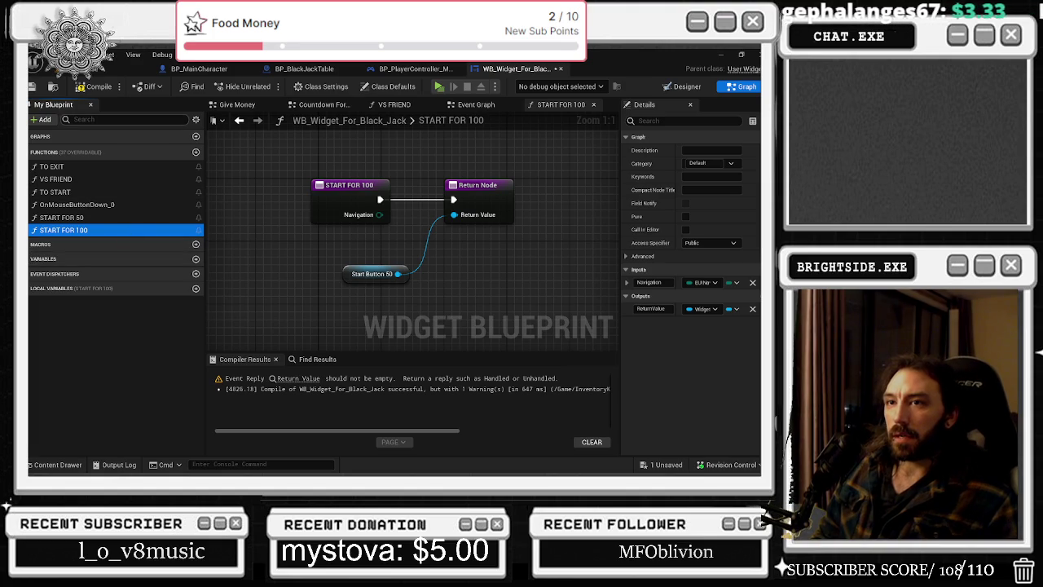
{"action": "left_click", "coordinate": [122, 119]}
{"action": "type", "text": "100"}
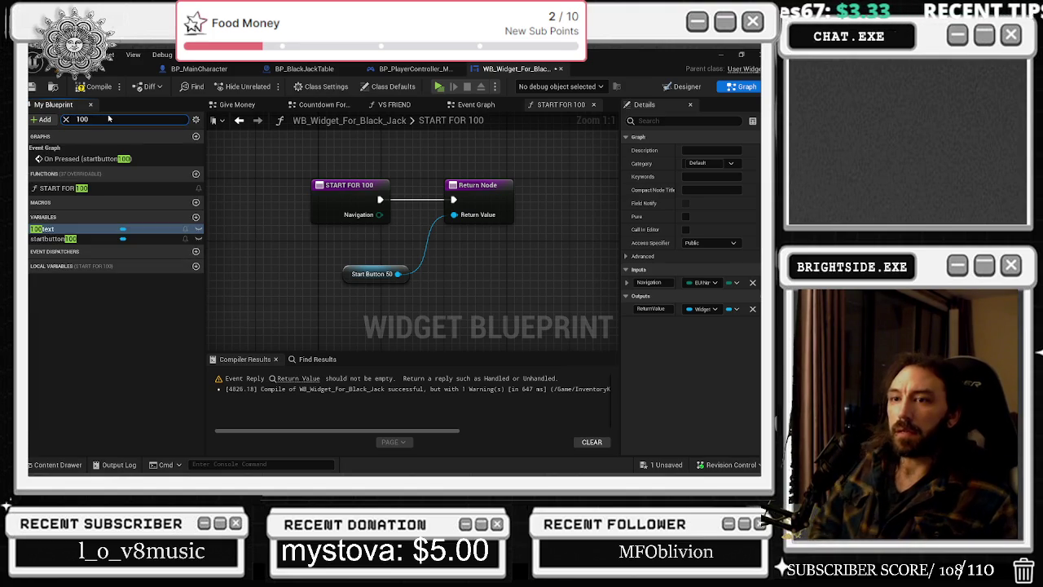
{"action": "mouse_move", "coordinate": [53, 238]}
{"action": "left_mouse_down"}
{"action": "mouse_move", "coordinate": [387, 239]}
{"action": "mouse_move", "coordinate": [454, 214]}
{"action": "left_mouse_up"}
{"action": "left_click", "coordinate": [562, 309]}
{"action": "left_click", "coordinate": [374, 275]}
{"action": "key", "text": "Delete"}
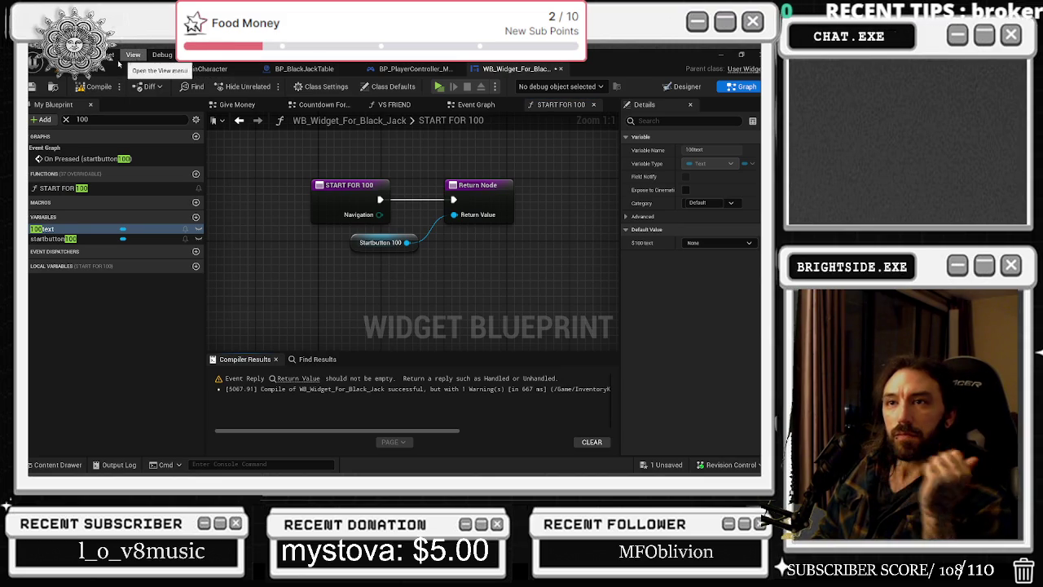
{"action": "left_click", "coordinate": [96, 87]}
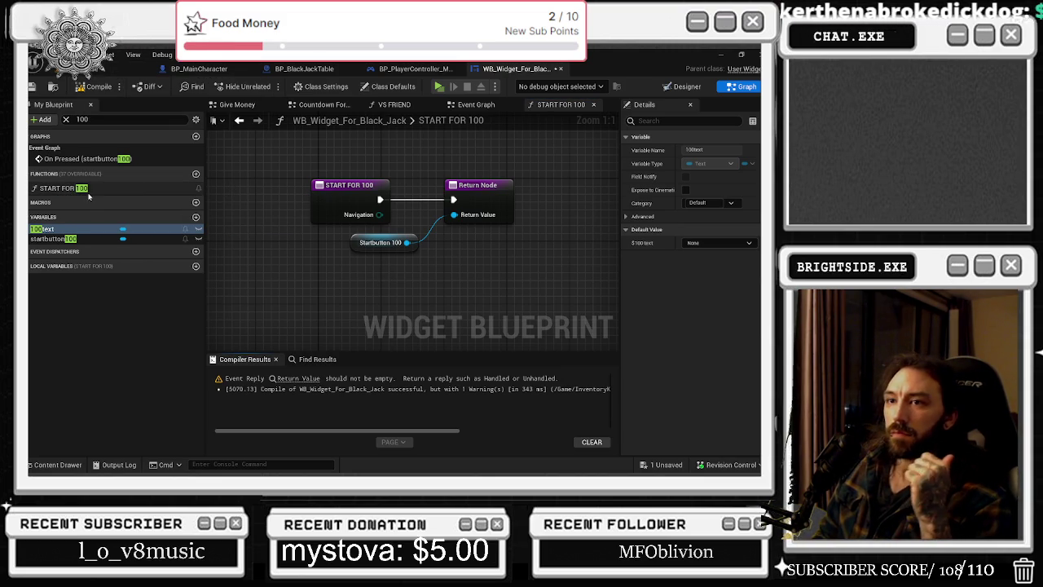
Duplicate START FOR 100 again and clear the copy's default name.
{"action": "right_click", "coordinate": [92, 189]}
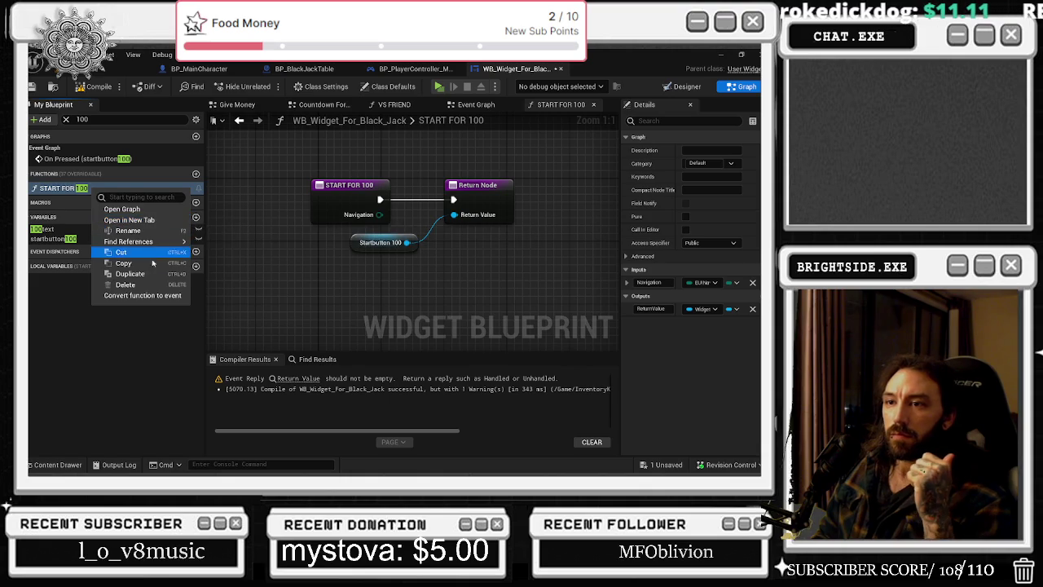
{"action": "left_click", "coordinate": [126, 274]}
{"action": "key", "text": "End"}
{"action": "key", "text": "BackSpace"}
{"action": "key", "text": "BackSpace"}
{"action": "key", "text": "BackSpace"}
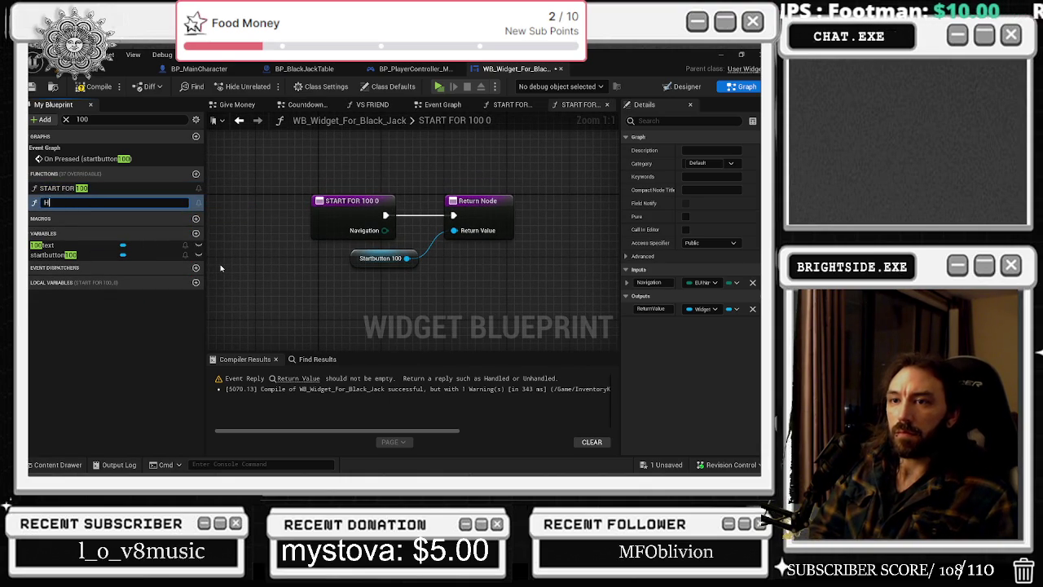
Name the copy HIT, then duplicate it as a STAND function.
{"action": "key", "text": "Return"}
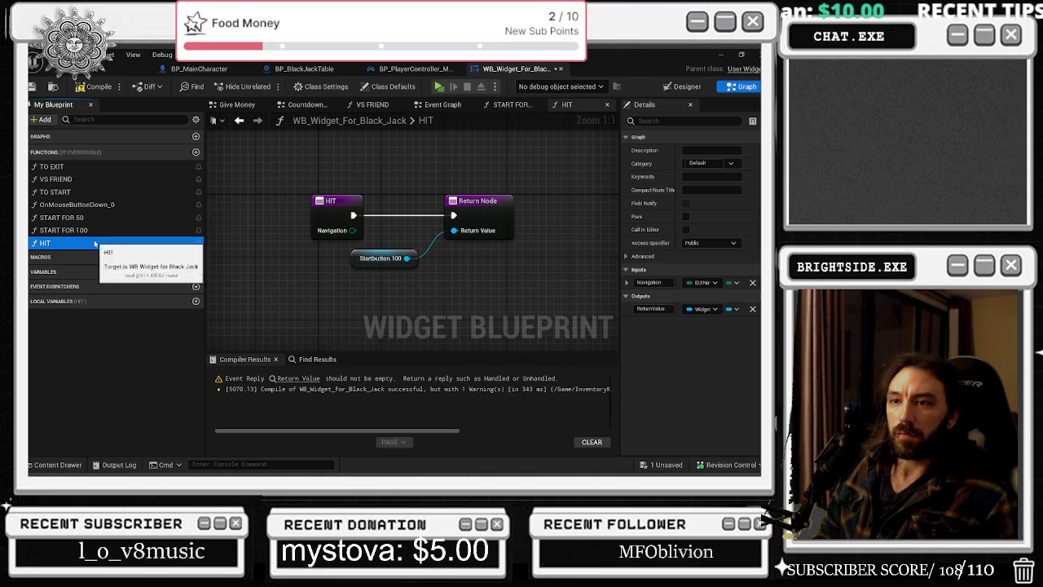
{"action": "right_click", "coordinate": [96, 243]}
{"action": "left_click", "coordinate": [161, 327]}
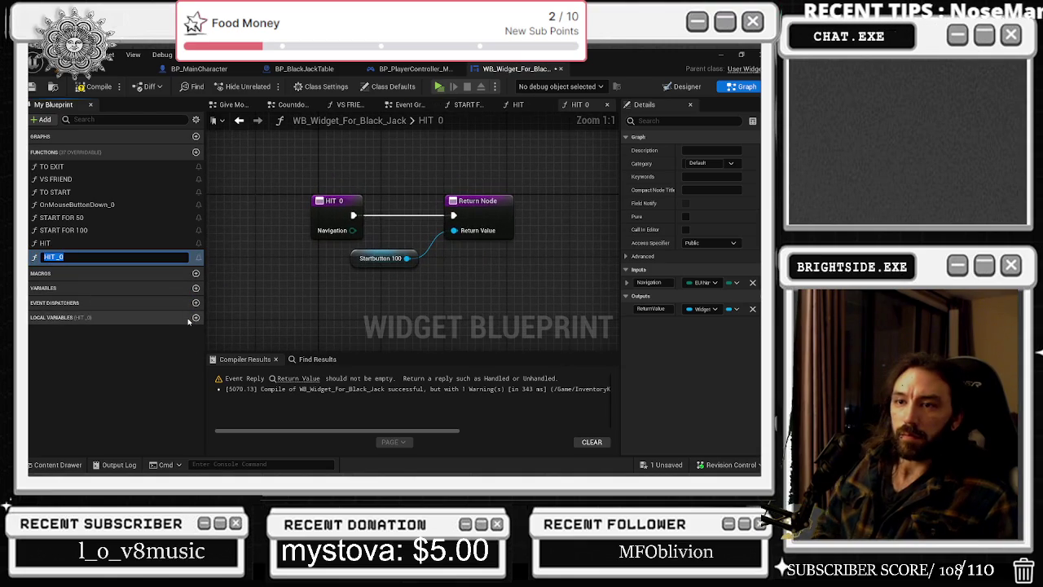
{"action": "key", "text": "BackSpace"}
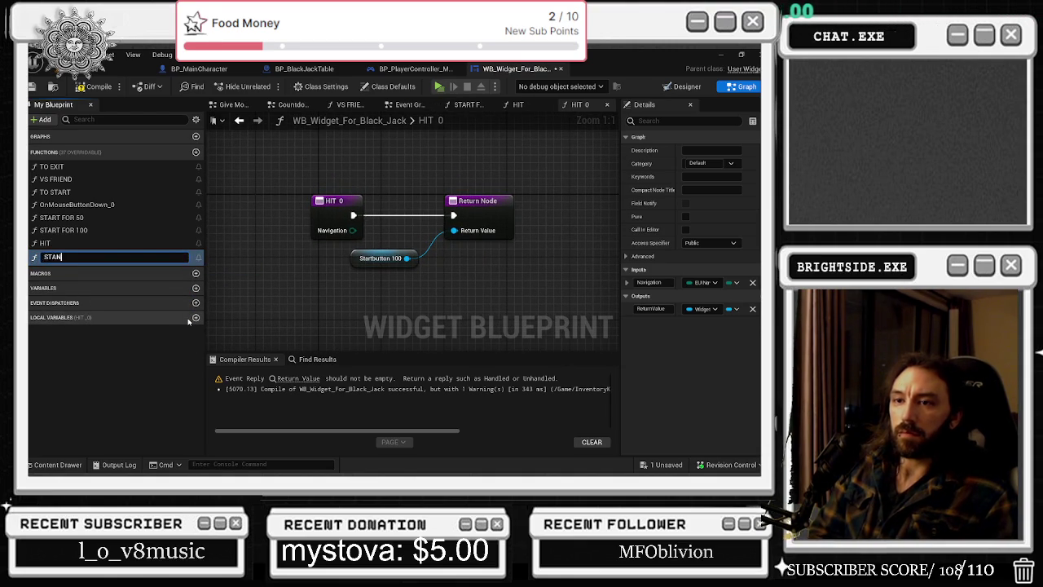
{"action": "type", "text": "ND"}
{"action": "key", "text": "Return"}
Duplicate STAND as an X2 function and filter My Blueprint for X2.
{"action": "right_click", "coordinate": [94, 256]}
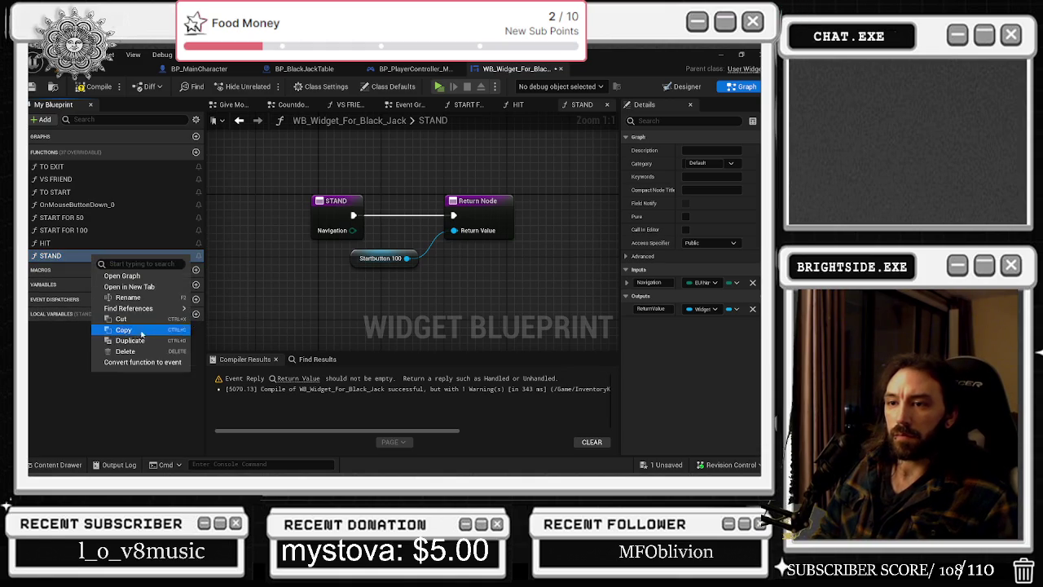
{"action": "left_click", "coordinate": [131, 340]}
{"action": "key", "text": "BackSpace"}
{"action": "type", "text": "X2"}
{"action": "key", "text": "Return"}
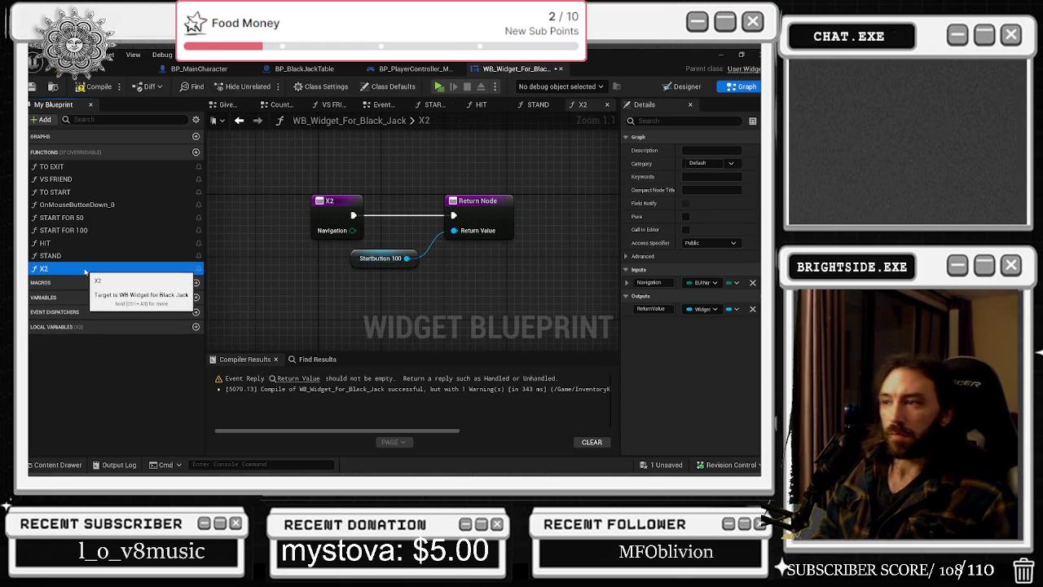
{"action": "left_click", "coordinate": [104, 118]}
{"action": "type", "text": "X"}
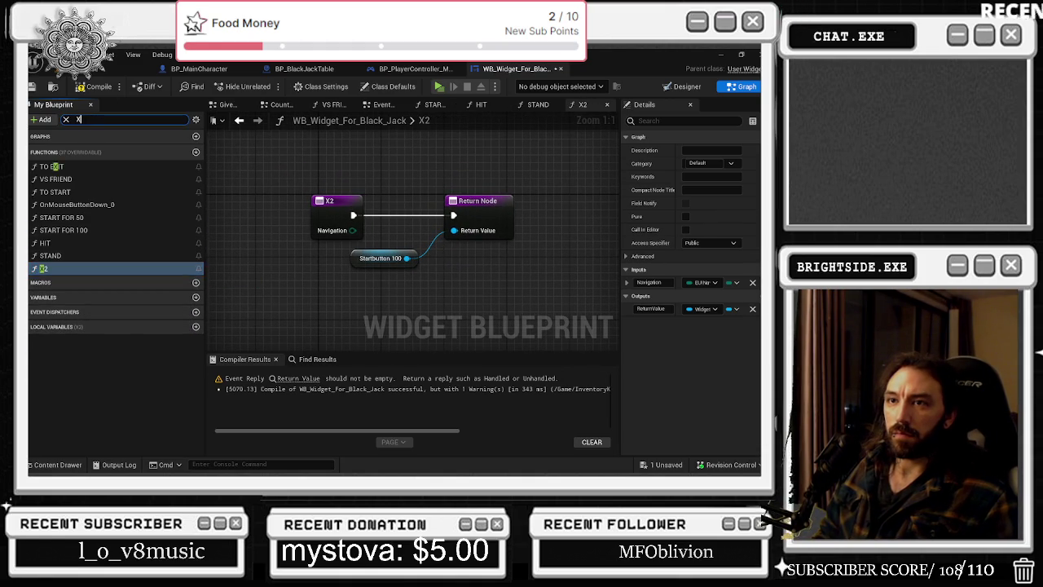
{"action": "type", "text": "2"}
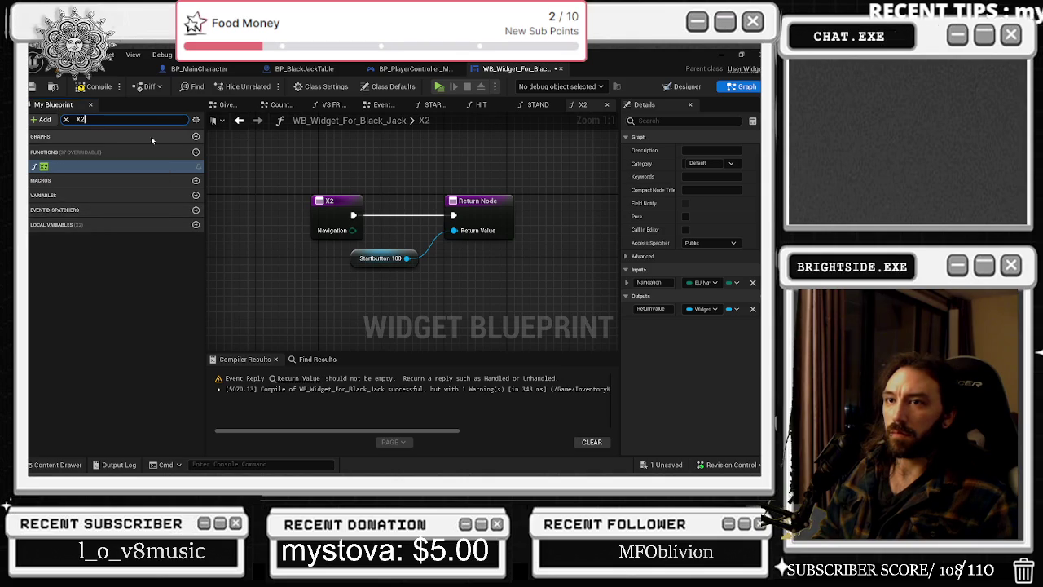
{"action": "left_click", "coordinate": [683, 87]}
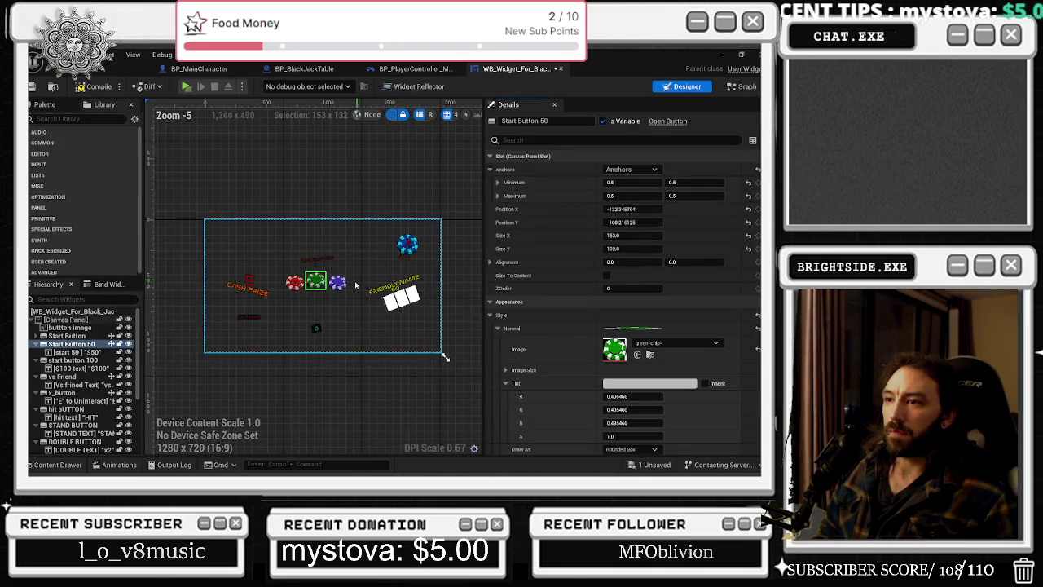
Make the X2 function return the DOUBLEBUTTON getter.
{"action": "scroll", "coordinate": [323, 313], "scroll_direction": "up", "scroll_amount": 3}
{"action": "scroll", "coordinate": [102, 391], "scroll_direction": "down", "scroll_amount": 3}
{"action": "left_click", "coordinate": [98, 378]}
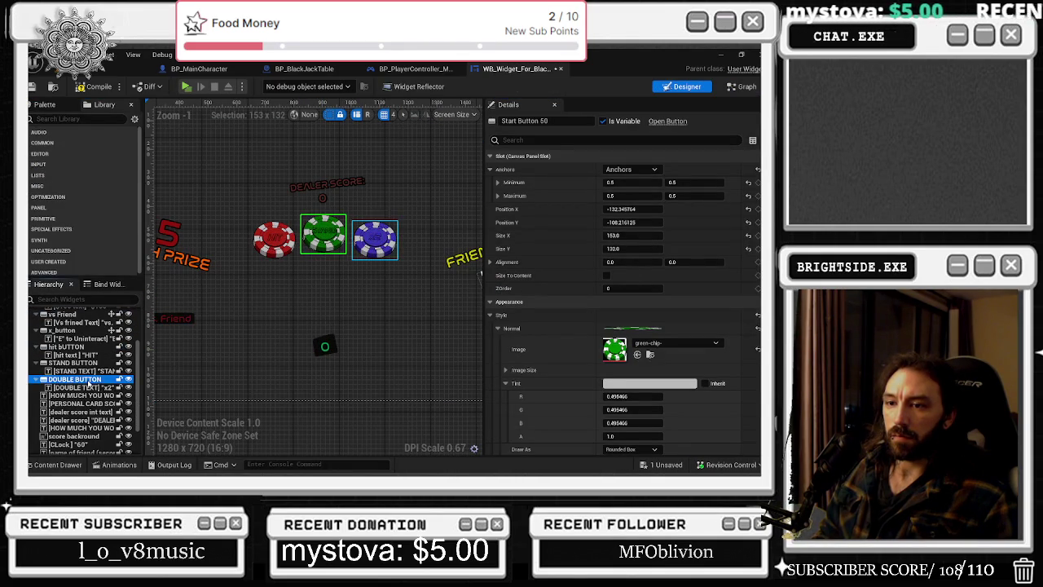
{"action": "left_click", "coordinate": [744, 86]}
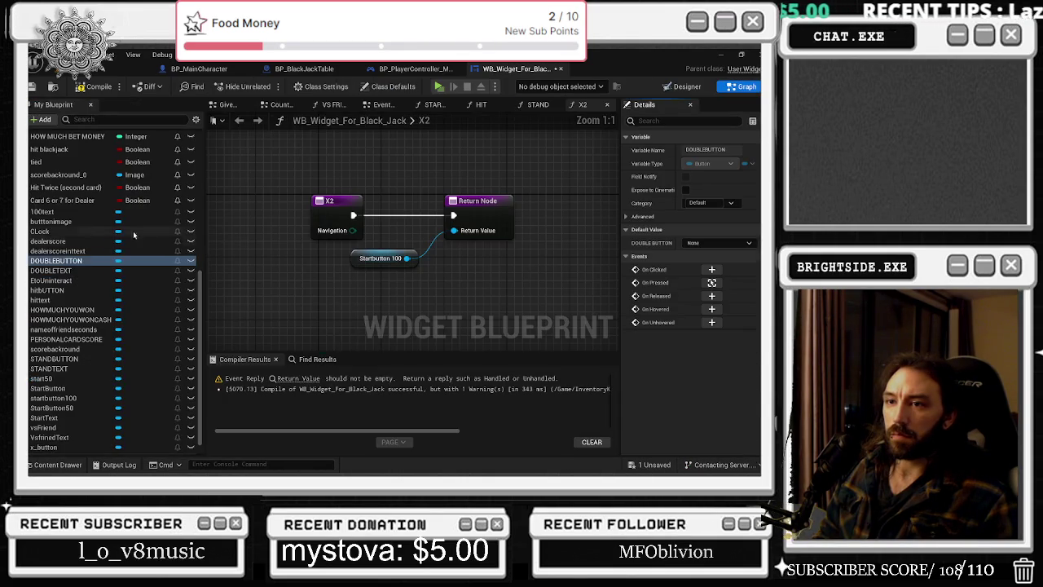
{"action": "left_click_drag", "start_coordinate": [385, 283], "coordinate": [454, 230]}
{"action": "left_click", "coordinate": [399, 261]}
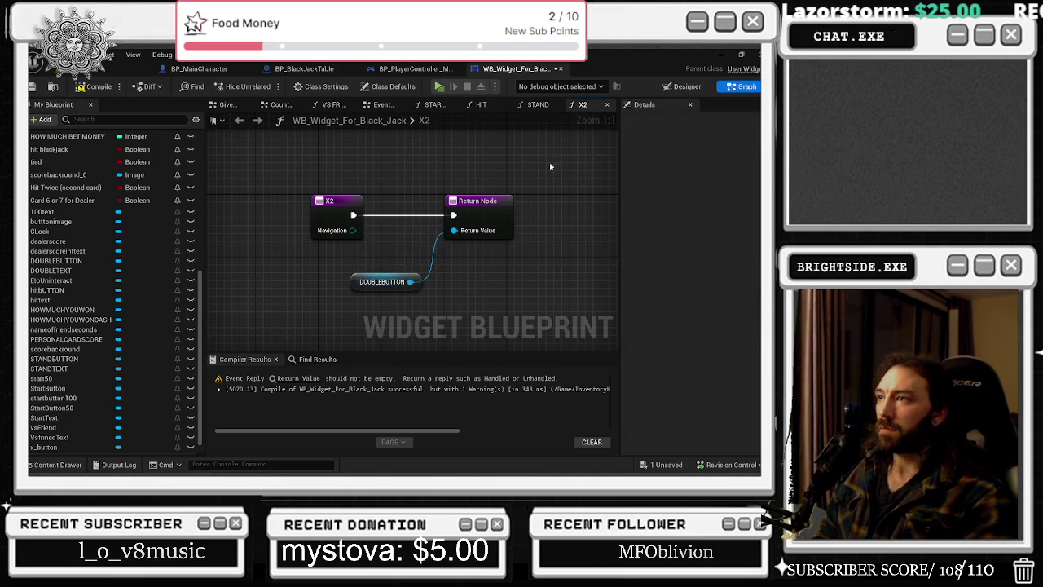
Make the STAND function return the STANDBUTTON getter.
{"action": "left_click", "coordinate": [538, 104]}
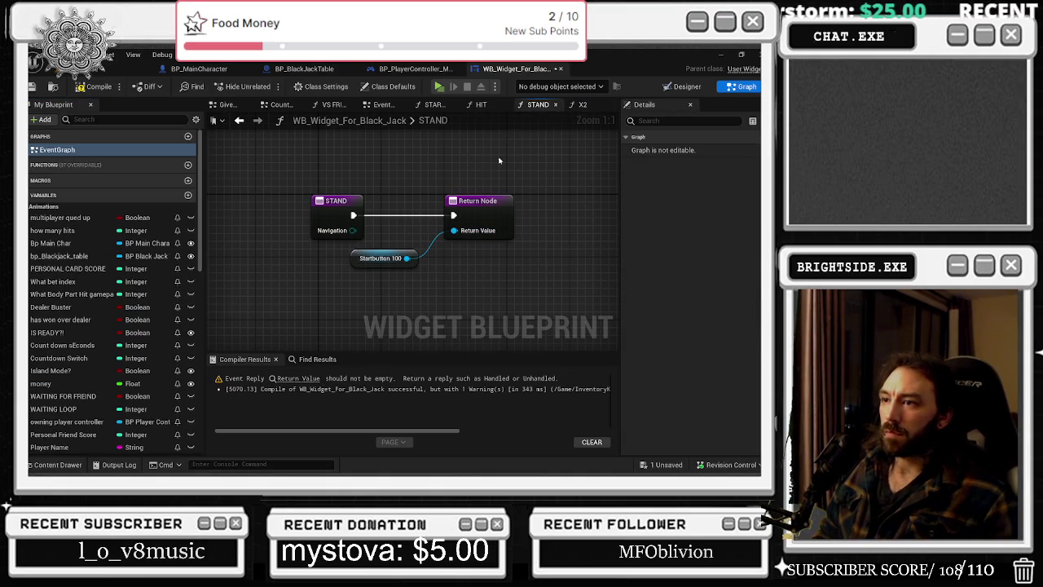
{"action": "left_click", "coordinate": [682, 87]}
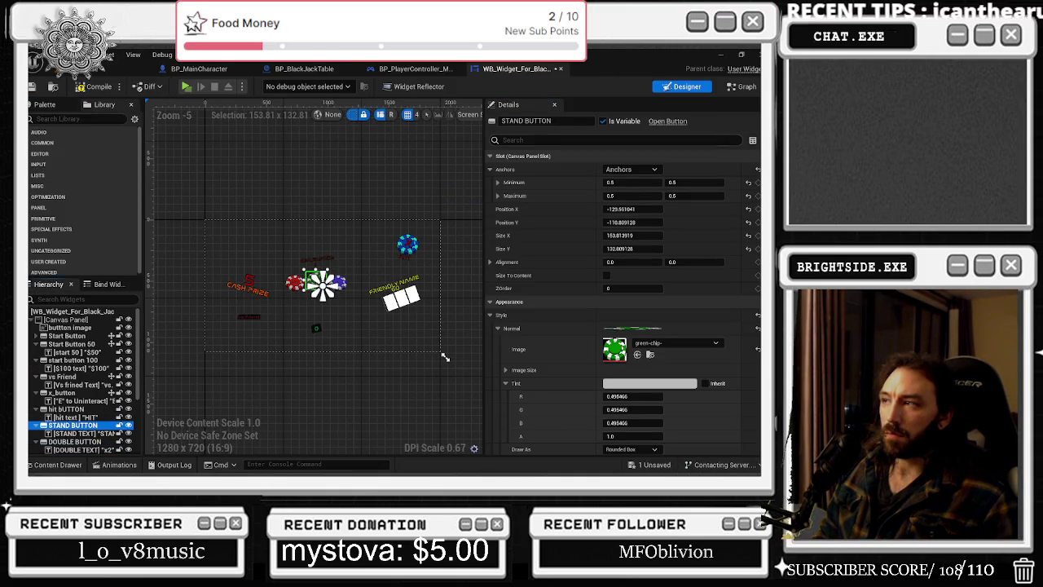
{"action": "left_click", "coordinate": [741, 87]}
{"action": "left_click_drag", "start_coordinate": [392, 269], "coordinate": [383, 279]}
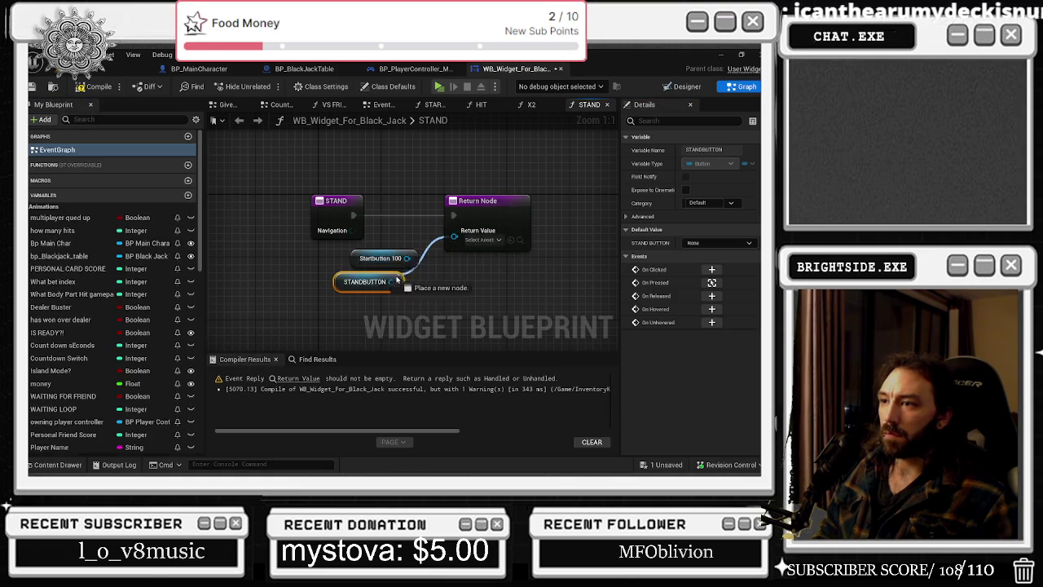
Add a hitBUTTON getter to the function graph and delete the unwanted getter node.
{"action": "left_click", "coordinate": [683, 87]}
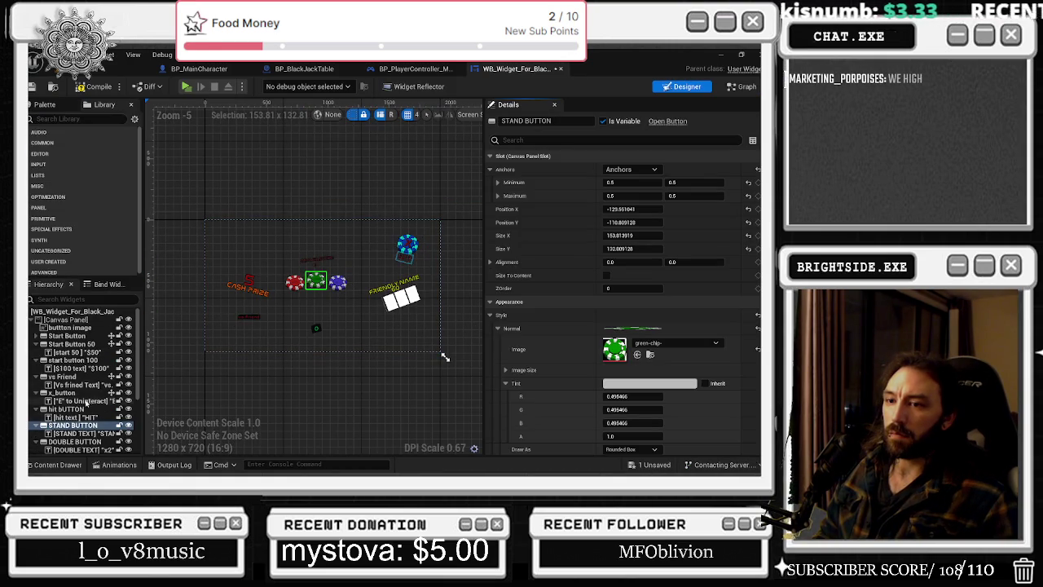
{"action": "left_click", "coordinate": [77, 409]}
{"action": "left_click", "coordinate": [738, 87]}
{"action": "mouse_move", "coordinate": [77, 272]}
{"action": "left_mouse_down"}
{"action": "mouse_move", "coordinate": [351, 270]}
{"action": "mouse_move", "coordinate": [359, 258]}
{"action": "left_mouse_up"}
{"action": "left_click", "coordinate": [364, 282]}
{"action": "key", "text": "Delete"}
Select the red Start Button chip and scroll Details to its Navigation settings.
{"action": "left_click", "coordinate": [683, 87]}
{"action": "scroll", "coordinate": [268, 280], "scroll_direction": "up", "scroll_amount": 4}
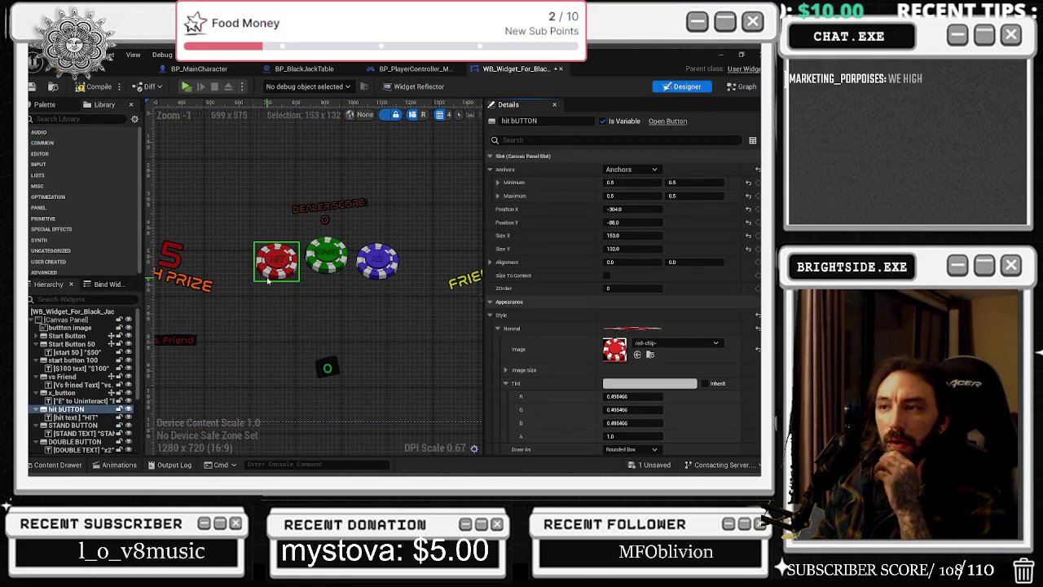
{"action": "left_click", "coordinate": [81, 337]}
{"action": "scroll", "coordinate": [623, 309], "scroll_direction": "down", "scroll_amount": 10}
{"action": "scroll", "coordinate": [627, 302], "scroll_direction": "down", "scroll_amount": 2}
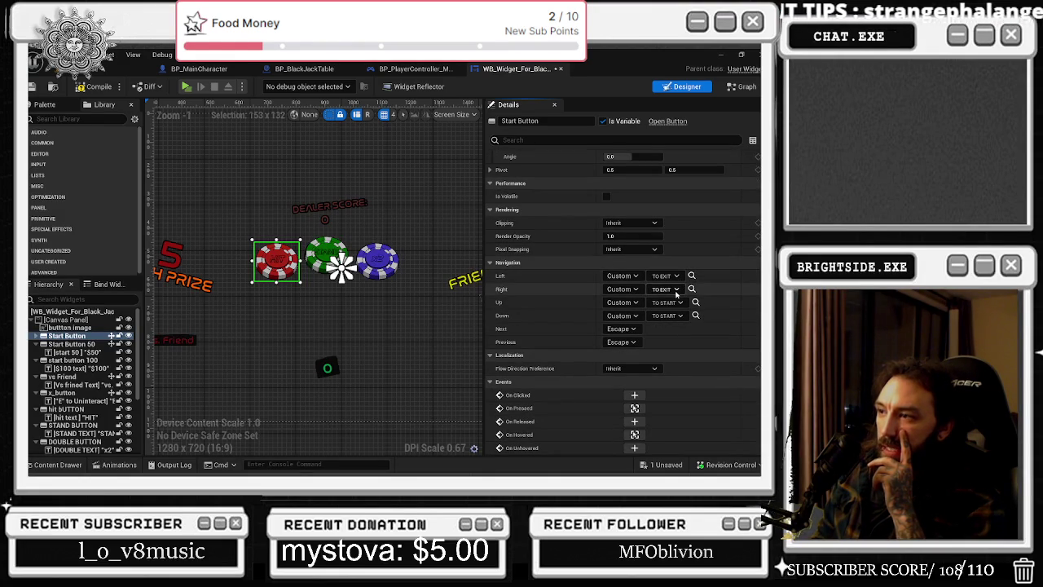
Set Start Button's Right and Down navigation to START FOR 50.
{"action": "left_click", "coordinate": [671, 290]}
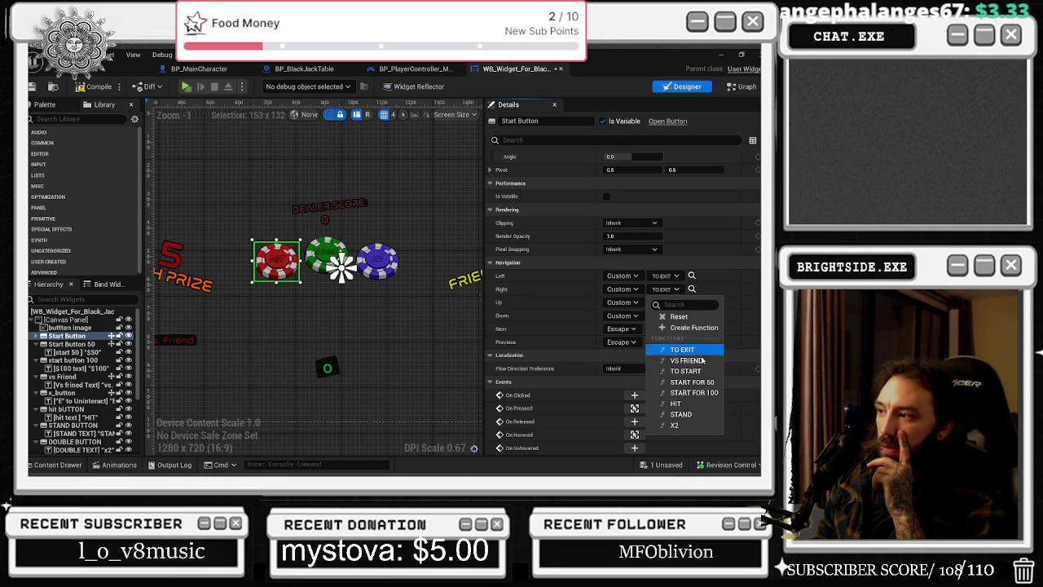
{"action": "left_click", "coordinate": [697, 419]}
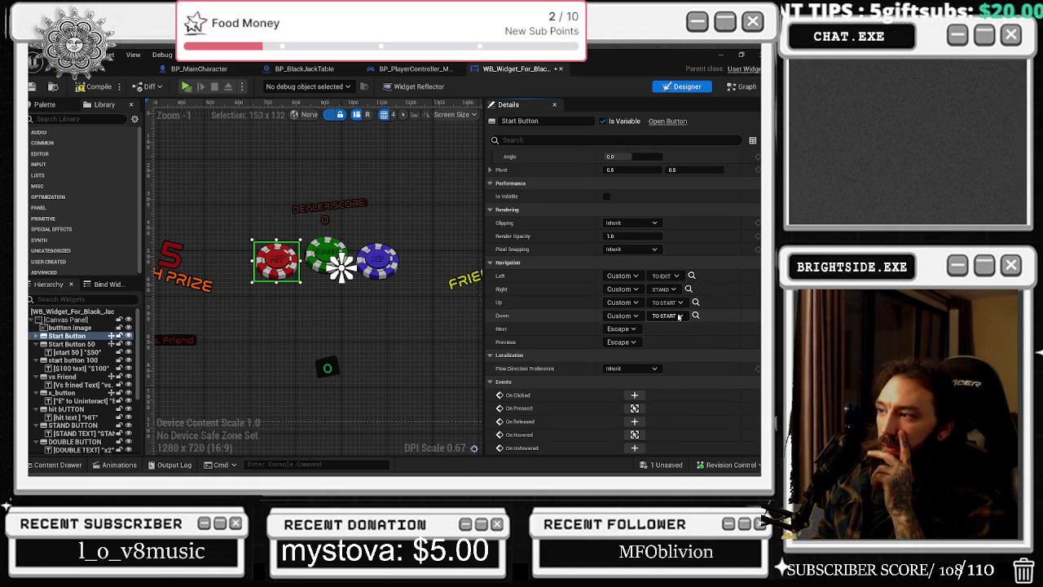
{"action": "left_click", "coordinate": [664, 289]}
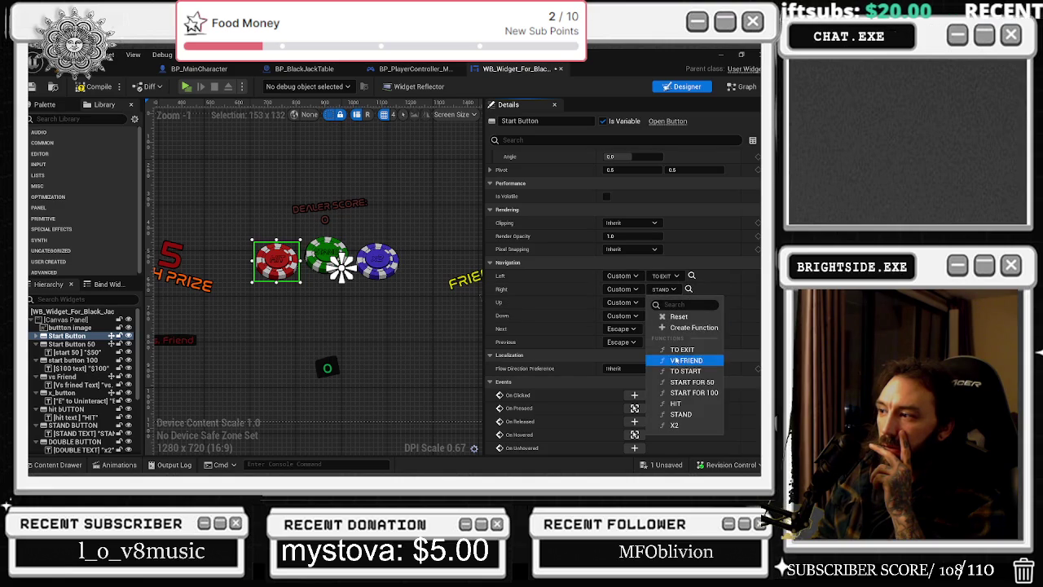
{"action": "left_click", "coordinate": [691, 382]}
{"action": "left_click", "coordinate": [668, 316]}
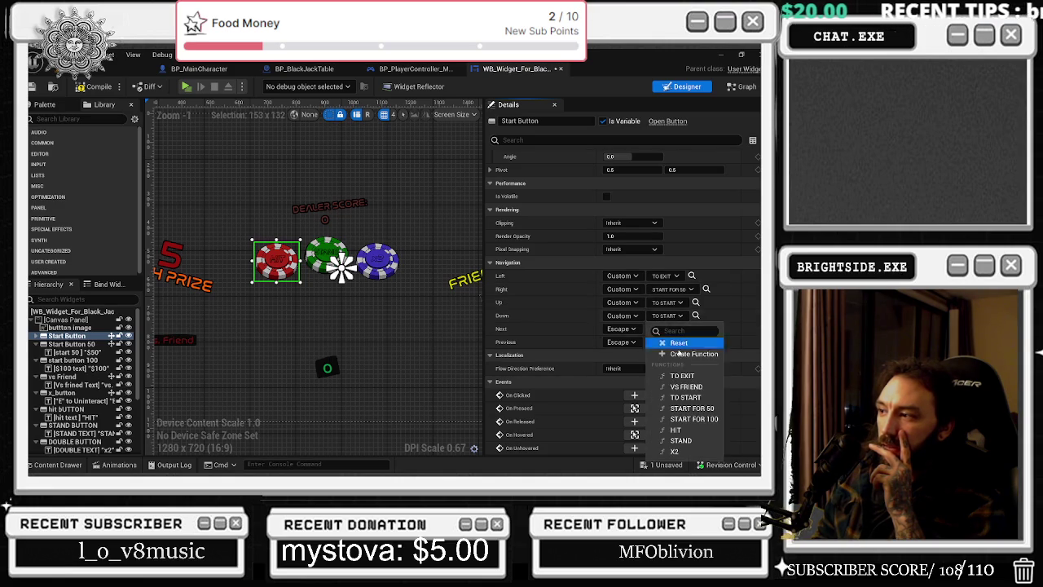
{"action": "left_click", "coordinate": [692, 407]}
Set Start Button 50's navigation: Left TO START, Right START FOR 100, Down START FOR 50.
{"action": "left_click", "coordinate": [326, 254]}
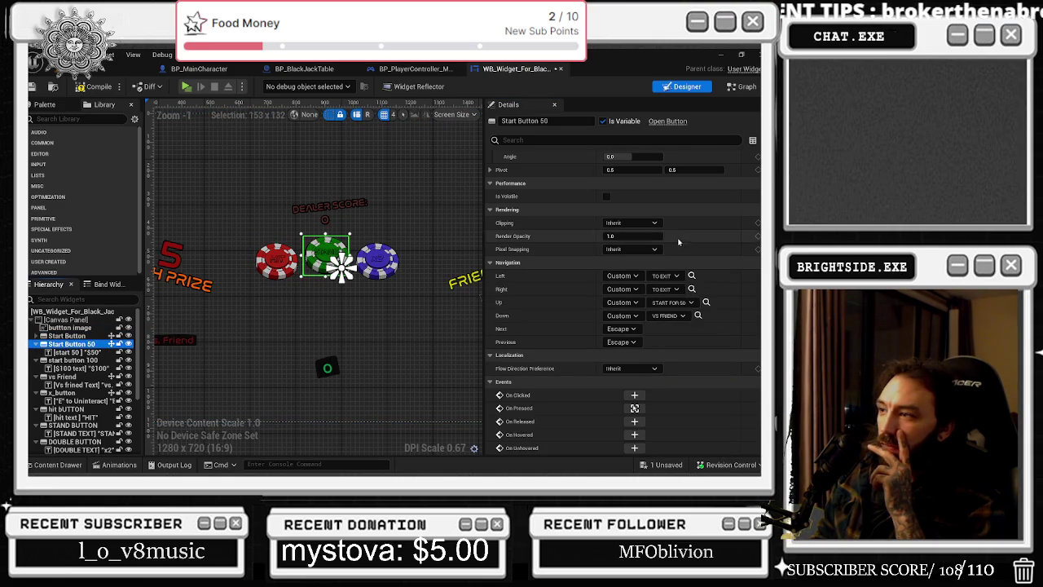
{"action": "left_click", "coordinate": [666, 275]}
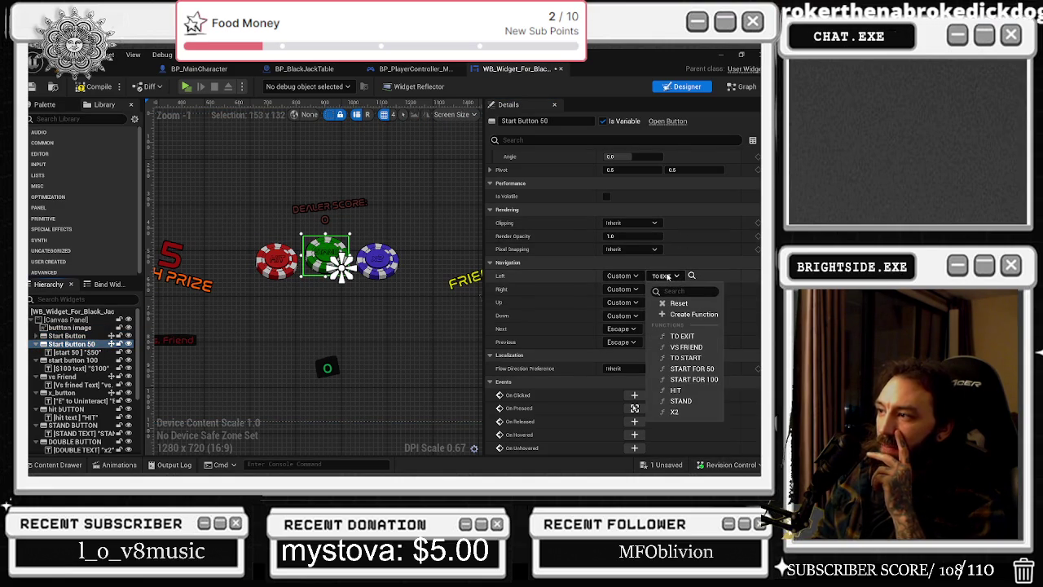
{"action": "left_click", "coordinate": [685, 358]}
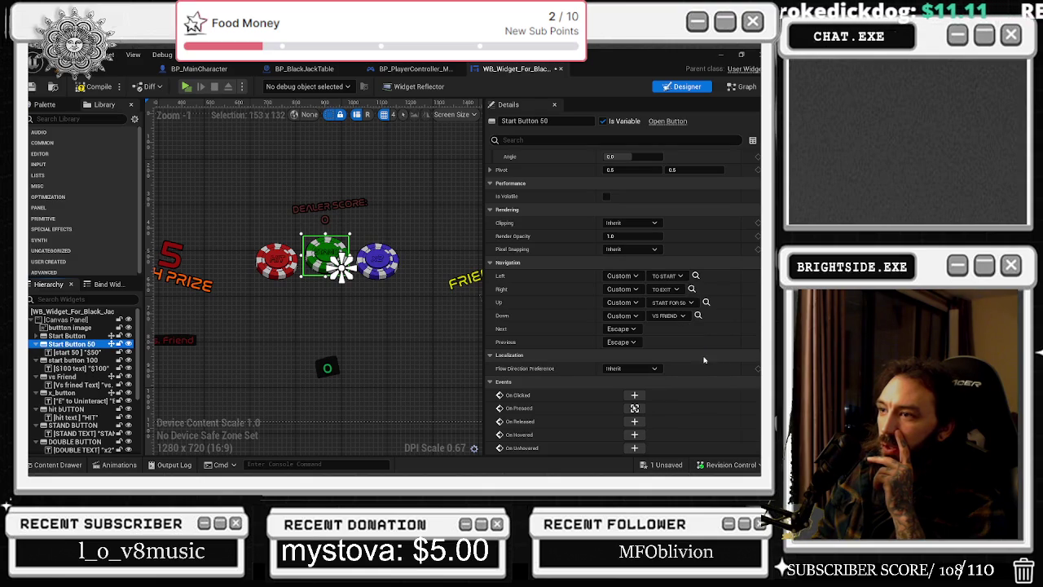
{"action": "left_click", "coordinate": [664, 291]}
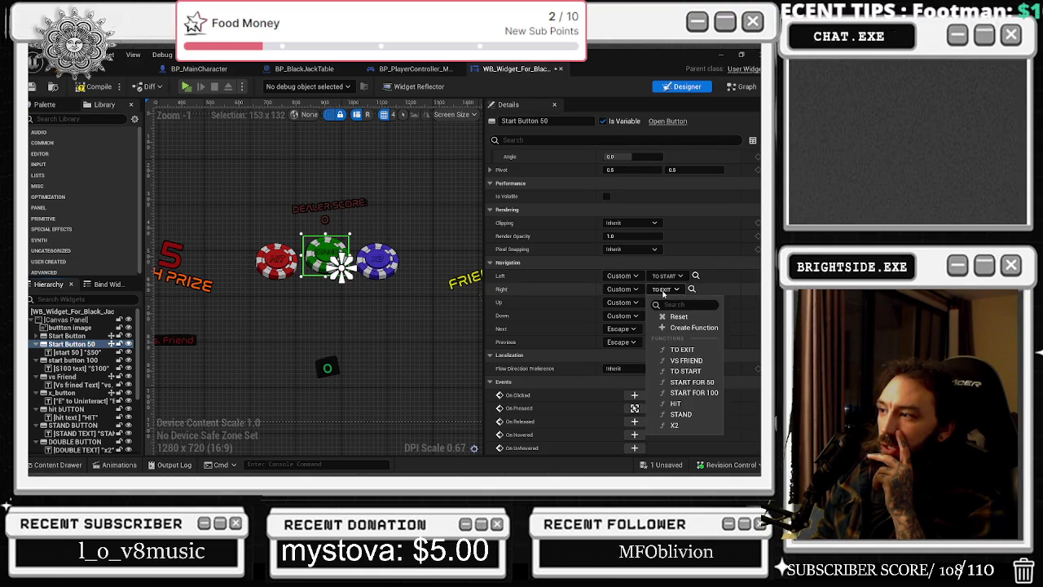
{"action": "left_click", "coordinate": [693, 391]}
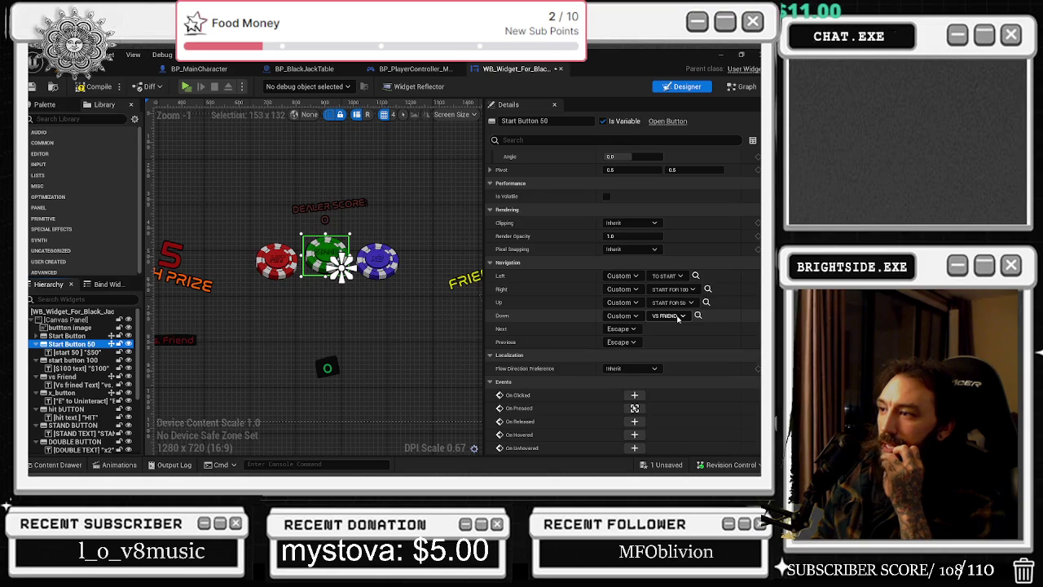
{"action": "left_click", "coordinate": [678, 318]}
{"action": "left_click", "coordinate": [695, 414]}
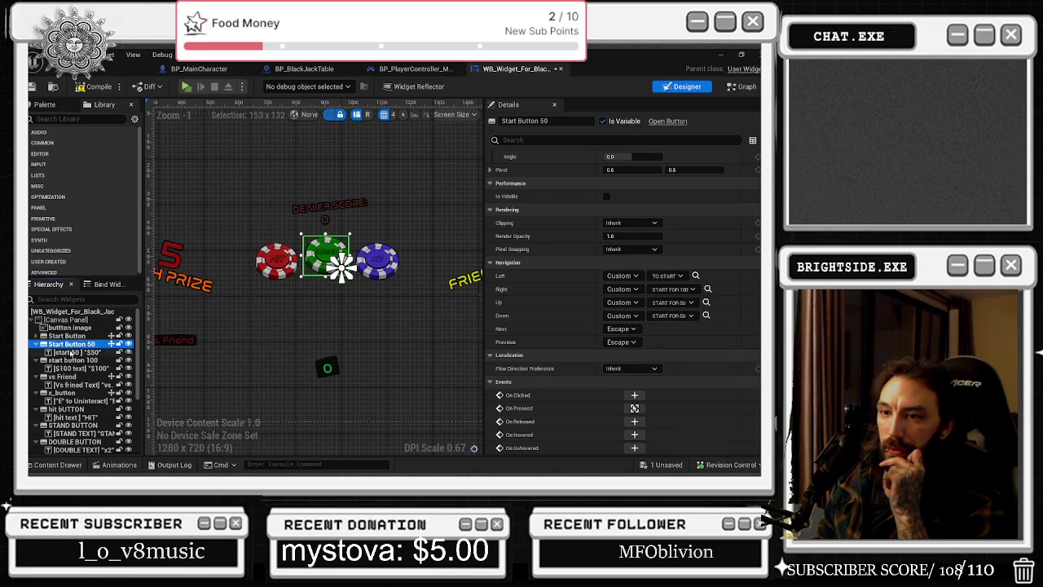
Switch between the Start Button 50 and start button 100 chips, dismissing the navigation context menus.
{"action": "left_click", "coordinate": [73, 359]}
{"action": "left_click", "coordinate": [326, 257]}
{"action": "right_click", "coordinate": [564, 264]}
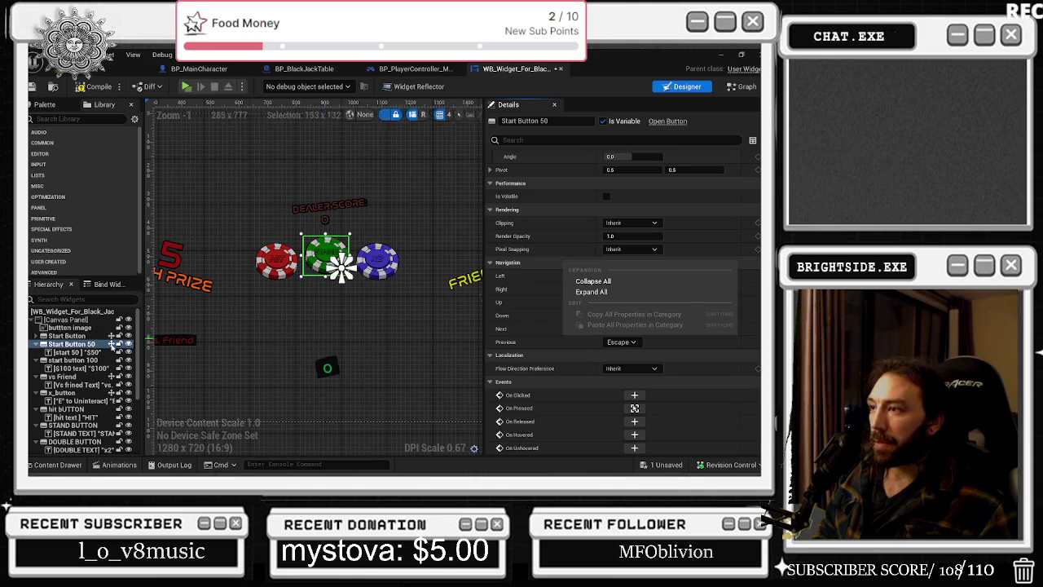
{"action": "left_click", "coordinate": [591, 292]}
{"action": "right_click", "coordinate": [539, 280]}
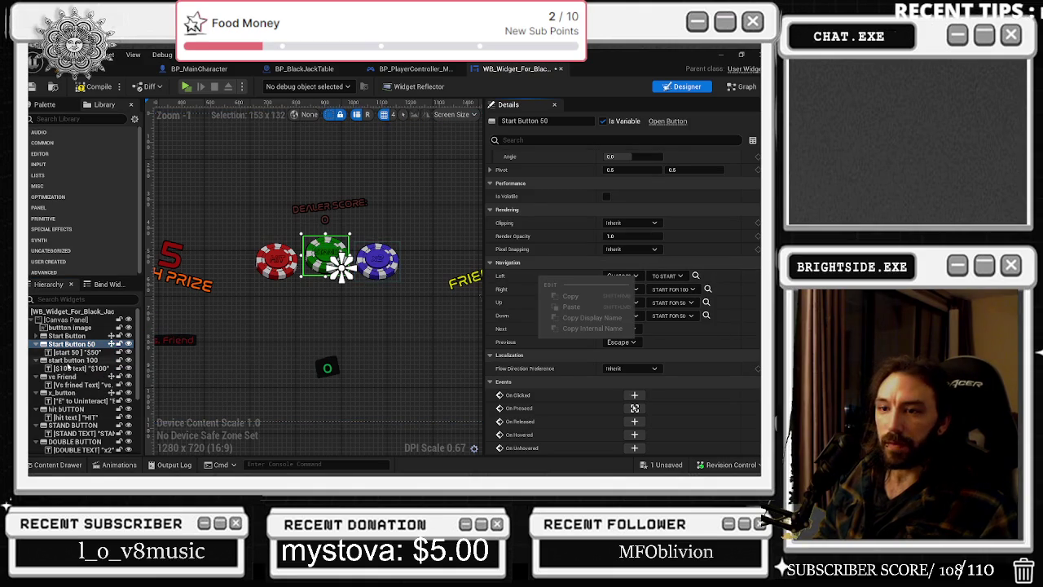
{"action": "key", "text": "ctrl+z"}
{"action": "left_click", "coordinate": [573, 262]}
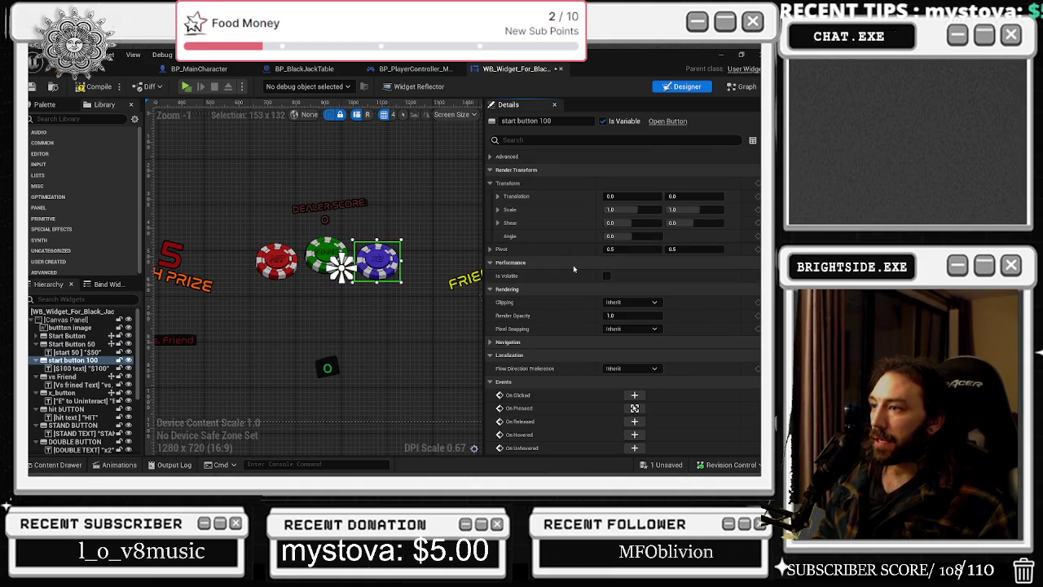
Set start button 100's Left to Custom START FOR 50 and Right to Custom TO EXIT.
{"action": "left_click", "coordinate": [572, 264]}
{"action": "left_click", "coordinate": [513, 341]}
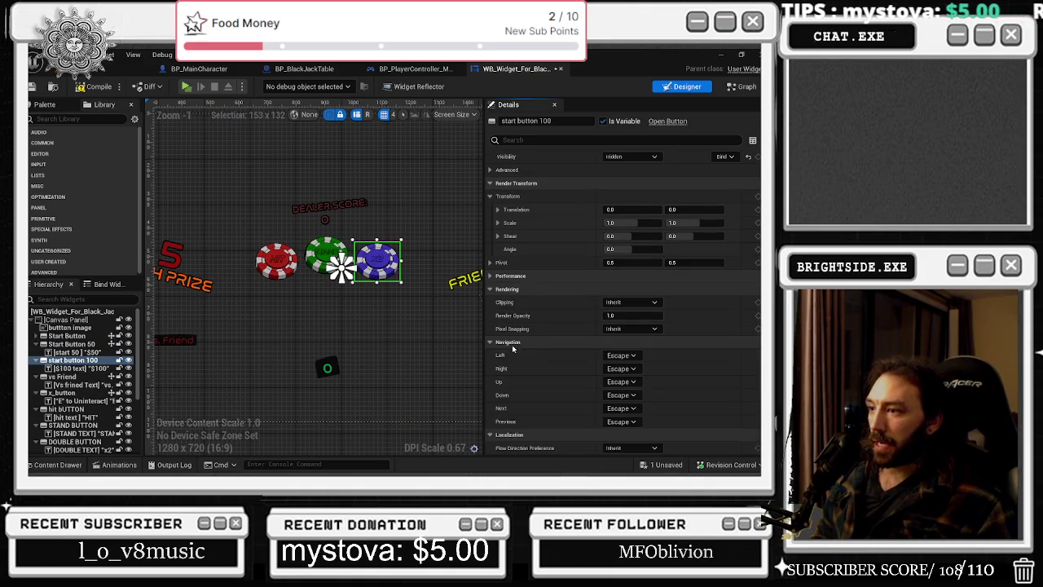
{"action": "left_click", "coordinate": [621, 355]}
{"action": "left_click", "coordinate": [625, 413]}
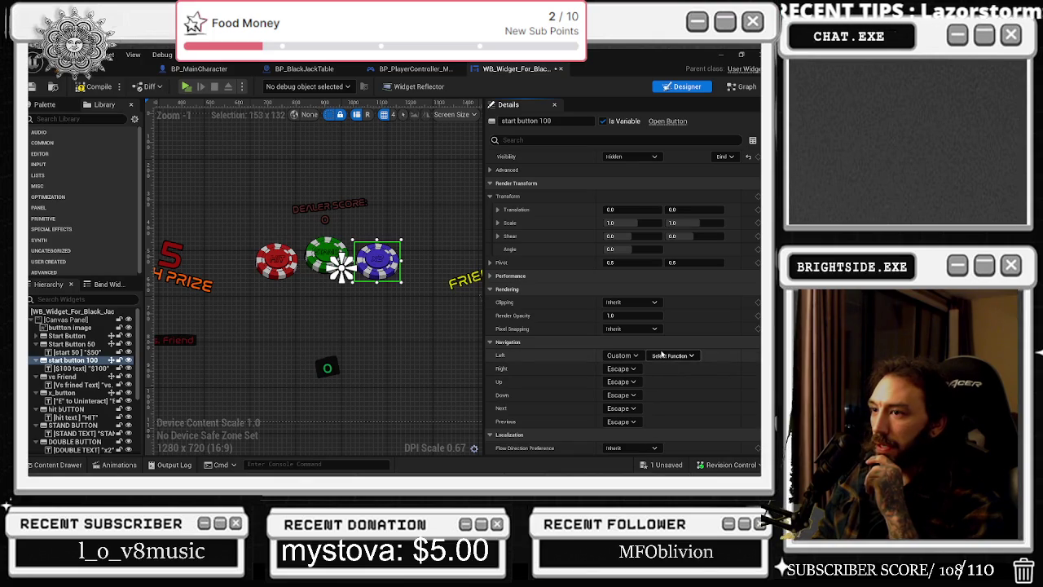
{"action": "left_click", "coordinate": [662, 356]}
{"action": "left_click", "coordinate": [680, 299]}
{"action": "left_click", "coordinate": [624, 370]}
{"action": "left_click", "coordinate": [626, 413]}
{"action": "left_click", "coordinate": [670, 369]}
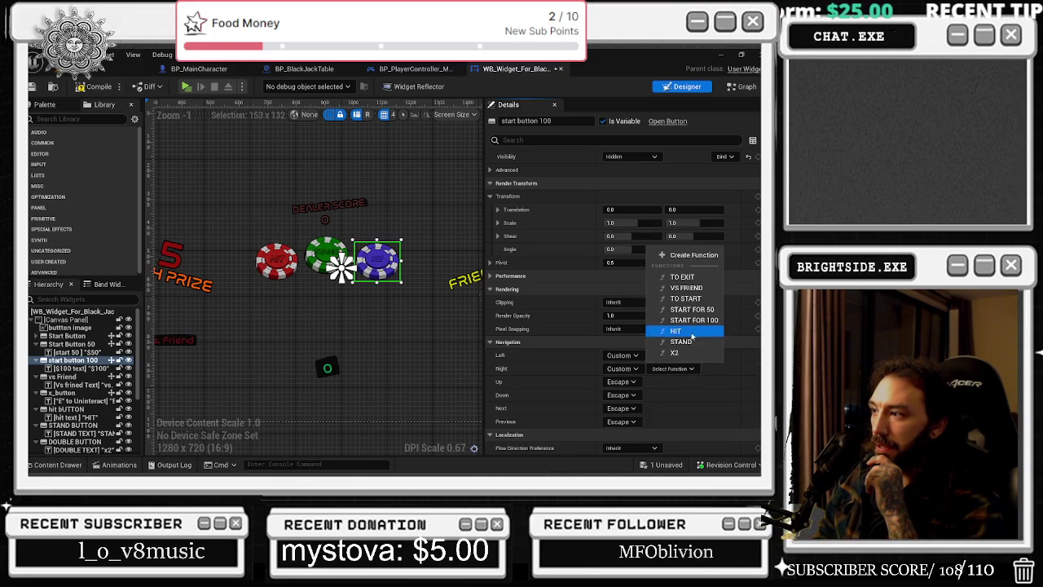
{"action": "left_click", "coordinate": [683, 277]}
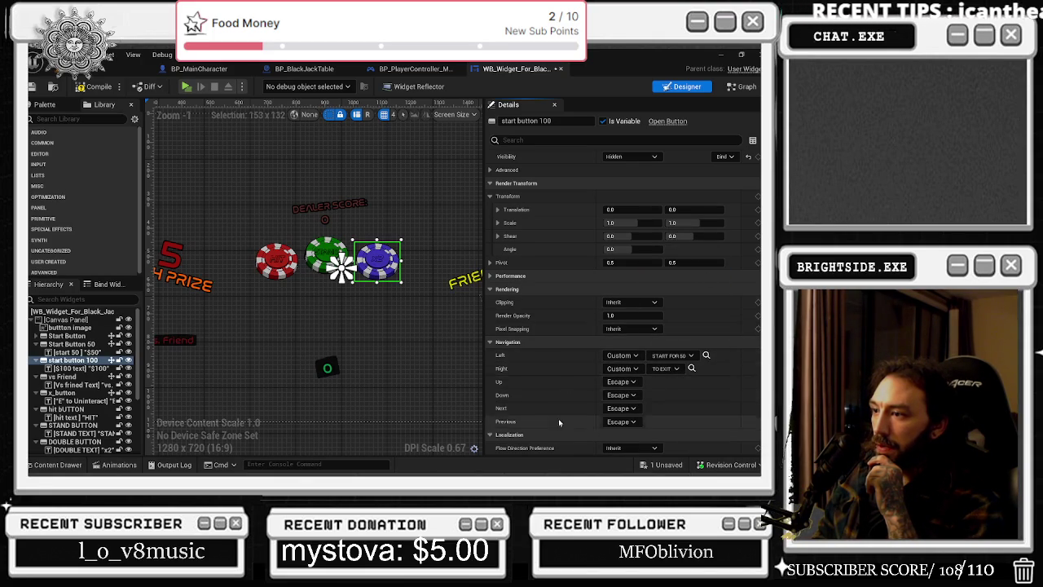
Set start button 100's Up and Down navigation to Custom START FOR 100.
{"action": "left_click", "coordinate": [622, 382]}
{"action": "left_click", "coordinate": [626, 427]}
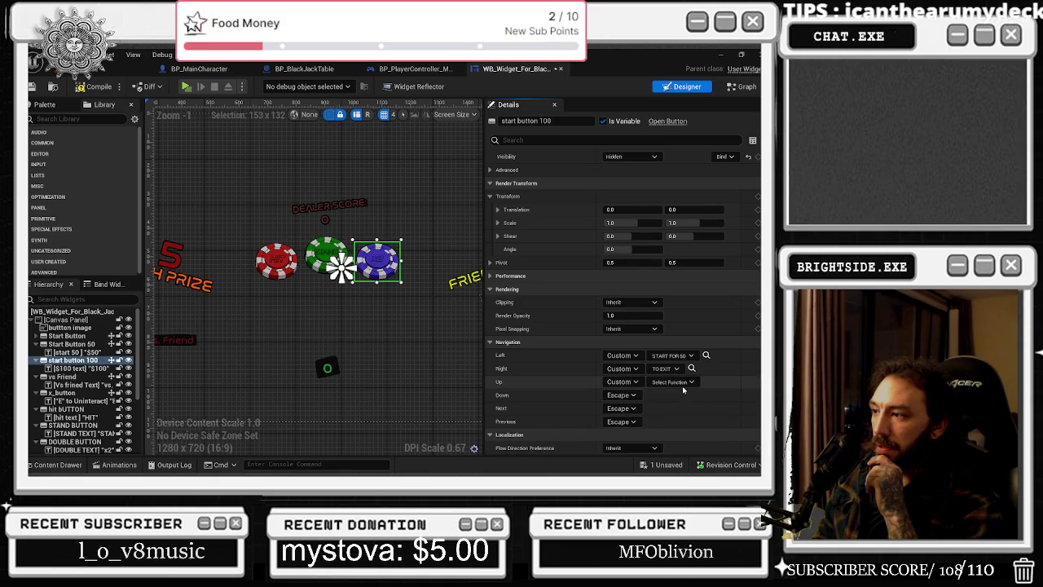
{"action": "left_click", "coordinate": [682, 382]}
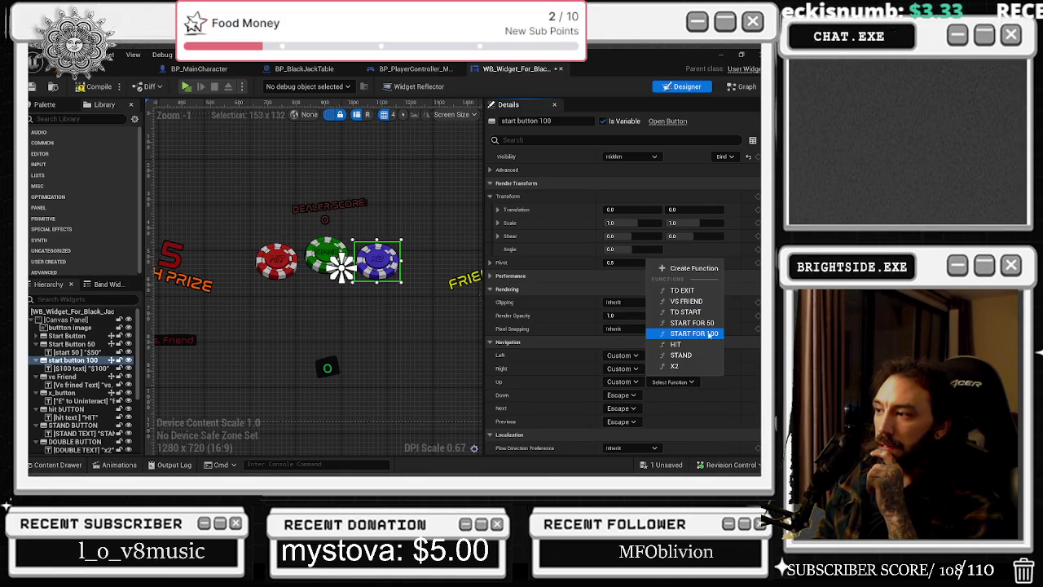
{"action": "left_click", "coordinate": [693, 333]}
{"action": "left_click", "coordinate": [621, 395]}
{"action": "left_click", "coordinate": [640, 376]}
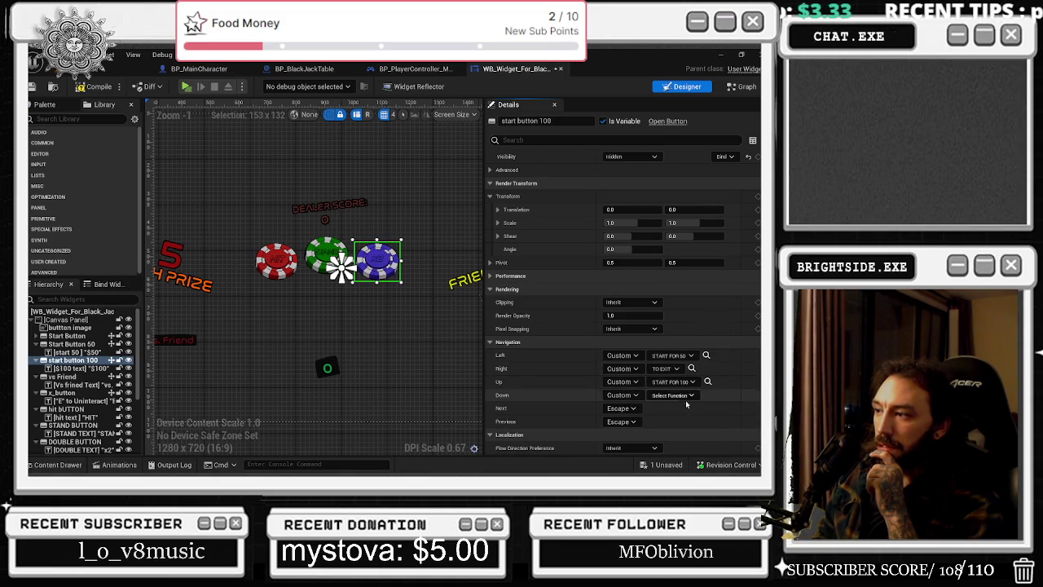
{"action": "left_click", "coordinate": [691, 395]}
{"action": "left_click", "coordinate": [676, 353]}
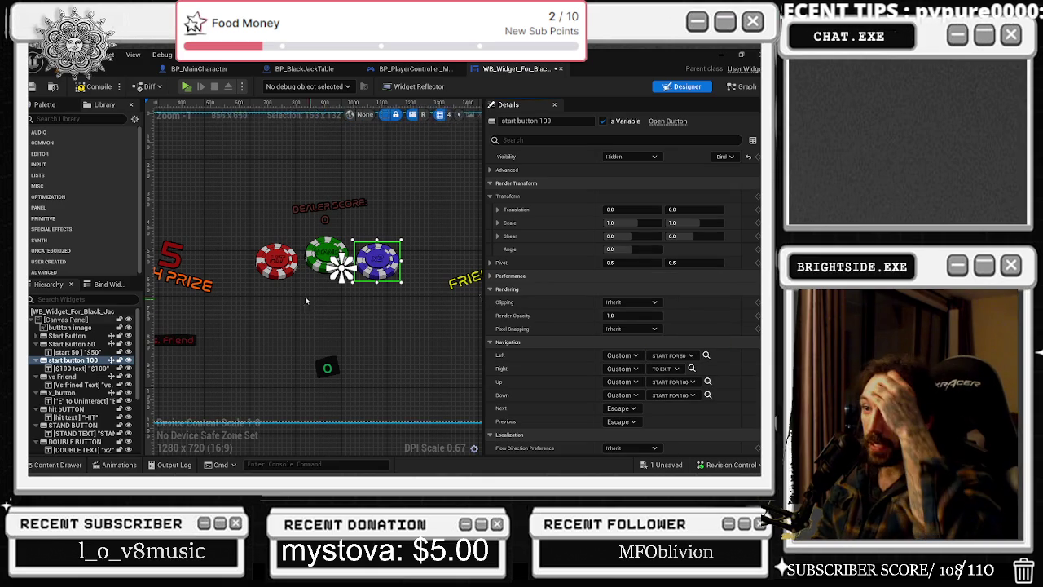
Set Start Button's Down navigation to TO START, then review Start Button 50, start button 100 and vs Friend.
{"action": "left_click", "coordinate": [104, 336]}
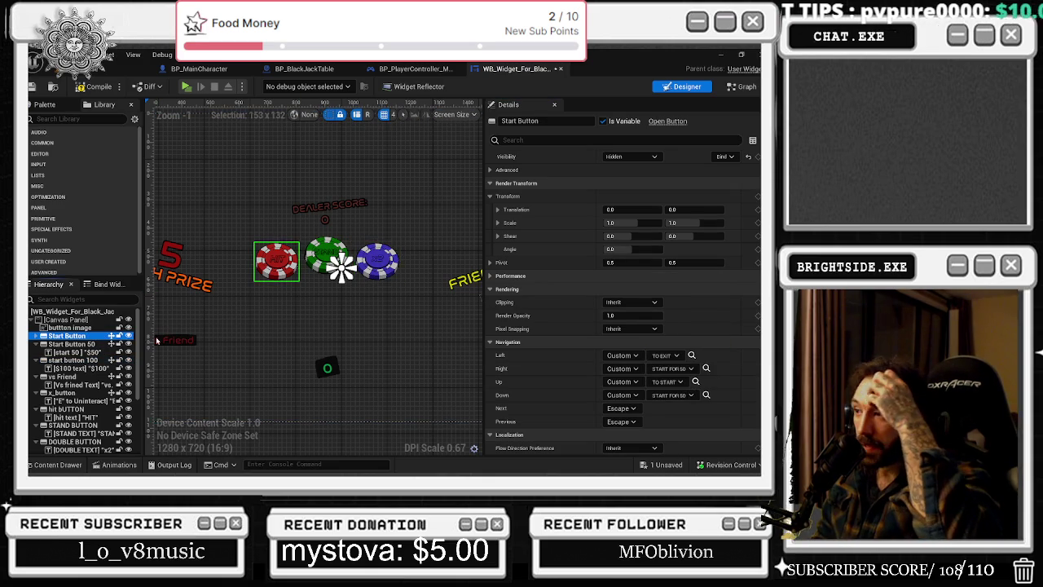
{"action": "left_click", "coordinate": [689, 395]}
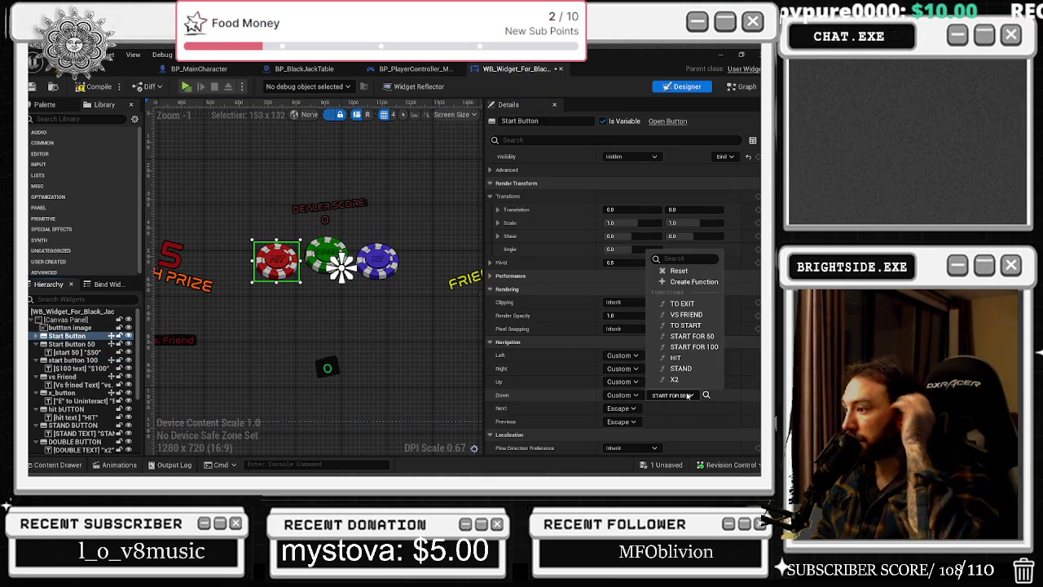
{"action": "left_click", "coordinate": [689, 326]}
{"action": "left_click", "coordinate": [81, 344]}
{"action": "left_click", "coordinate": [94, 360]}
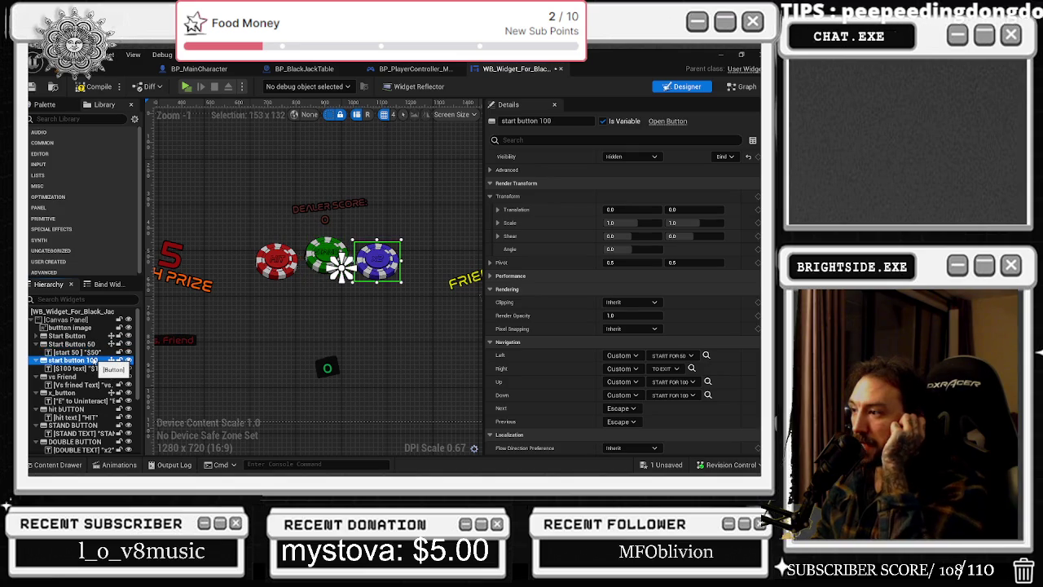
{"action": "left_click", "coordinate": [86, 378]}
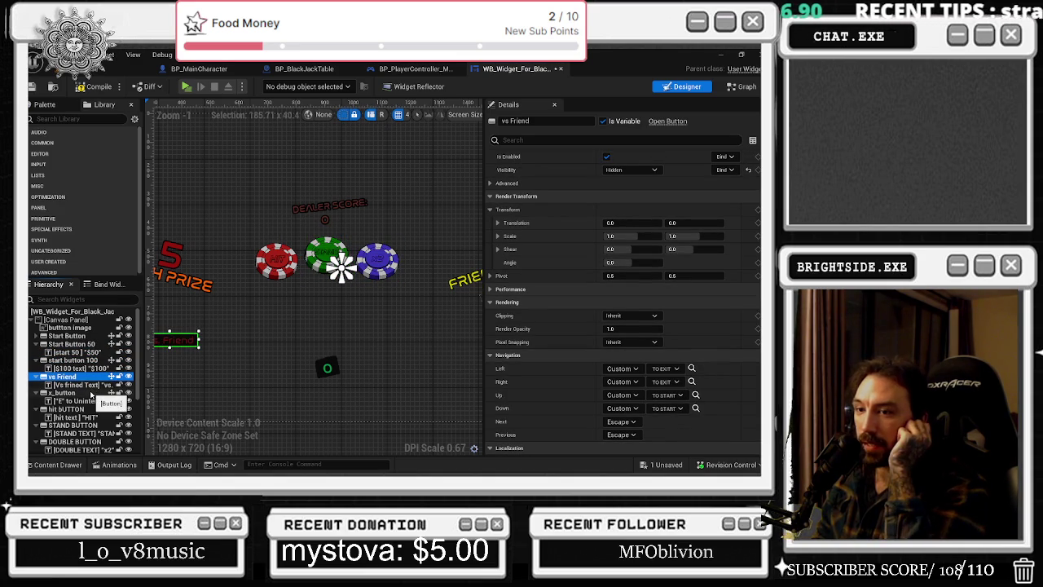
Uncheck Is Focusable on vs Friend, then compile the blackjack widget and dismiss the results.
{"action": "left_click", "coordinate": [92, 394]}
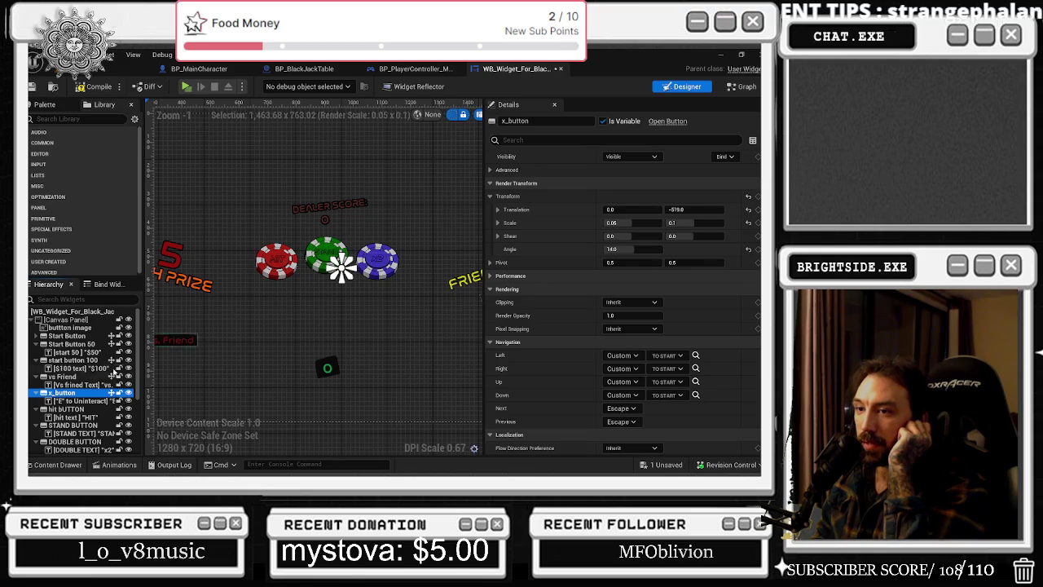
{"action": "left_click", "coordinate": [86, 377]}
{"action": "left_click", "coordinate": [607, 141]}
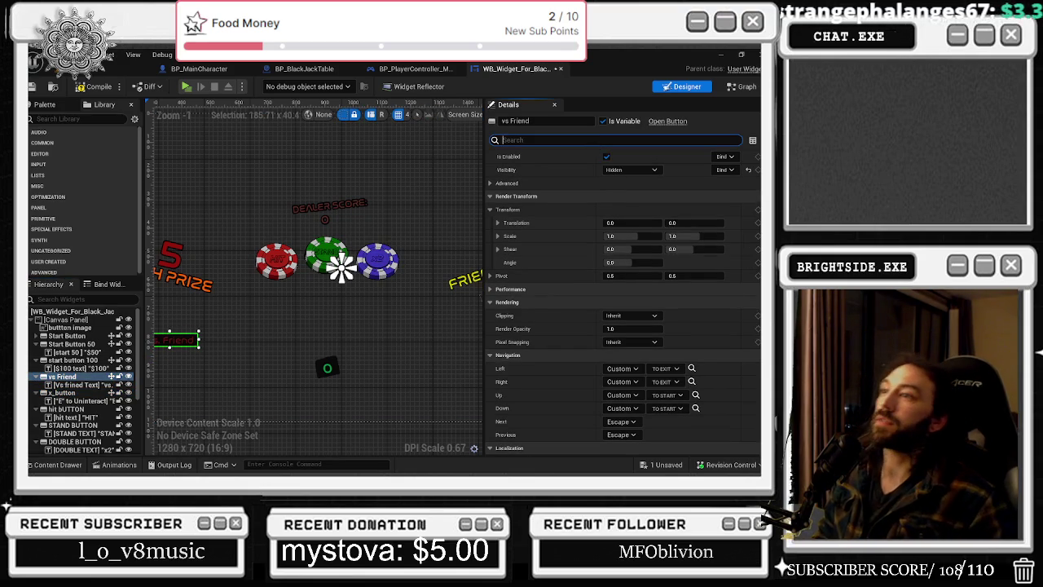
{"action": "type", "text": "IOSO"}
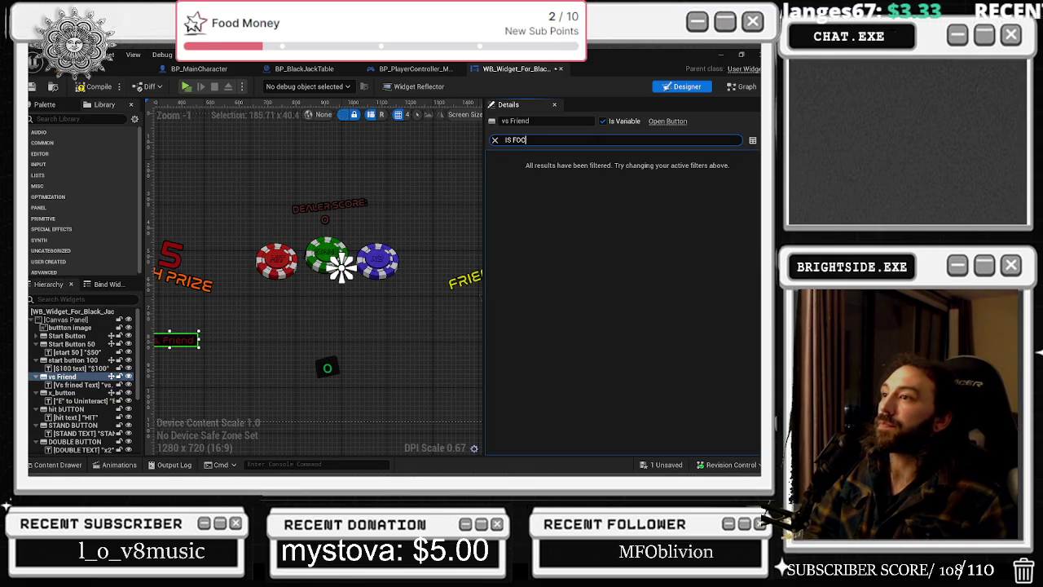
{"action": "type", "text": "U"}
{"action": "left_click", "coordinate": [609, 169]}
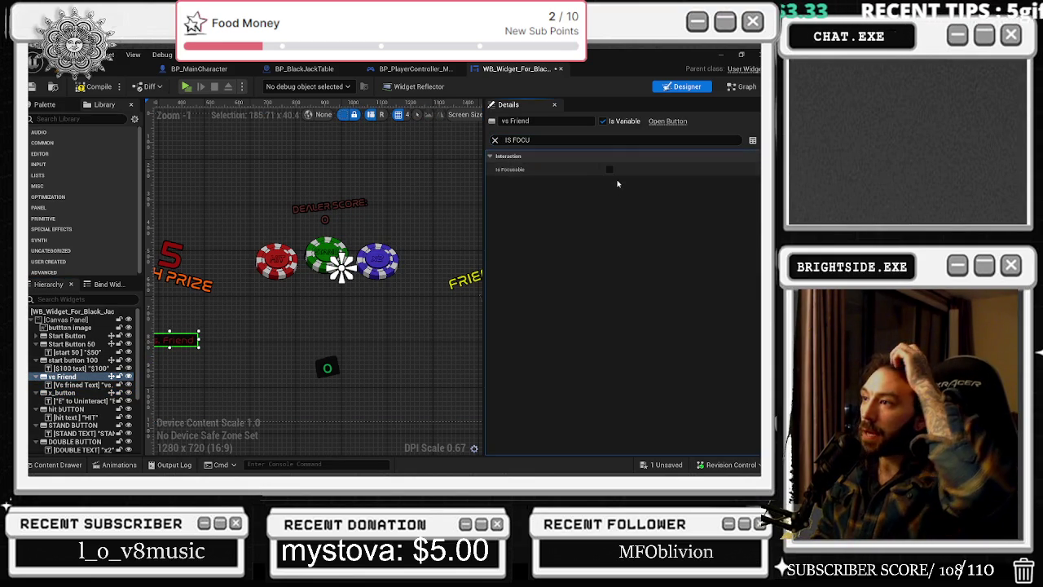
{"action": "left_click", "coordinate": [31, 88]}
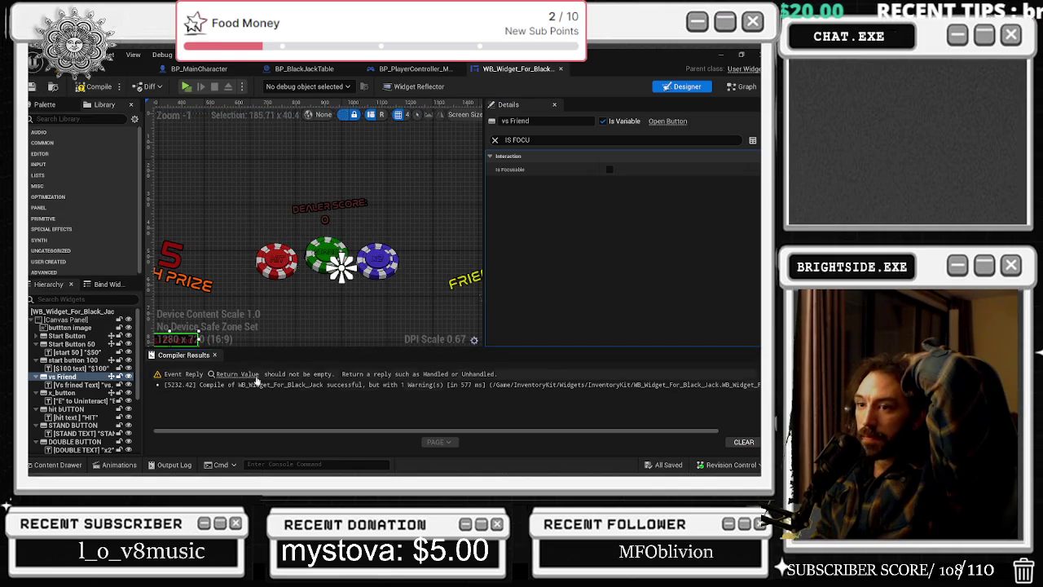
{"action": "left_click", "coordinate": [215, 355]}
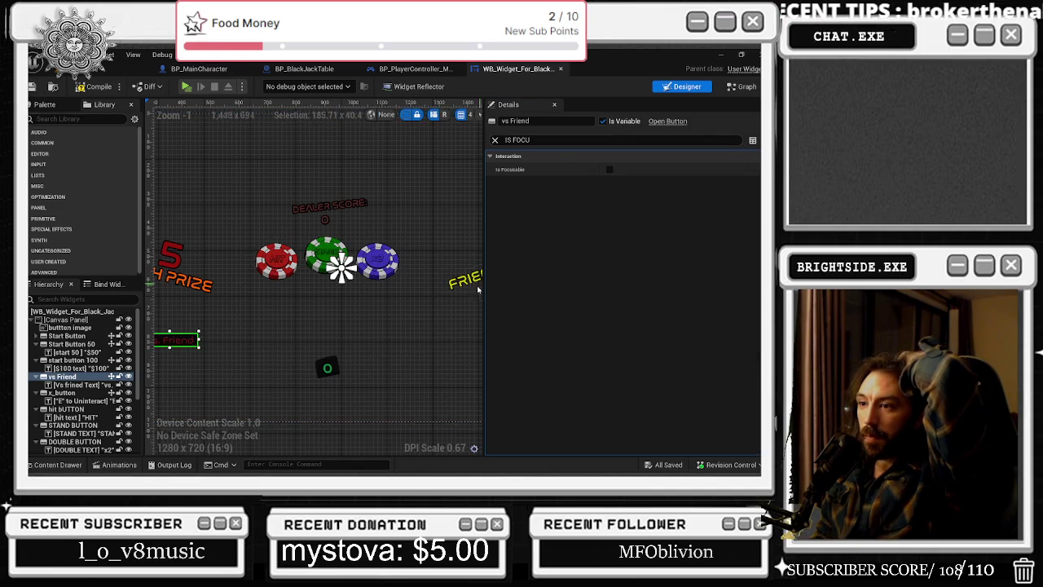
Review x_button's focus settings and undo an accidental move of the hit button chip.
{"action": "left_click", "coordinate": [89, 386]}
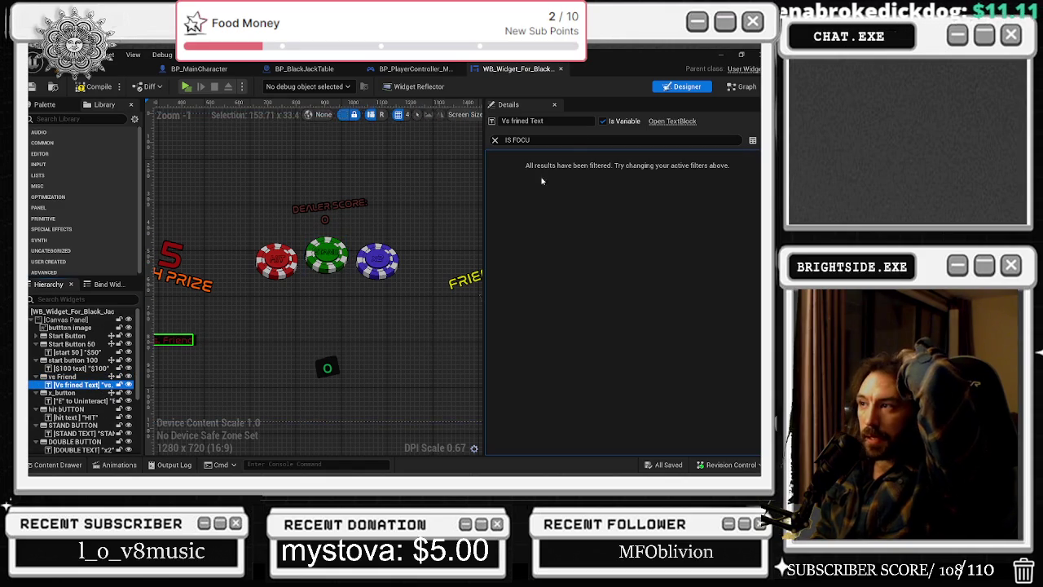
{"action": "left_click", "coordinate": [82, 392]}
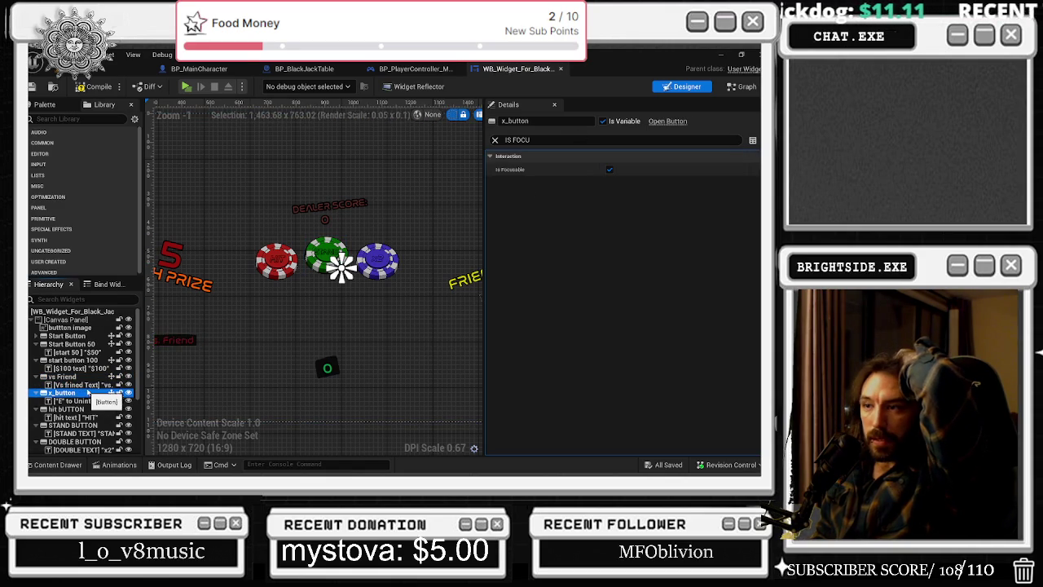
{"action": "scroll", "coordinate": [352, 269], "scroll_direction": "down", "scroll_amount": 2}
{"action": "scroll", "coordinate": [352, 269], "scroll_direction": "down", "scroll_amount": 2}
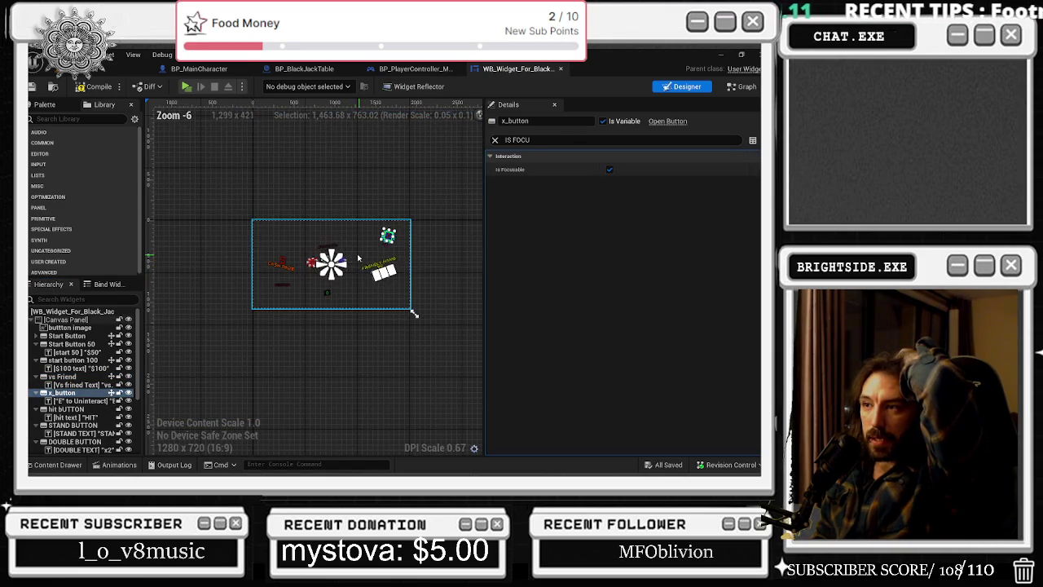
{"action": "scroll", "coordinate": [460, 184], "scroll_direction": "up", "scroll_amount": 1}
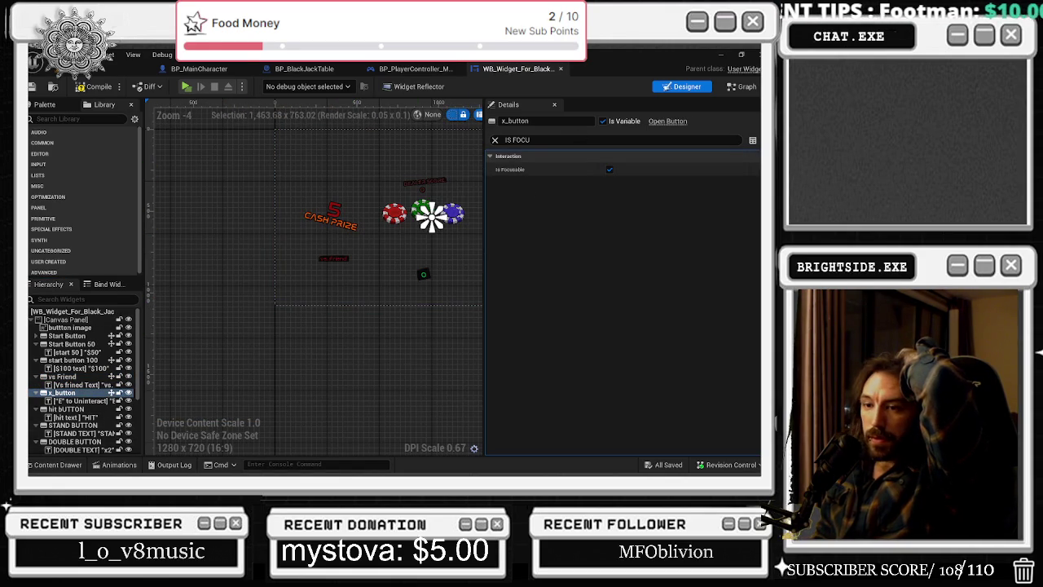
{"action": "left_click", "coordinate": [65, 409]}
{"action": "mouse_move", "coordinate": [394, 213]}
{"action": "left_mouse_down"}
{"action": "mouse_move", "coordinate": [383, 223]}
{"action": "mouse_move", "coordinate": [416, 216]}
{"action": "left_mouse_up"}
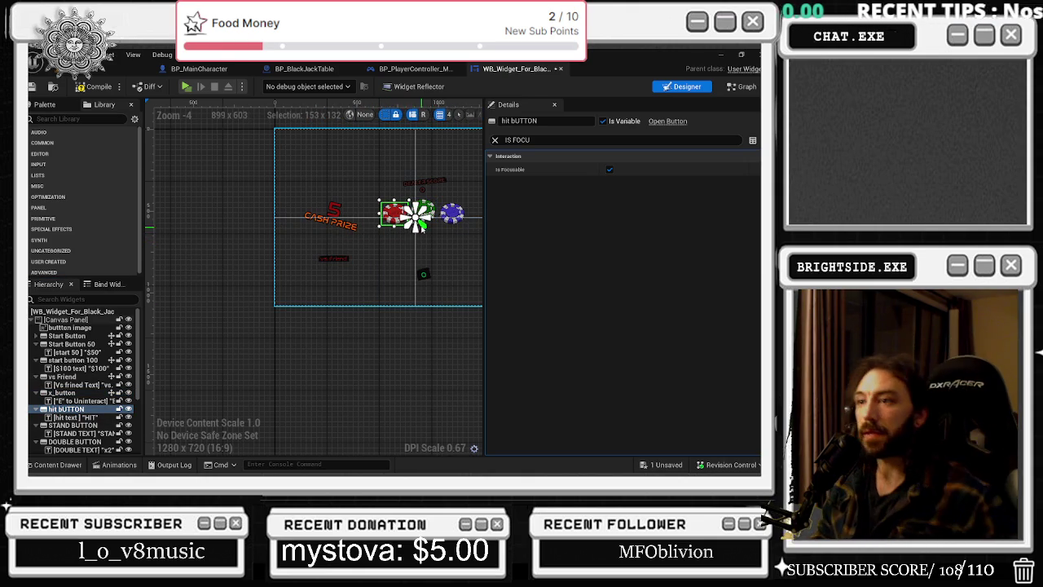
{"action": "key", "text": "ctrl+z"}
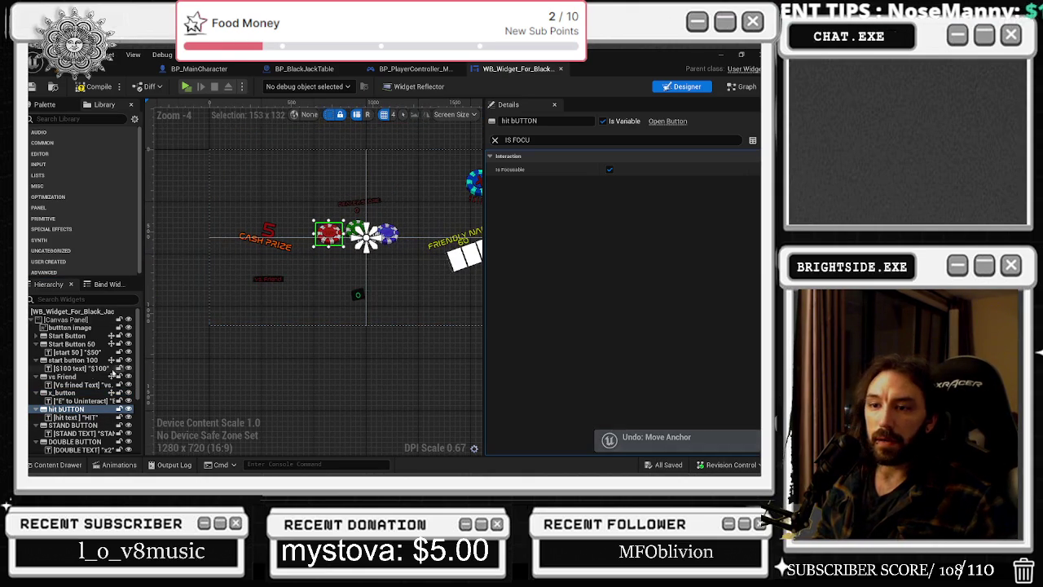
Reselect x_button and clear the Details search to show all its properties.
{"action": "left_click", "coordinate": [422, 255]}
{"action": "left_click_drag", "start_coordinate": [422, 255], "coordinate": [352, 276]}
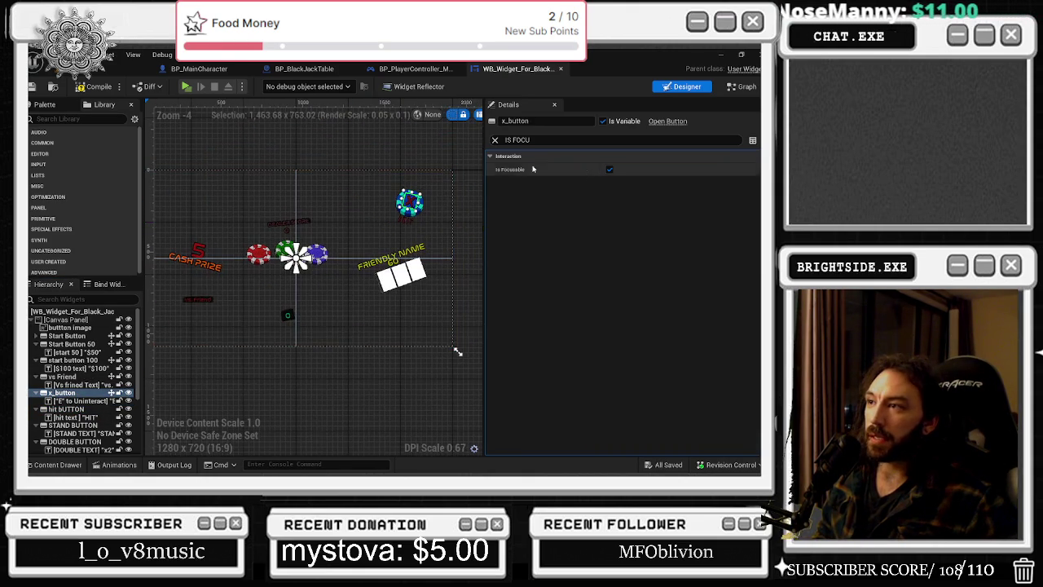
{"action": "left_click", "coordinate": [494, 140]}
{"action": "scroll", "coordinate": [620, 326], "scroll_direction": "down", "scroll_amount": 10}
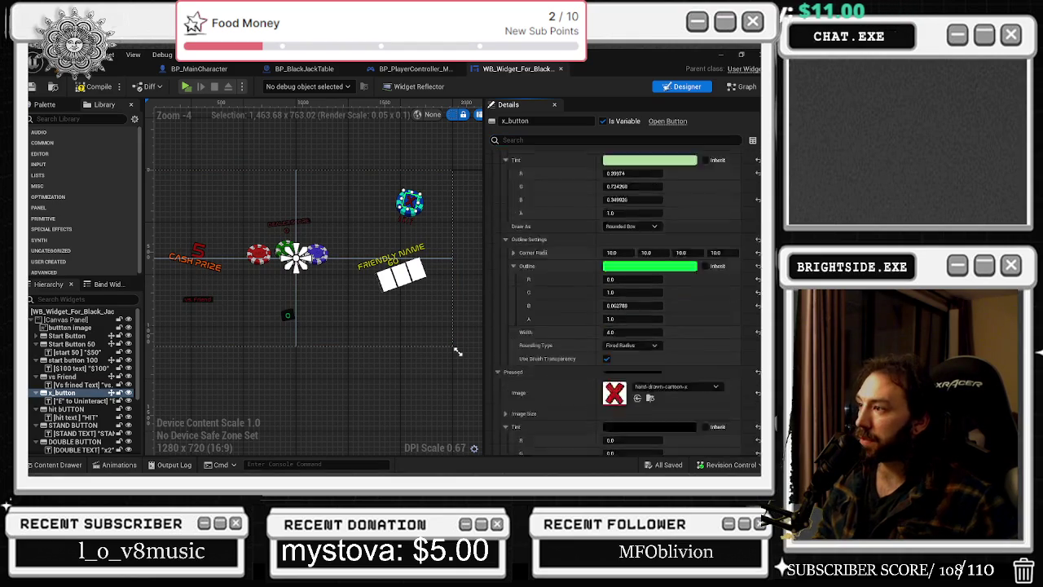
{"action": "scroll", "coordinate": [670, 334], "scroll_direction": "up", "scroll_amount": 2}
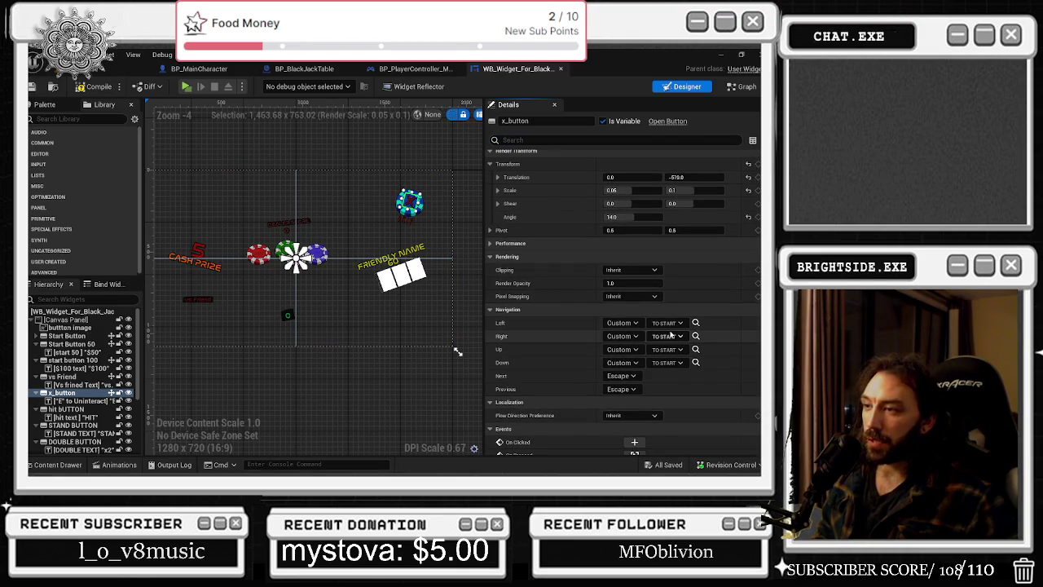
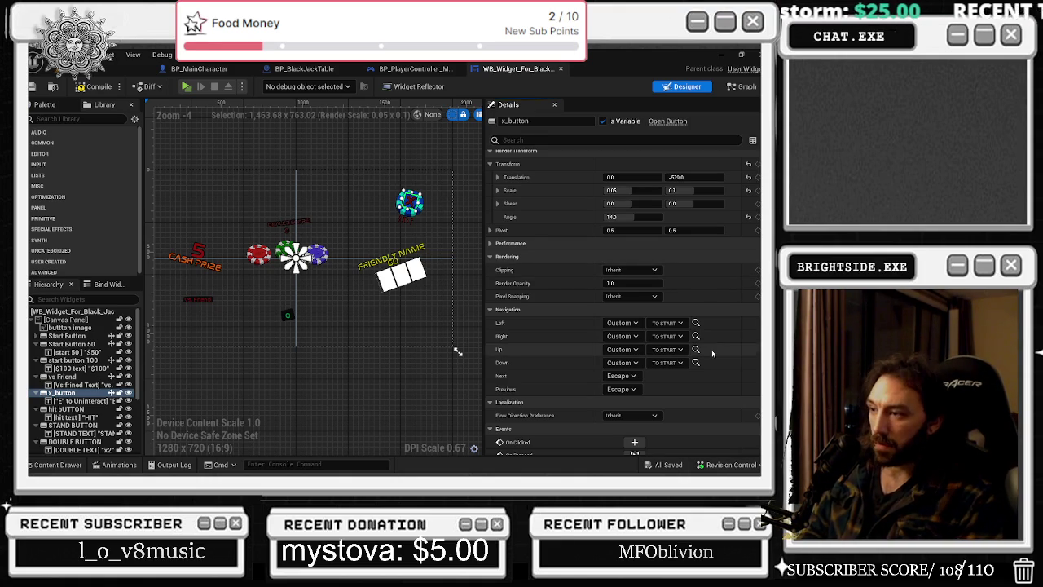
Create a custom Left navigation function named 'MAKE A CHOICE DEPENDING WHAT WE ARE ON'.
{"action": "left_click", "coordinate": [666, 323]}
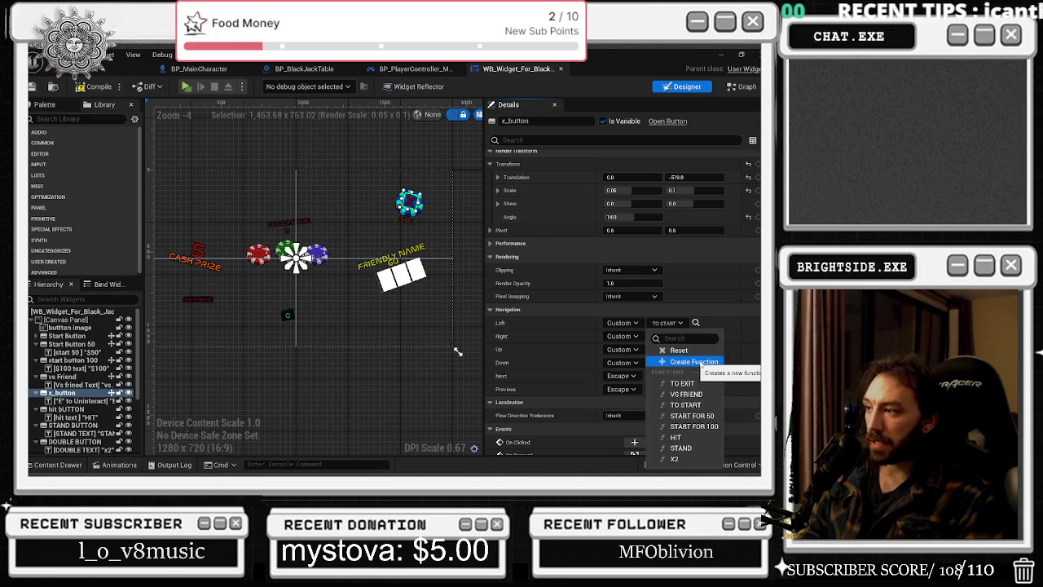
{"action": "left_click", "coordinate": [699, 362]}
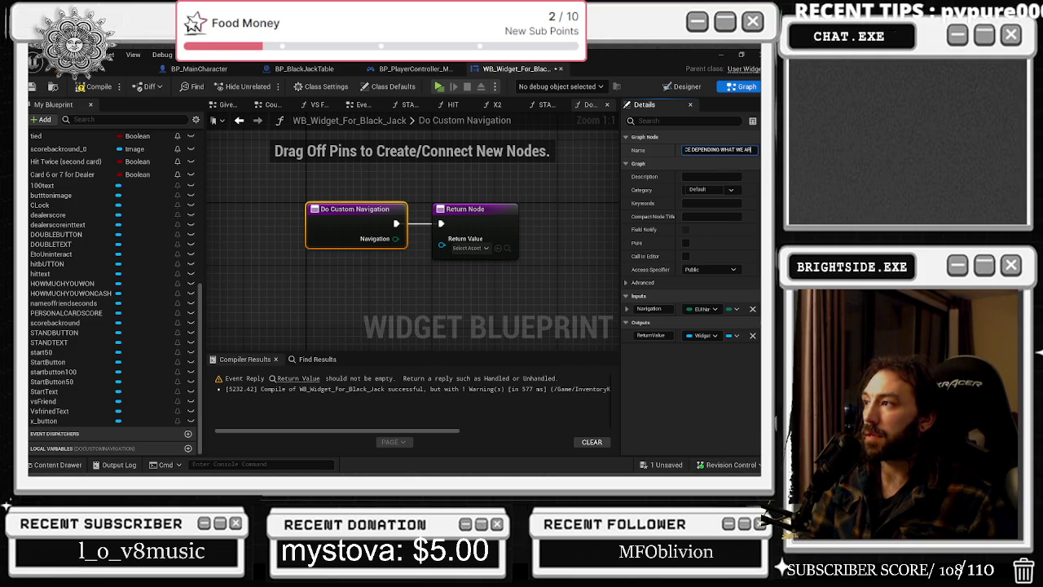
{"action": "key", "text": "Return"}
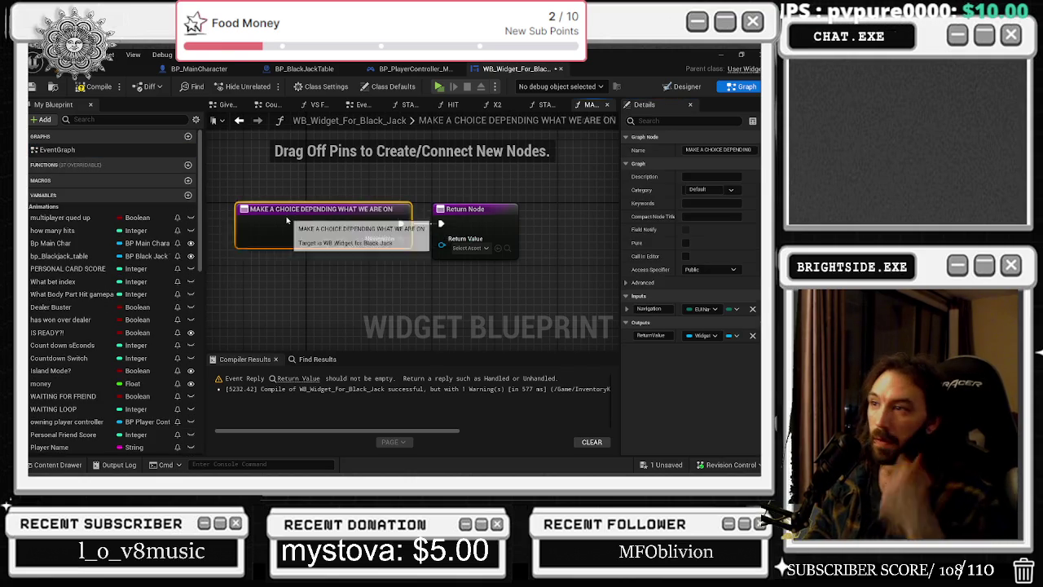
{"action": "left_click_drag", "start_coordinate": [476, 209], "coordinate": [516, 210]}
{"action": "left_click", "coordinate": [517, 135]}
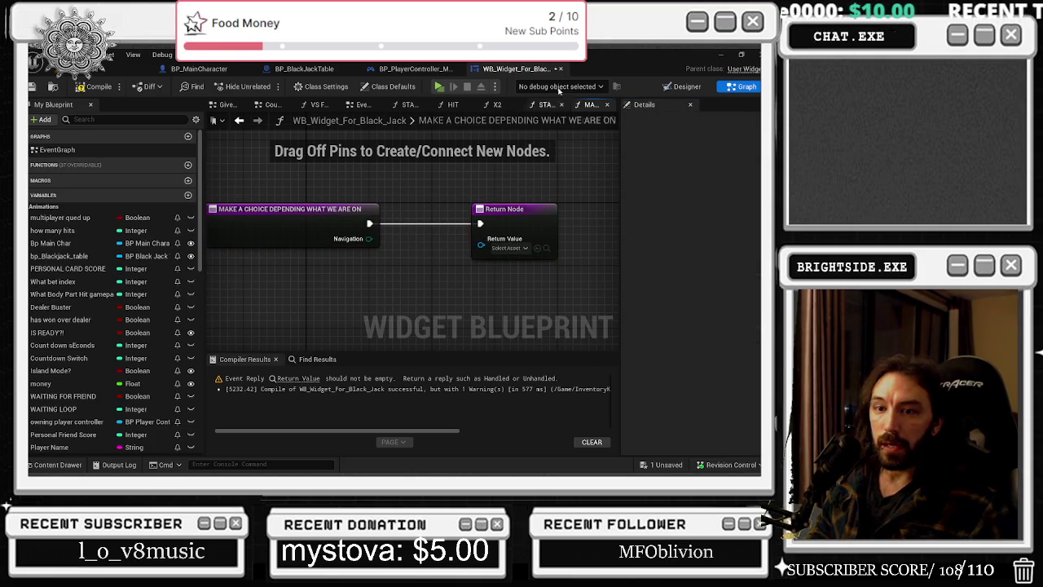
Back in the Designer, select the hit BUTTON chip and switch to the browser.
{"action": "left_click", "coordinate": [687, 86]}
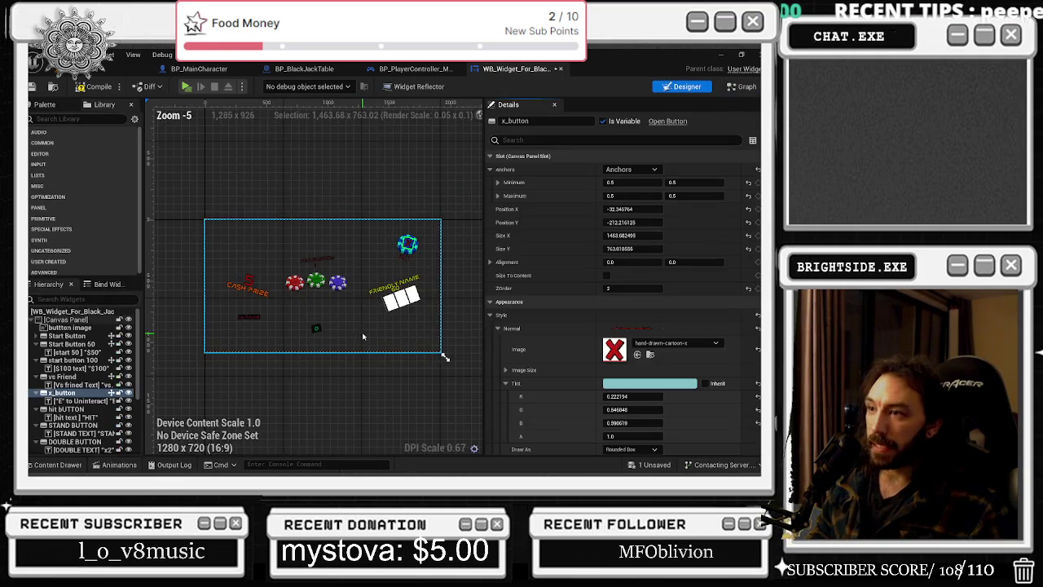
{"action": "left_click", "coordinate": [287, 287]}
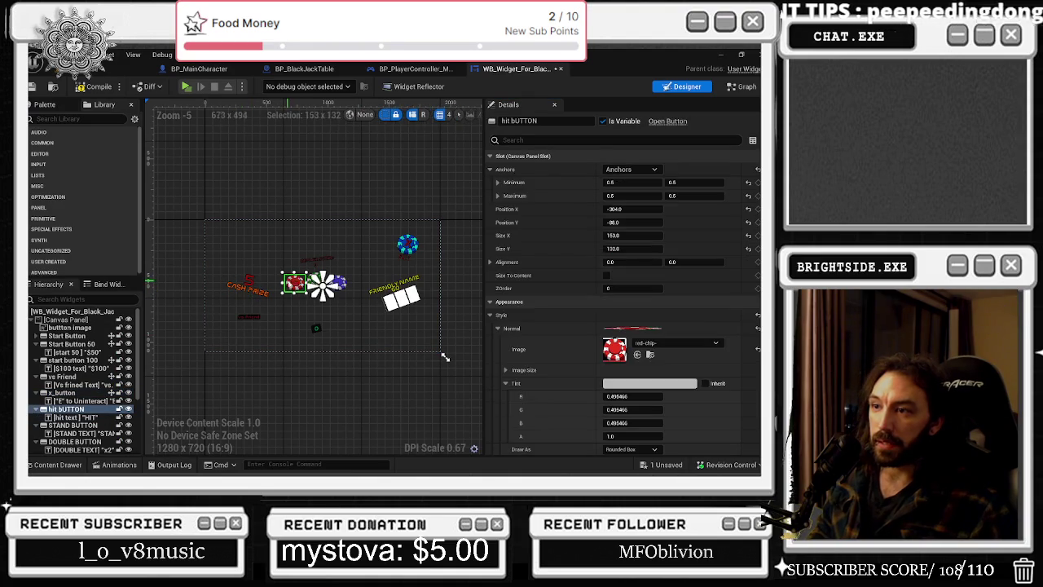
{"action": "key", "text": "alt+Tab"}
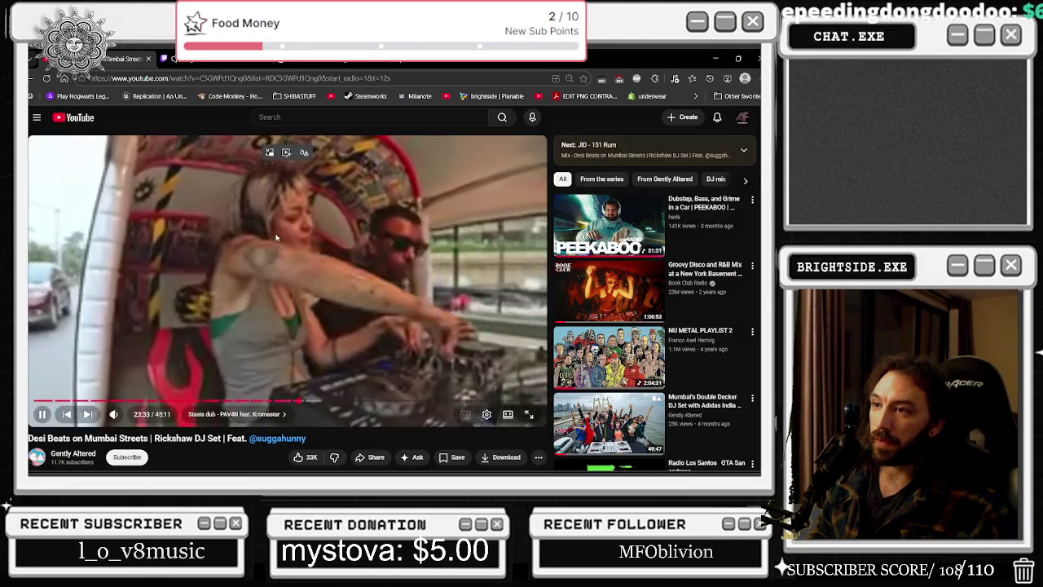
Search YouTube for 'We Fly High', skip the video to 0:11, and return to Unreal.
{"action": "key", "text": "space"}
{"action": "left_click", "coordinate": [73, 117]}
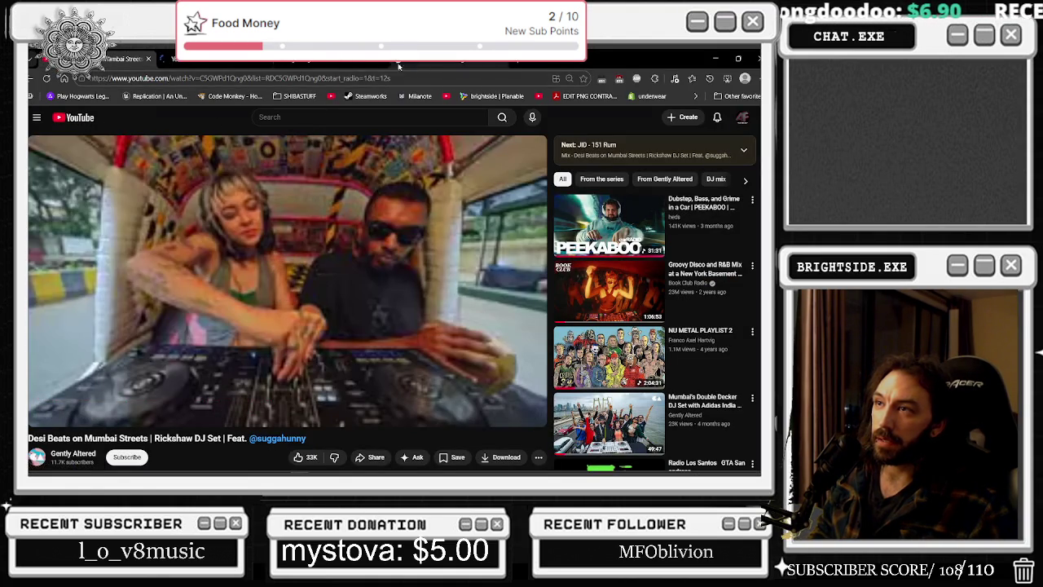
{"action": "key", "text": "slash"}
{"action": "type", "text": "WE"}
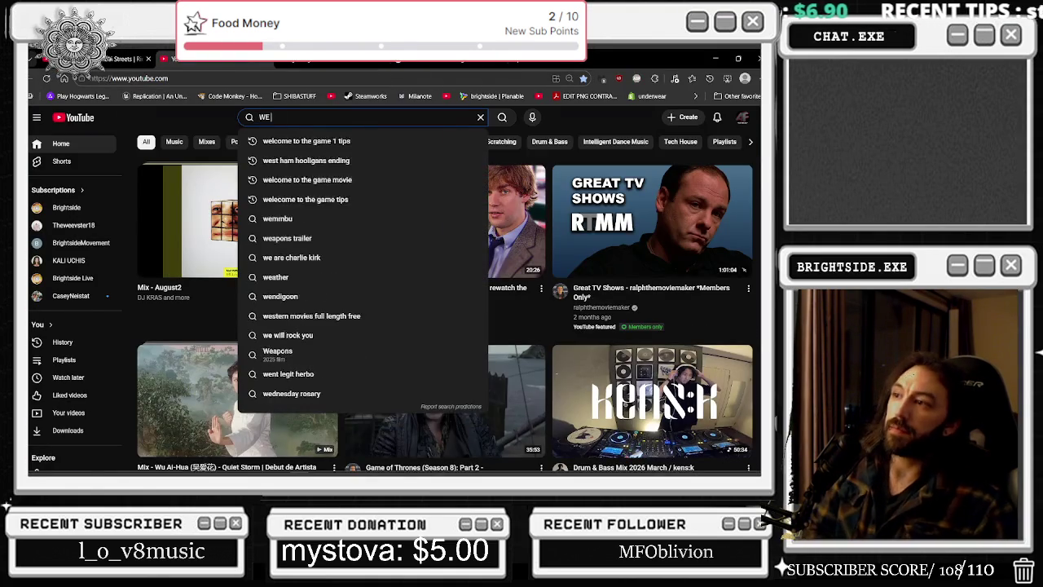
{"action": "type", "text": " FGLY HIUGH"}
{"action": "key", "text": "Return"}
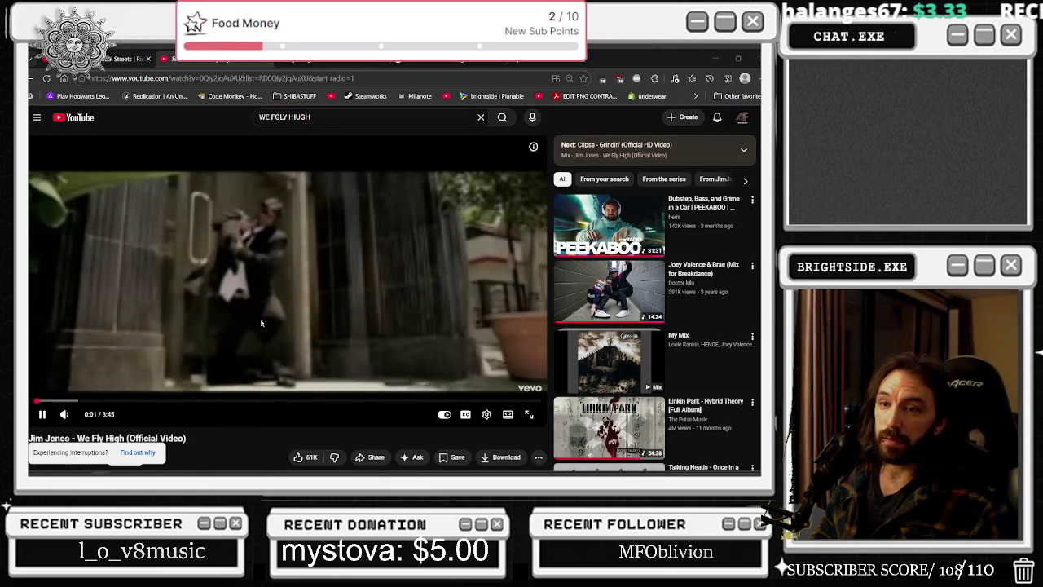
{"action": "left_click_drag", "start_coordinate": [59, 401], "coordinate": [65, 403]}
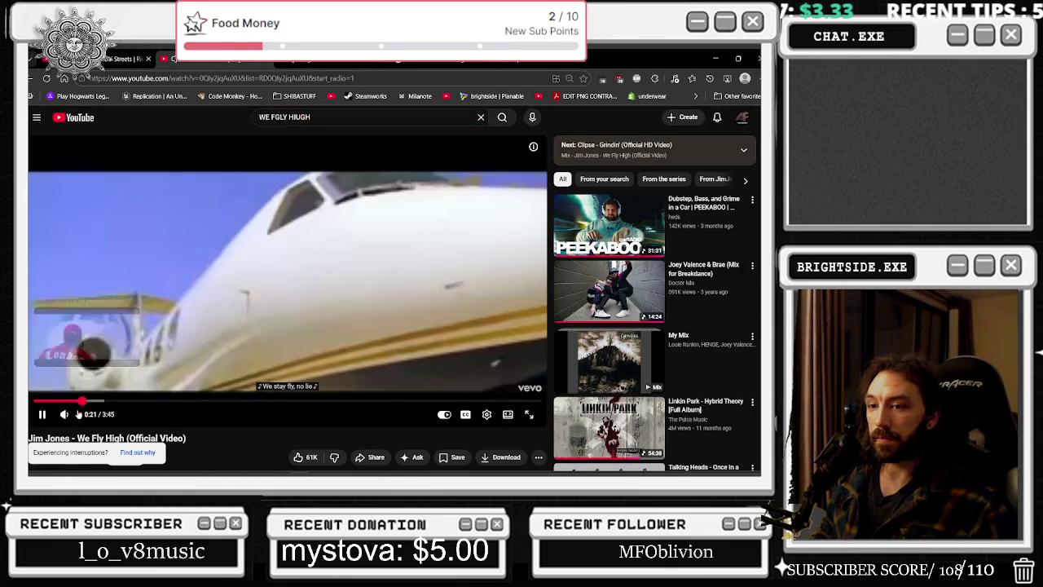
{"action": "key", "text": "alt+Tab"}
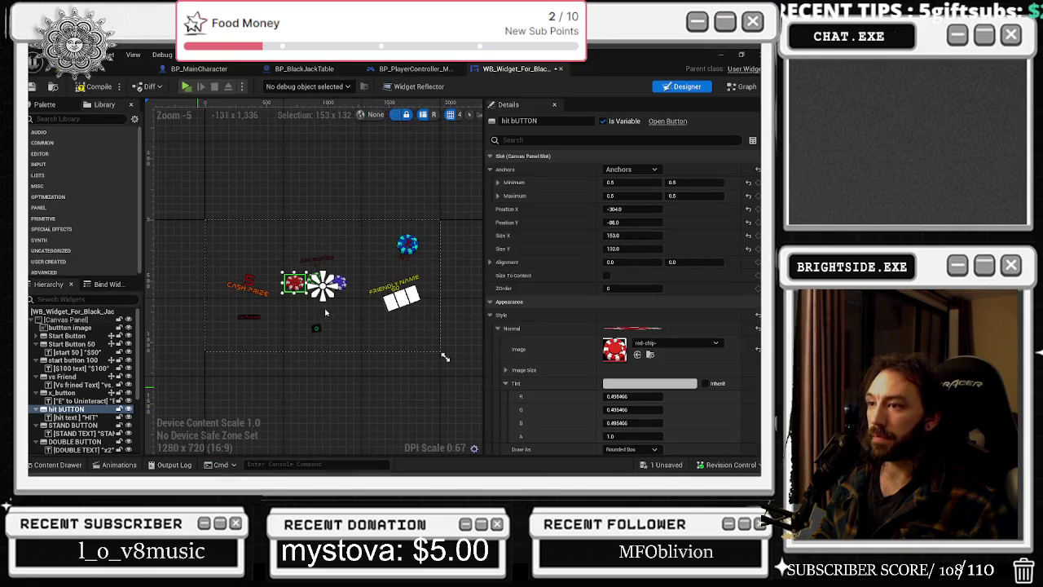
Inspect the STAND, hit and Start Button chips on the Designer canvas, then open the Graph view.
{"action": "scroll", "coordinate": [328, 305], "scroll_direction": "up", "scroll_amount": 3}
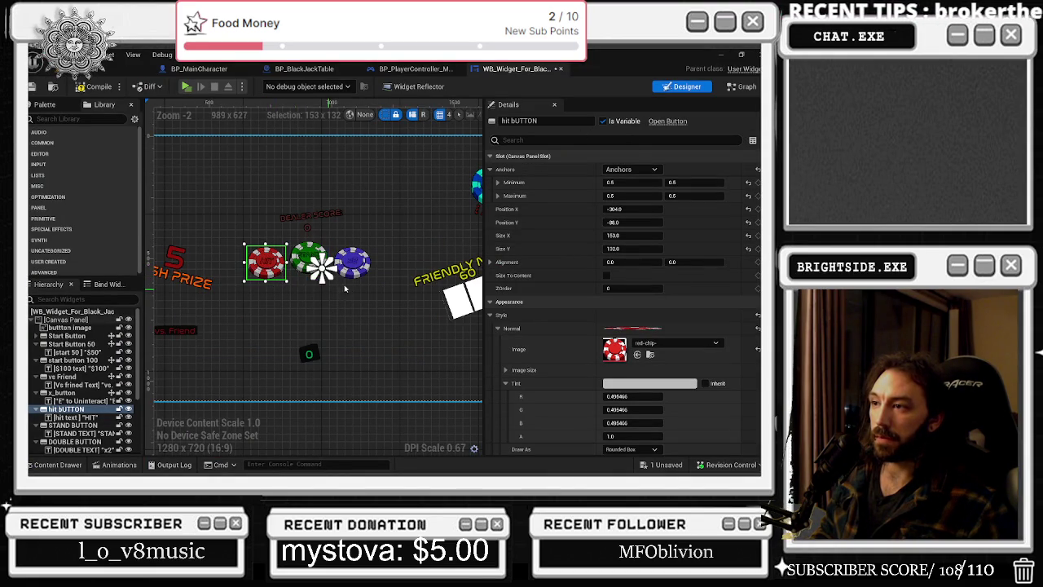
{"action": "scroll", "coordinate": [342, 288], "scroll_direction": "down", "scroll_amount": 1}
{"action": "scroll", "coordinate": [339, 293], "scroll_direction": "up", "scroll_amount": 1}
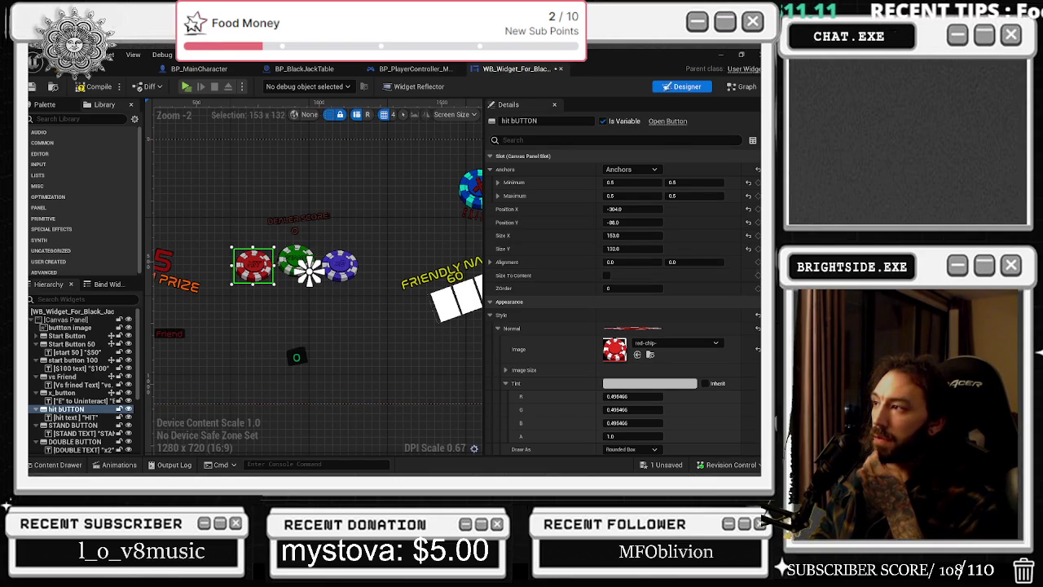
{"action": "scroll", "coordinate": [623, 285], "scroll_direction": "down", "scroll_amount": 5}
{"action": "scroll", "coordinate": [624, 285], "scroll_direction": "down", "scroll_amount": 3}
{"action": "scroll", "coordinate": [757, 243], "scroll_direction": "up", "scroll_amount": 5}
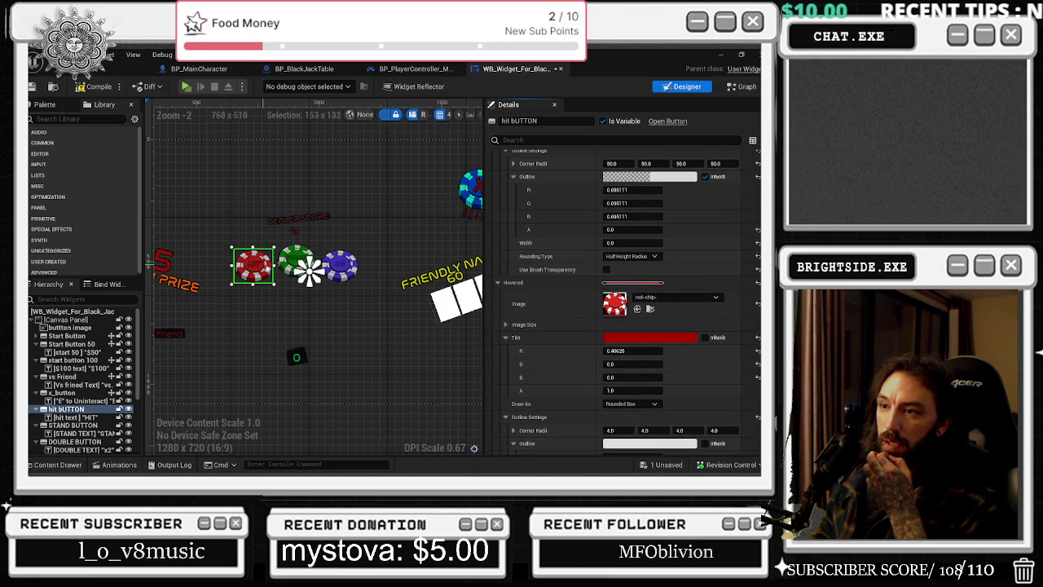
{"action": "left_click", "coordinate": [282, 267]}
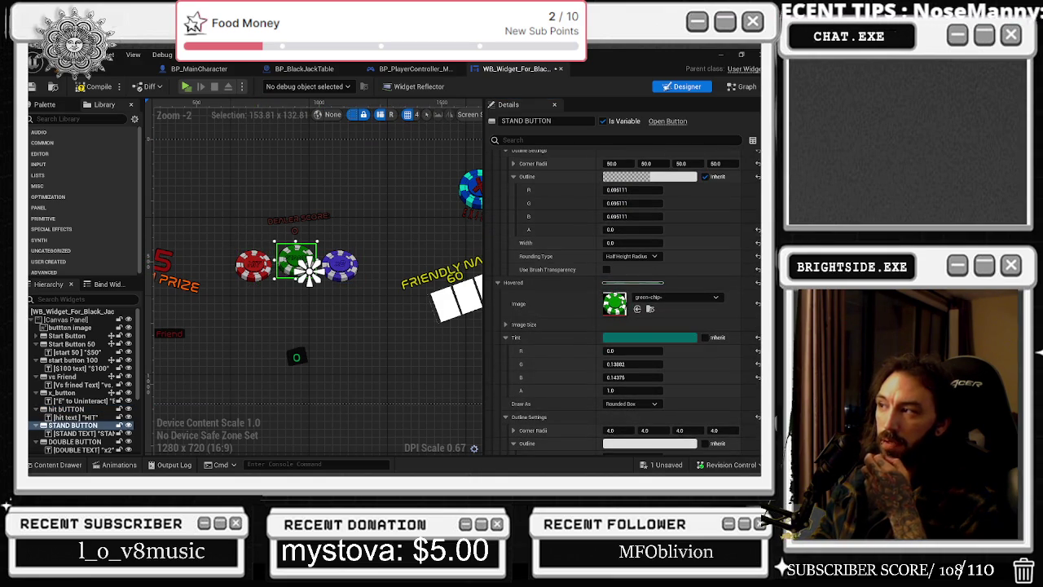
{"action": "left_click", "coordinate": [237, 267]}
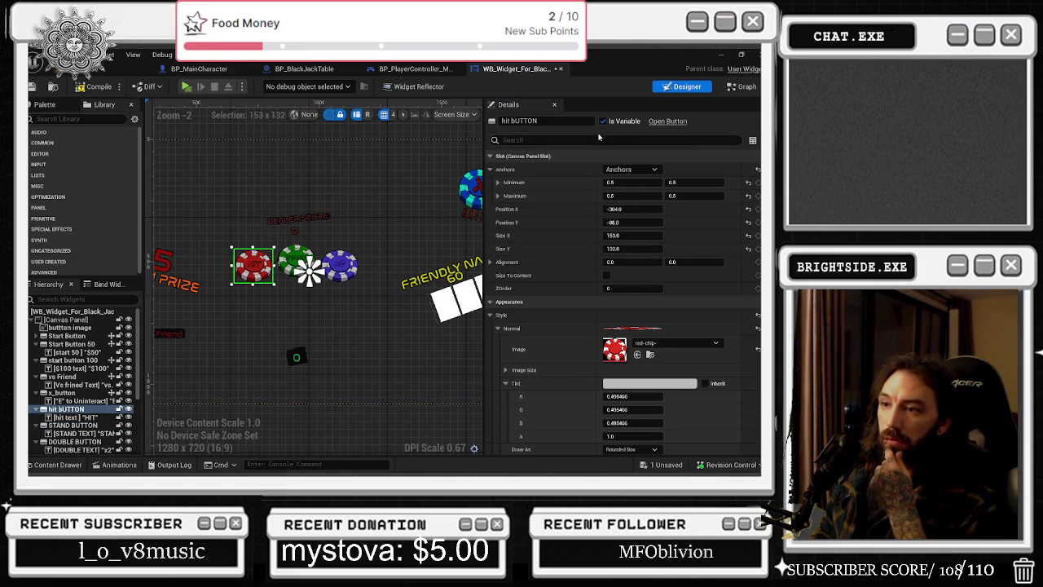
{"action": "left_click", "coordinate": [94, 334]}
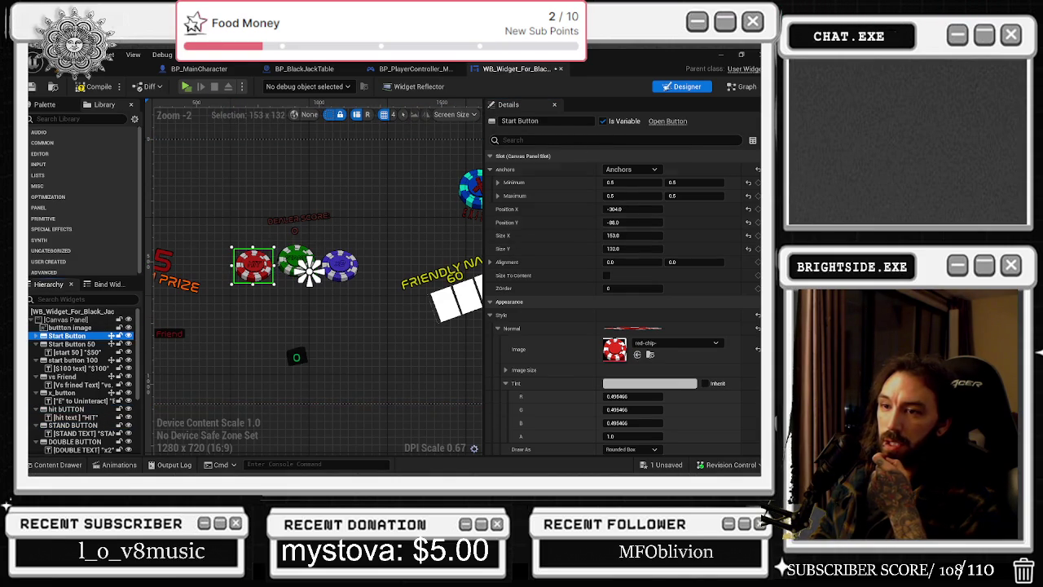
{"action": "left_click", "coordinate": [754, 87]}
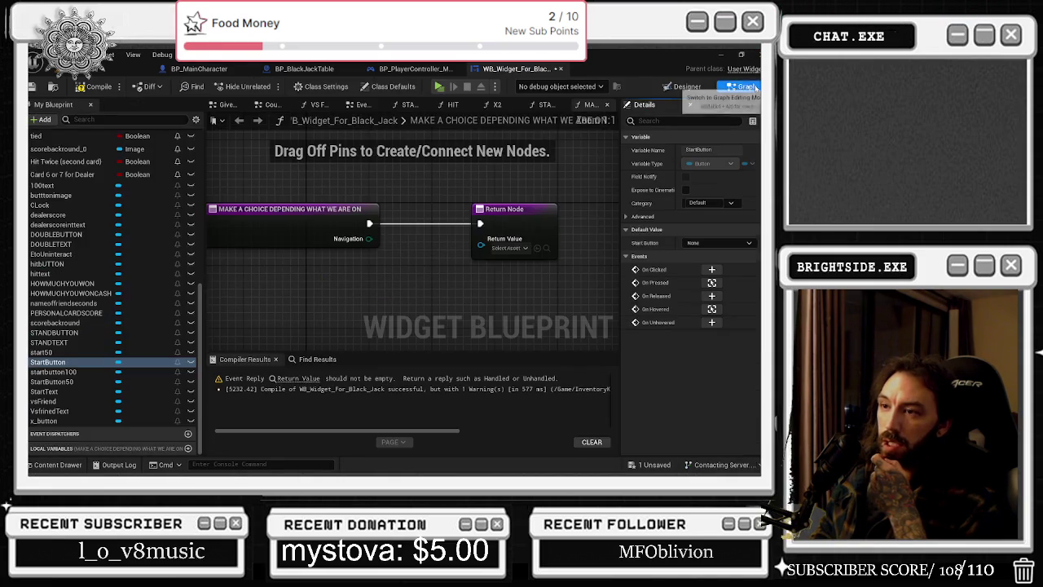
Add a Start Button getter with an Is Visible check to the navigation function.
{"action": "mouse_move", "coordinate": [47, 362]}
{"action": "left_mouse_down"}
{"action": "mouse_move", "coordinate": [93, 366]}
{"action": "mouse_move", "coordinate": [261, 313]}
{"action": "mouse_move", "coordinate": [307, 320]}
{"action": "mouse_move", "coordinate": [299, 305]}
{"action": "left_mouse_up"}
{"action": "type", "text": "visivb"}
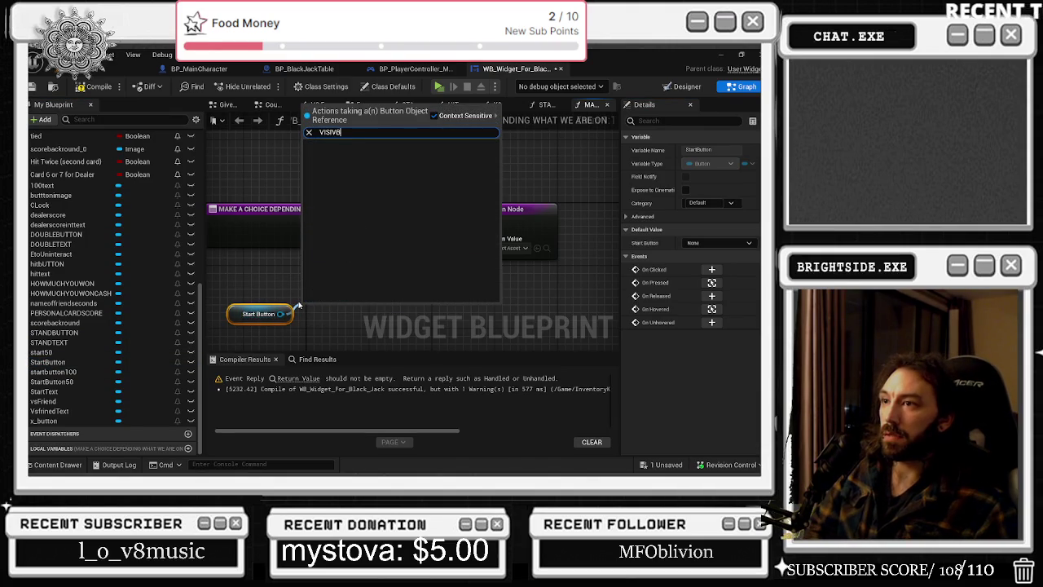
{"action": "key", "text": "BackSpace"}
{"action": "type", "text": "b"}
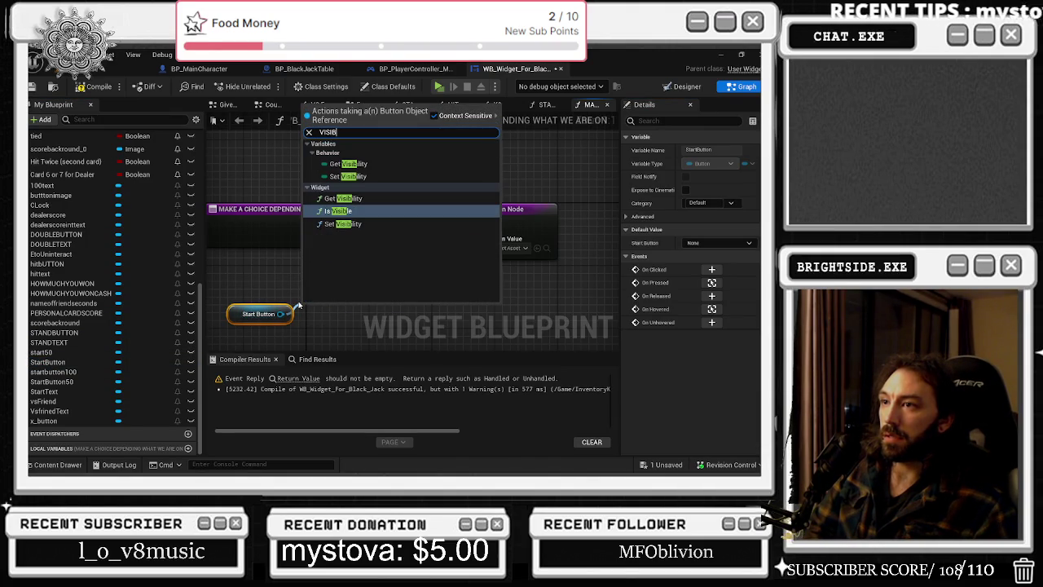
{"action": "key", "text": "Return"}
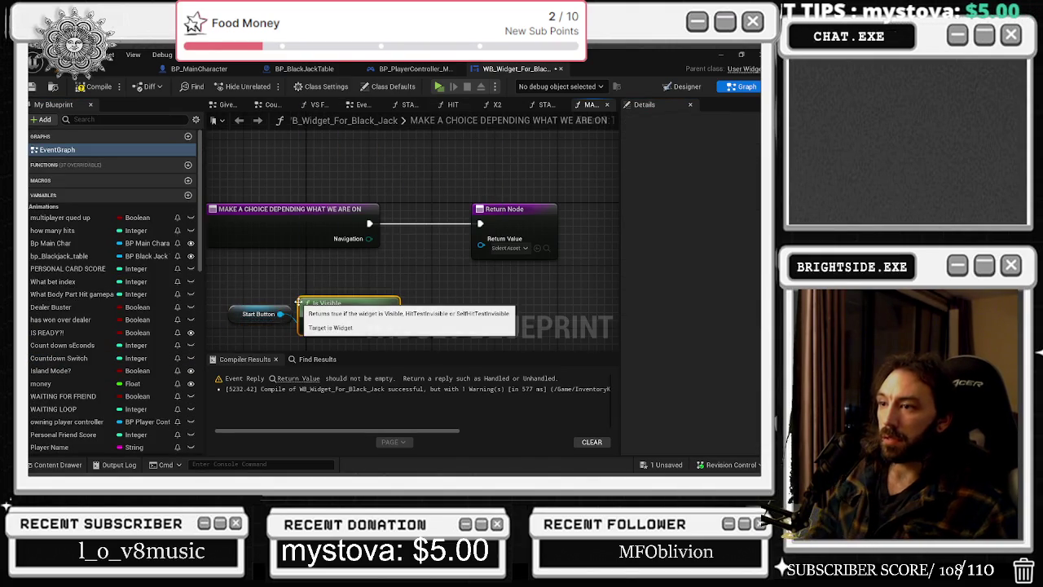
{"action": "left_click", "coordinate": [420, 295]}
{"action": "left_click_drag", "start_coordinate": [499, 219], "coordinate": [545, 220]}
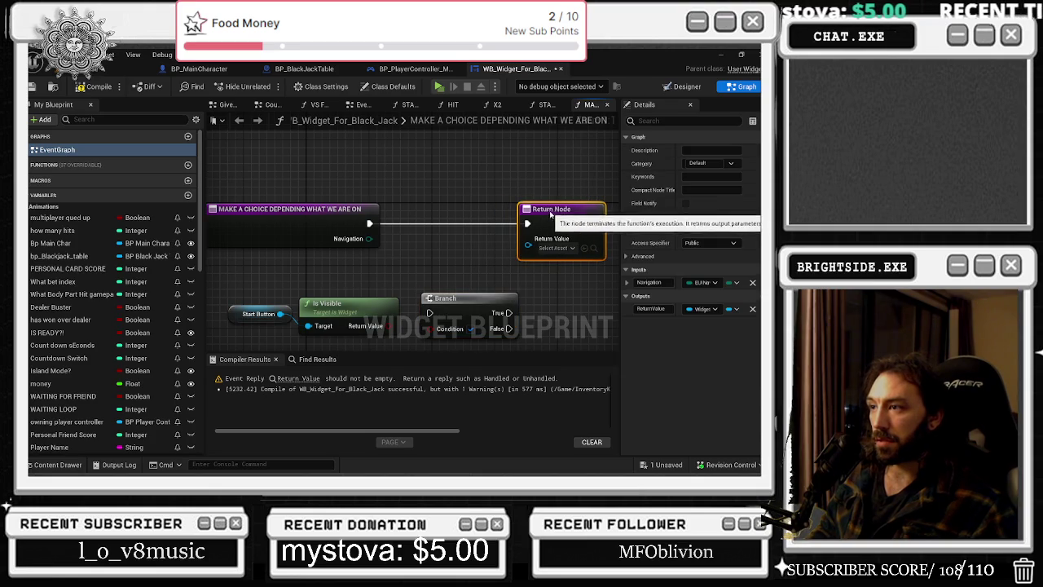
Feed the return value from a Select node indexed by Is Visible, removing the unused Branch.
{"action": "mouse_move", "coordinate": [389, 326]}
{"action": "left_mouse_down"}
{"action": "mouse_move", "coordinate": [426, 325]}
{"action": "mouse_move", "coordinate": [466, 273]}
{"action": "mouse_move", "coordinate": [446, 271]}
{"action": "left_mouse_up"}
{"action": "mouse_move", "coordinate": [526, 238]}
{"action": "left_mouse_down"}
{"action": "mouse_move", "coordinate": [515, 257]}
{"action": "mouse_move", "coordinate": [499, 254]}
{"action": "left_mouse_up"}
{"action": "type", "text": "select"}
{"action": "key", "text": "Return"}
{"action": "left_click", "coordinate": [444, 299]}
{"action": "key", "text": "Delete"}
{"action": "left_click_drag", "start_coordinate": [484, 226], "coordinate": [435, 233]}
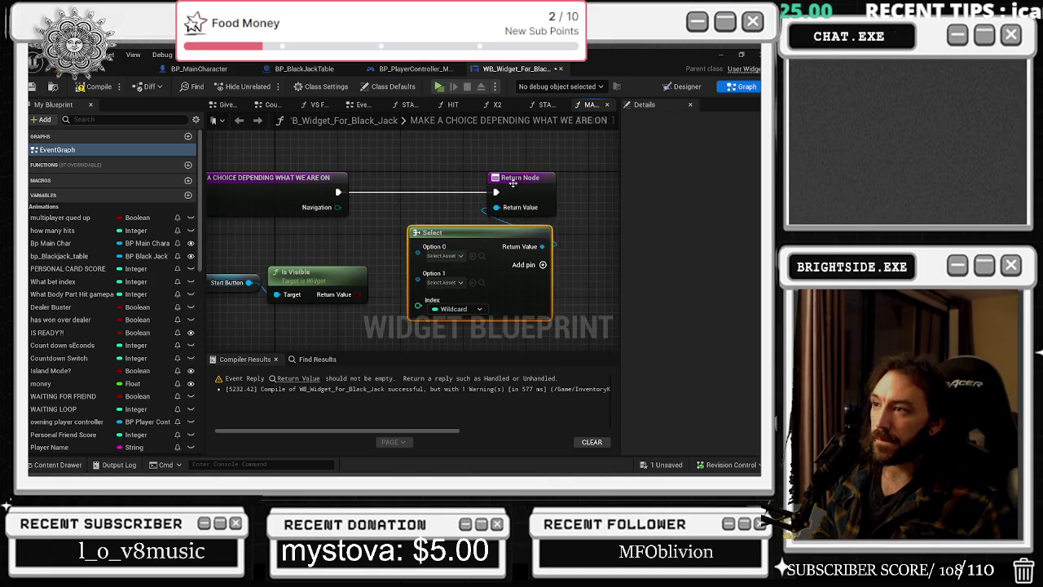
{"action": "left_click_drag", "start_coordinate": [522, 178], "coordinate": [584, 178]}
{"action": "left_click_drag", "start_coordinate": [353, 299], "coordinate": [418, 305]}
{"action": "mouse_move", "coordinate": [285, 259]}
{"action": "left_mouse_down"}
{"action": "mouse_move", "coordinate": [405, 281]}
{"action": "mouse_move", "coordinate": [378, 314]}
{"action": "mouse_move", "coordinate": [403, 314]}
{"action": "mouse_move", "coordinate": [407, 294]}
{"action": "mouse_move", "coordinate": [443, 305]}
{"action": "left_mouse_up"}
Wire a second Start Button getter into the Select node's True input.
{"action": "left_click", "coordinate": [364, 319]}
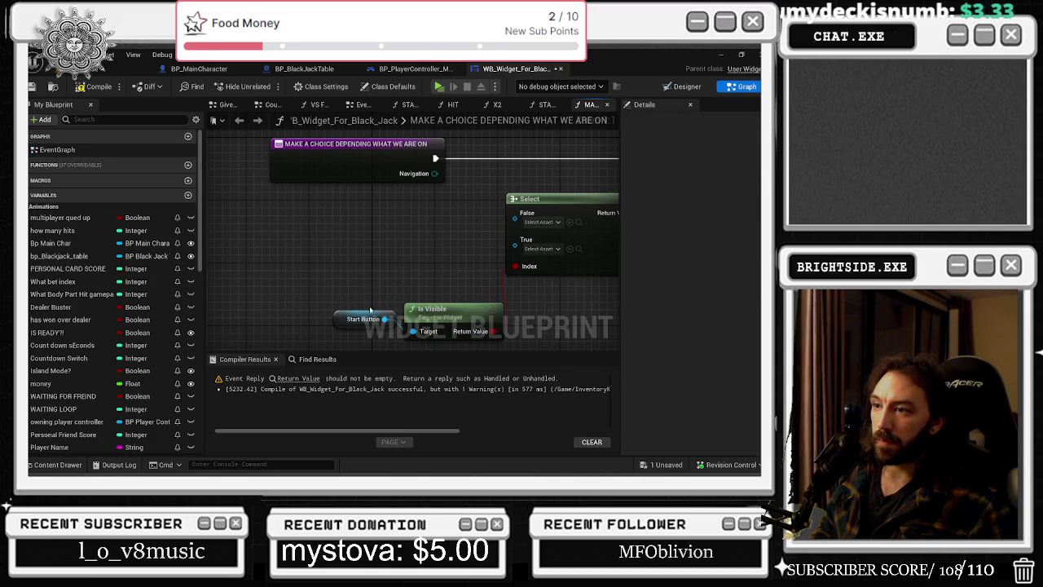
{"action": "left_click_drag", "start_coordinate": [364, 319], "coordinate": [356, 303]}
{"action": "key", "text": "ctrl+c"}
{"action": "key", "text": "ctrl+v"}
{"action": "left_click_drag", "start_coordinate": [462, 253], "coordinate": [515, 240]}
{"action": "left_click_drag", "start_coordinate": [429, 261], "coordinate": [349, 251]}
{"action": "left_click", "coordinate": [538, 199]}
{"action": "scroll", "coordinate": [446, 215], "scroll_direction": "down", "scroll_amount": 1}
{"action": "left_click", "coordinate": [285, 221]}
{"action": "left_click", "coordinate": [457, 216]}
{"action": "left_click", "coordinate": [559, 140]}
{"action": "left_click_drag", "start_coordinate": [558, 140], "coordinate": [565, 141]}
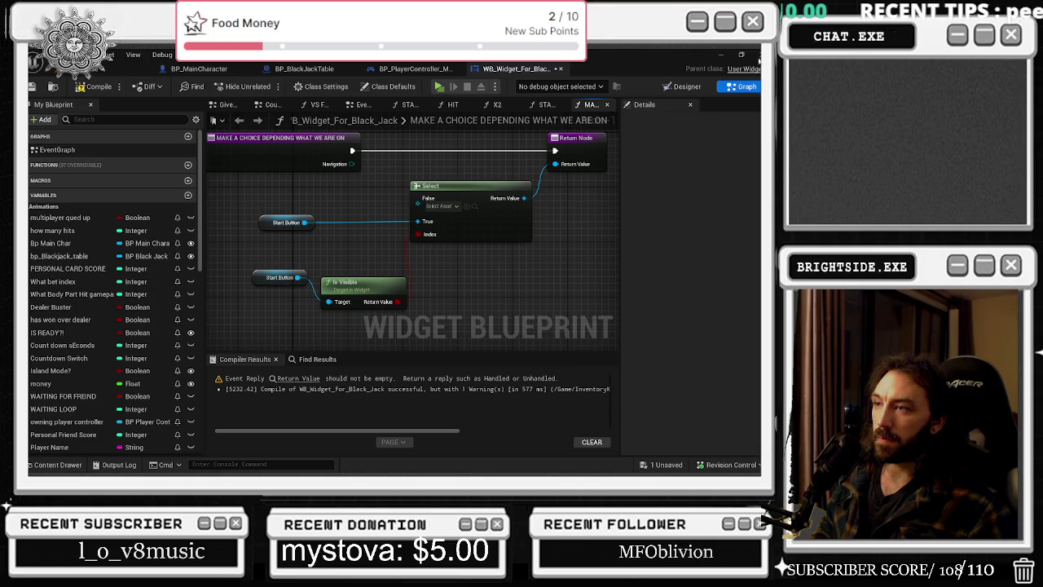
Wire hit BUTTON into the Select node's False input and save all changes.
{"action": "left_click", "coordinate": [684, 87]}
{"action": "scroll", "coordinate": [318, 302], "scroll_direction": "up", "scroll_amount": 2}
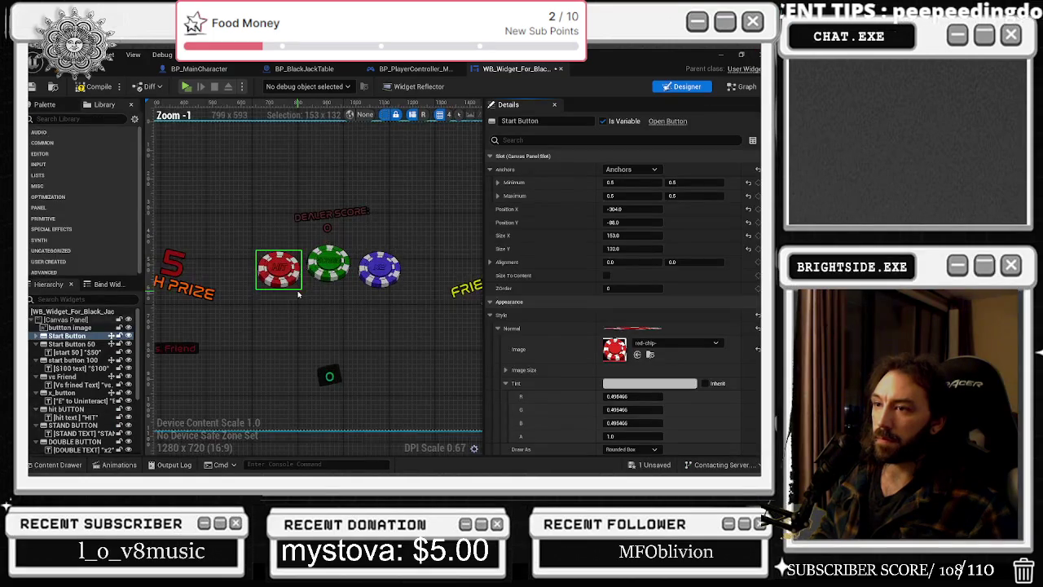
{"action": "left_click", "coordinate": [86, 409]}
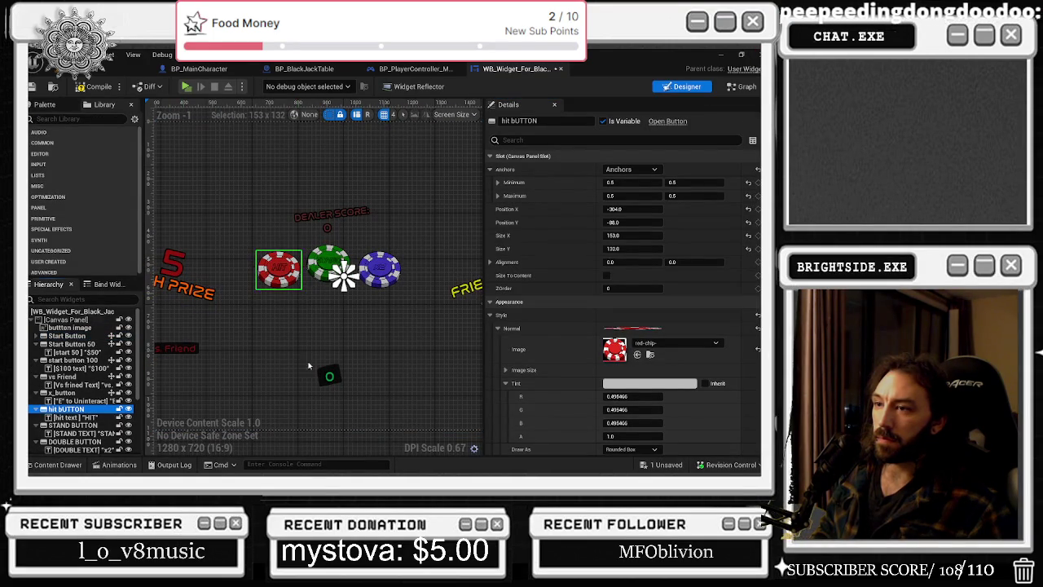
{"action": "left_click", "coordinate": [741, 86]}
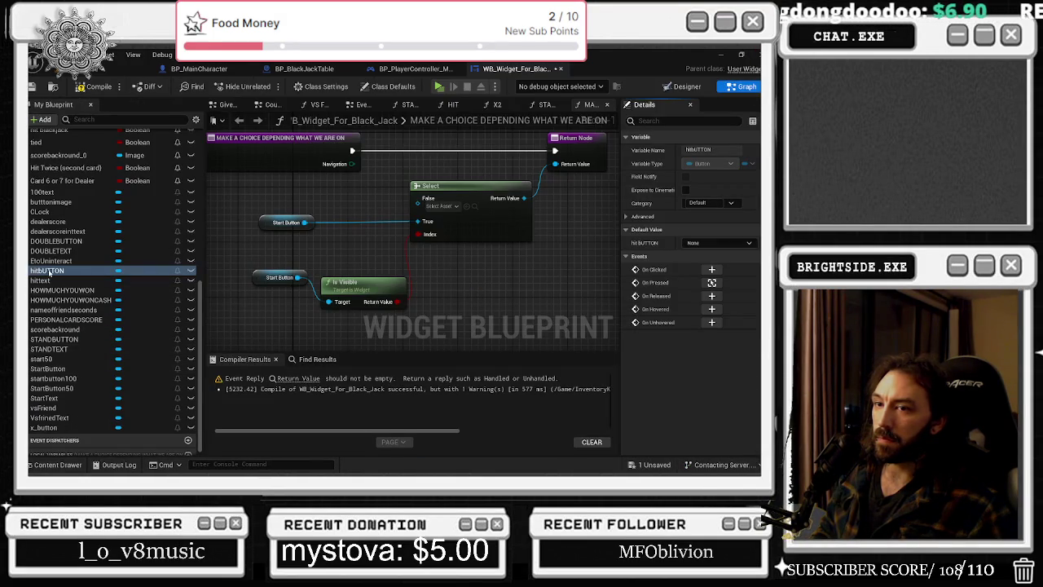
{"action": "mouse_move", "coordinate": [315, 201]}
{"action": "left_mouse_down"}
{"action": "mouse_move", "coordinate": [400, 214]}
{"action": "mouse_move", "coordinate": [418, 198]}
{"action": "left_mouse_up"}
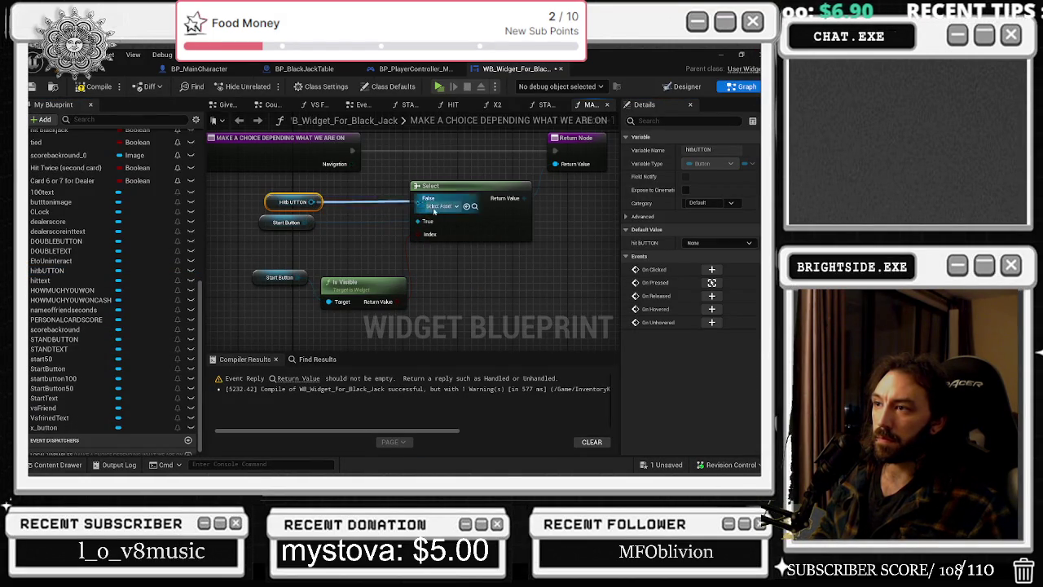
{"action": "left_click", "coordinate": [463, 193]}
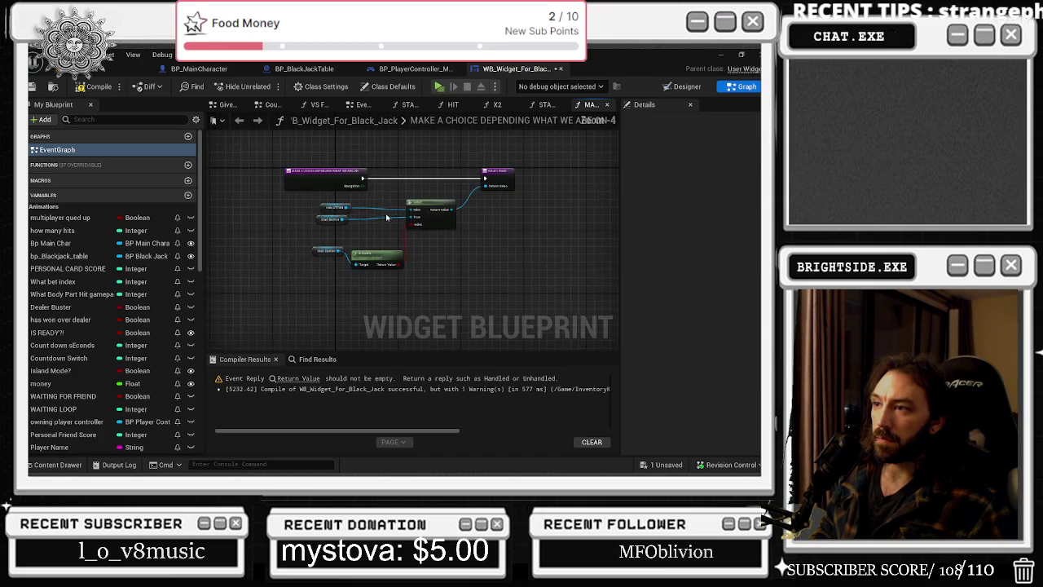
{"action": "scroll", "coordinate": [440, 204], "scroll_direction": "down", "scroll_amount": 1}
{"action": "scroll", "coordinate": [420, 211], "scroll_direction": "up", "scroll_amount": 1}
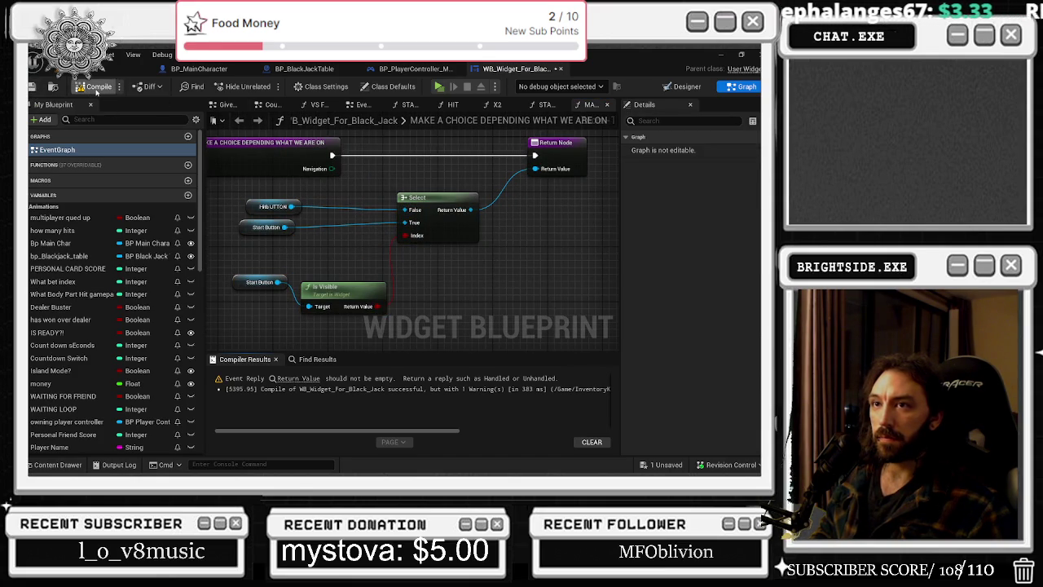
{"action": "left_click", "coordinate": [31, 86]}
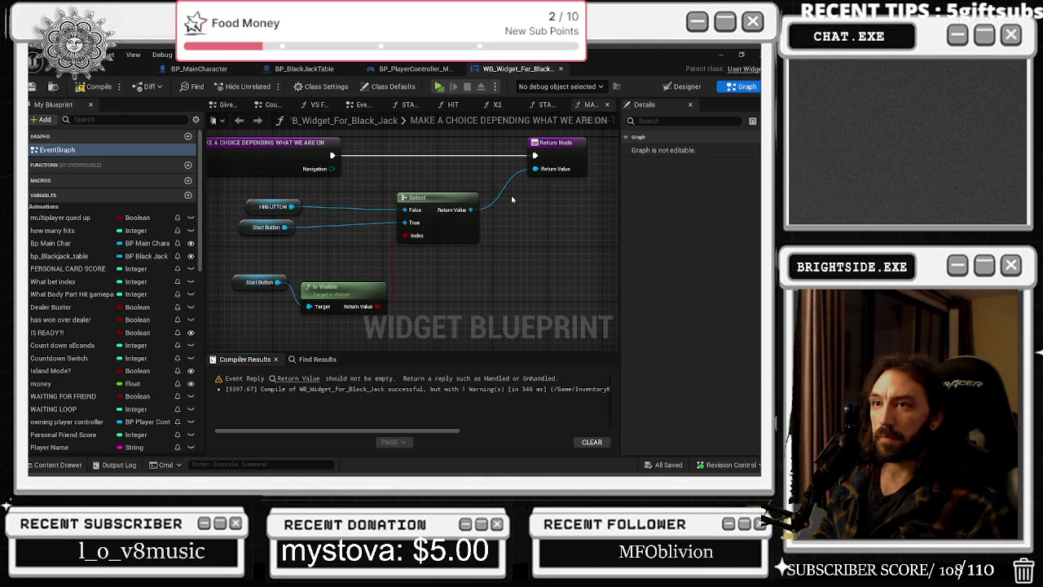
Duplicate the MAKE A CHOICE function and rename the copy by appending 'ON LEFT'.
{"action": "scroll", "coordinate": [511, 194], "scroll_direction": "down", "scroll_amount": 1}
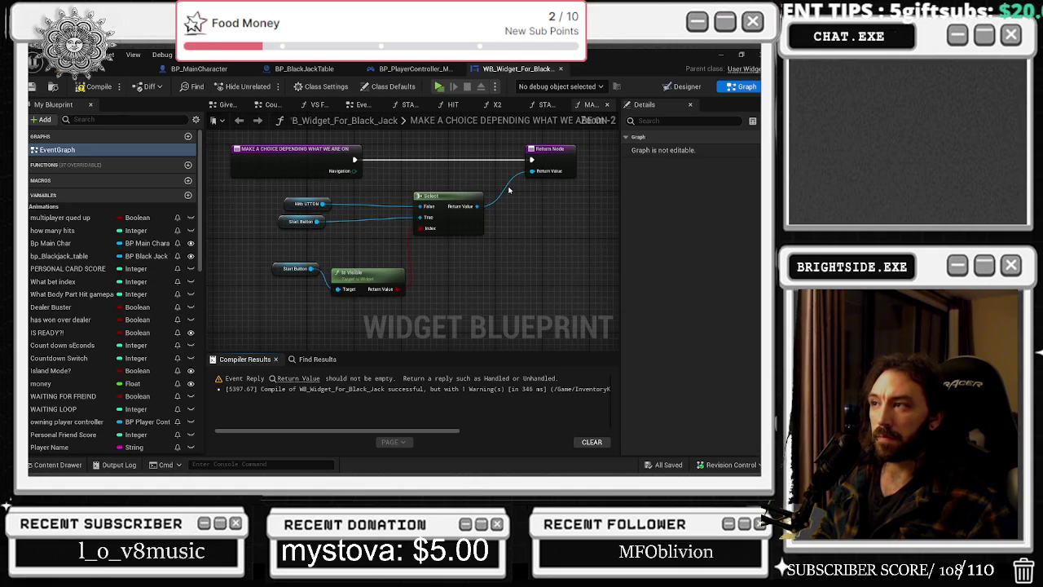
{"action": "left_click", "coordinate": [307, 153]}
{"action": "left_click", "coordinate": [78, 118]}
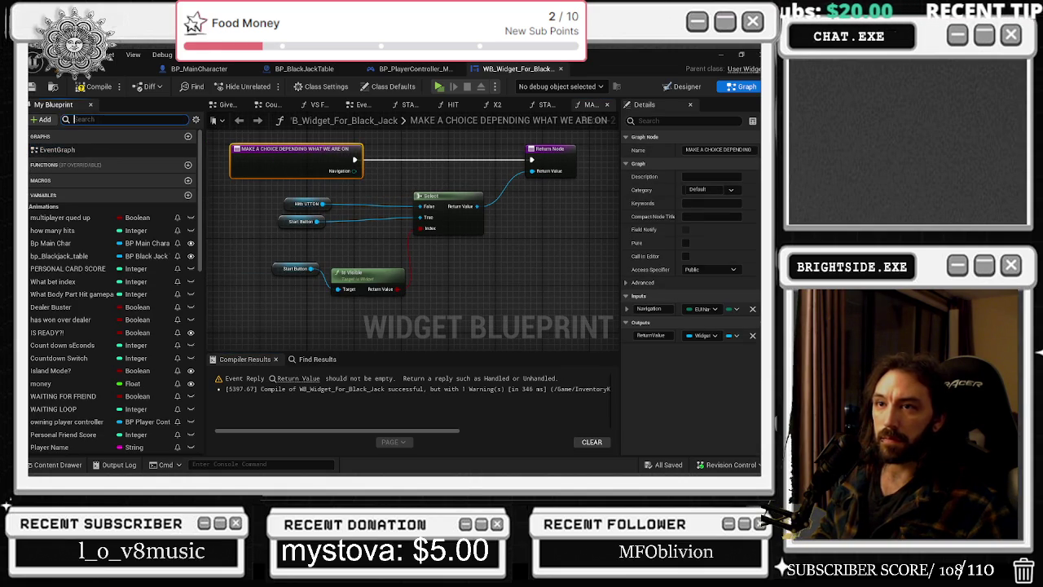
{"action": "type", "text": "MAKE"}
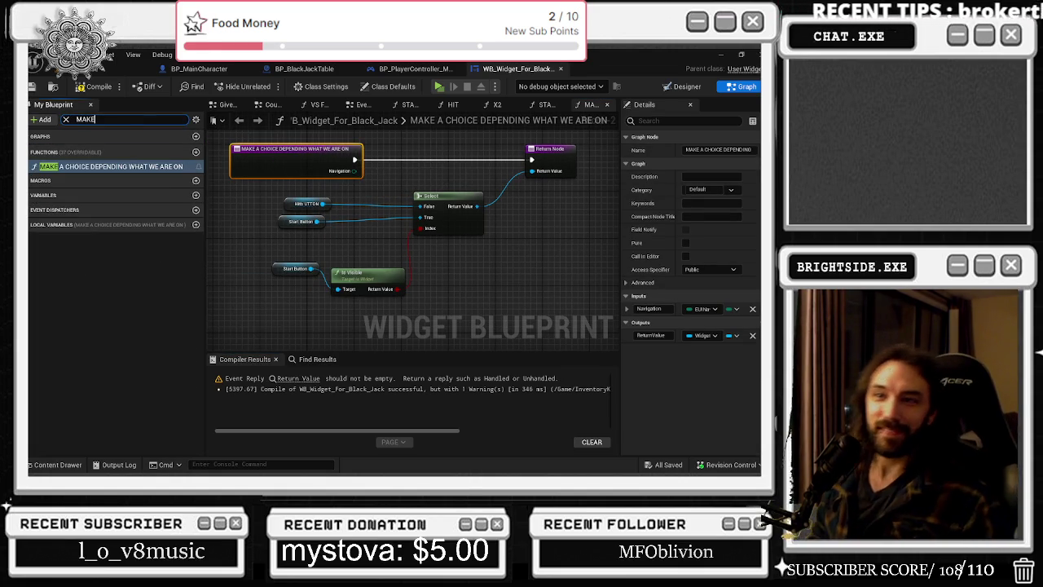
{"action": "right_click", "coordinate": [119, 167]}
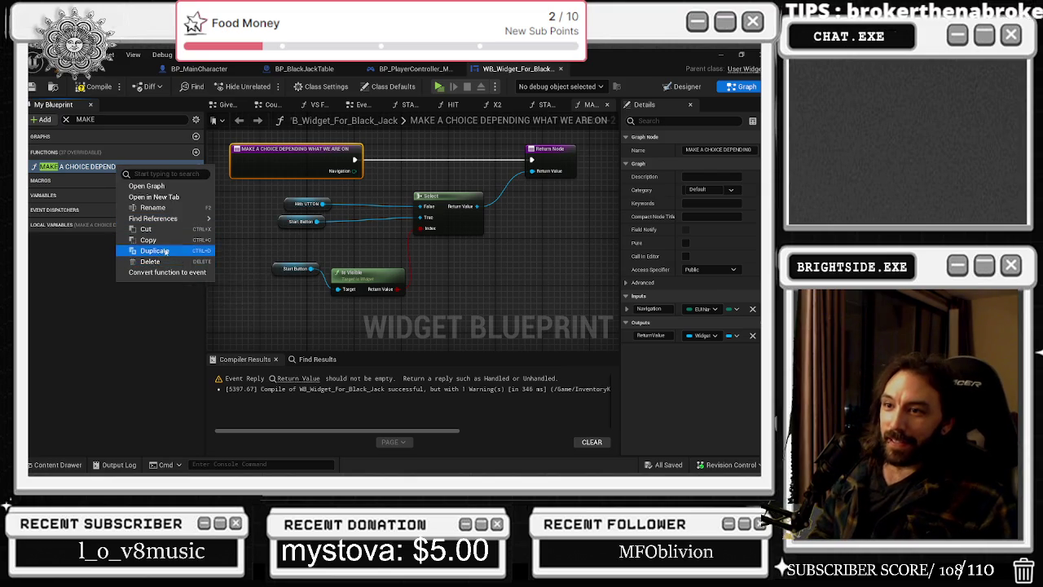
{"action": "left_click", "coordinate": [165, 252]}
{"action": "key", "text": "F2"}
{"action": "key", "text": "BackSpace"}
{"action": "key", "text": "BackSpace"}
{"action": "key", "text": "BackSpace"}
{"action": "key", "text": "BackSpace"}
{"action": "key", "text": "BackSpace"}
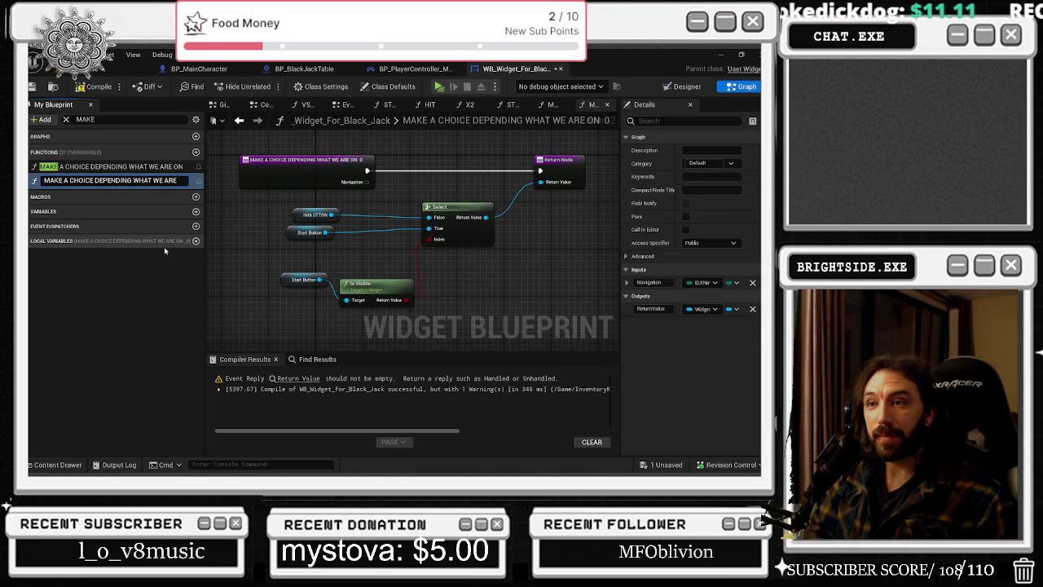
{"action": "type", "text": "ON LEFT"}
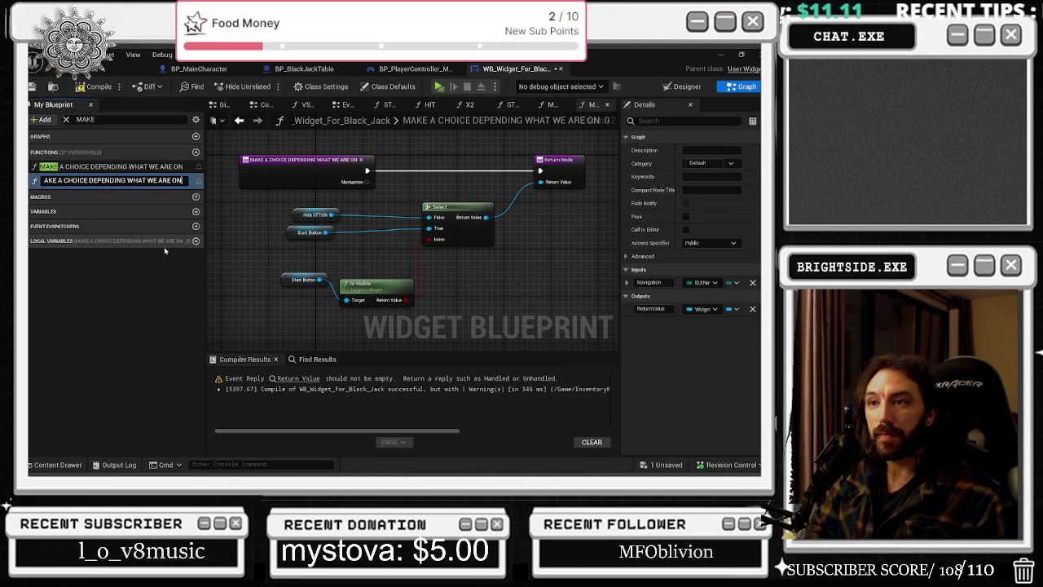
{"action": "key", "text": "Return"}
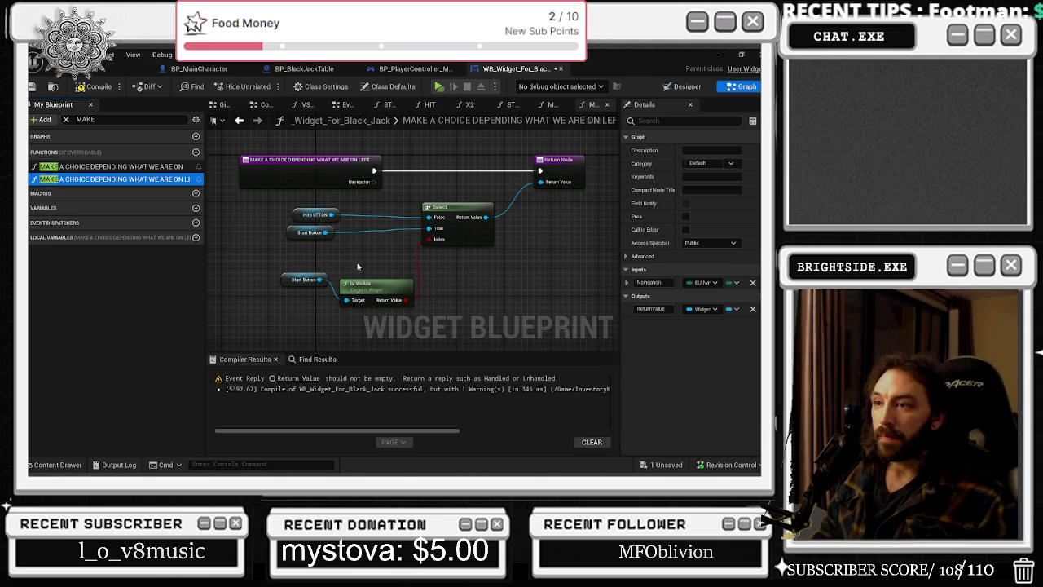
{"action": "scroll", "coordinate": [342, 240], "scroll_direction": "up", "scroll_amount": 2}
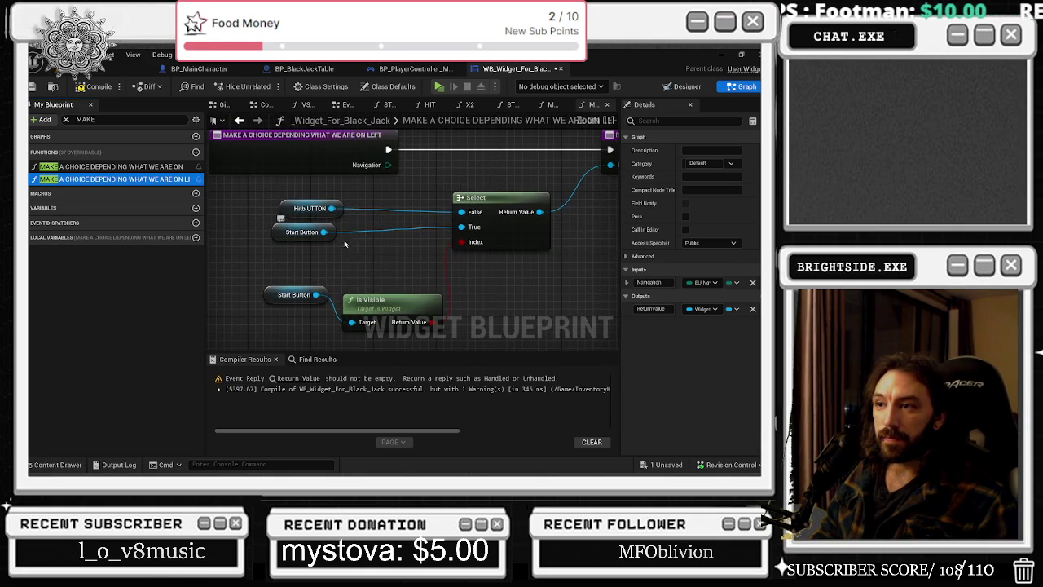
Replace the hit BUTTON getter with DOUBLEBUTTON on the Select node's False input.
{"action": "left_click", "coordinate": [66, 120]}
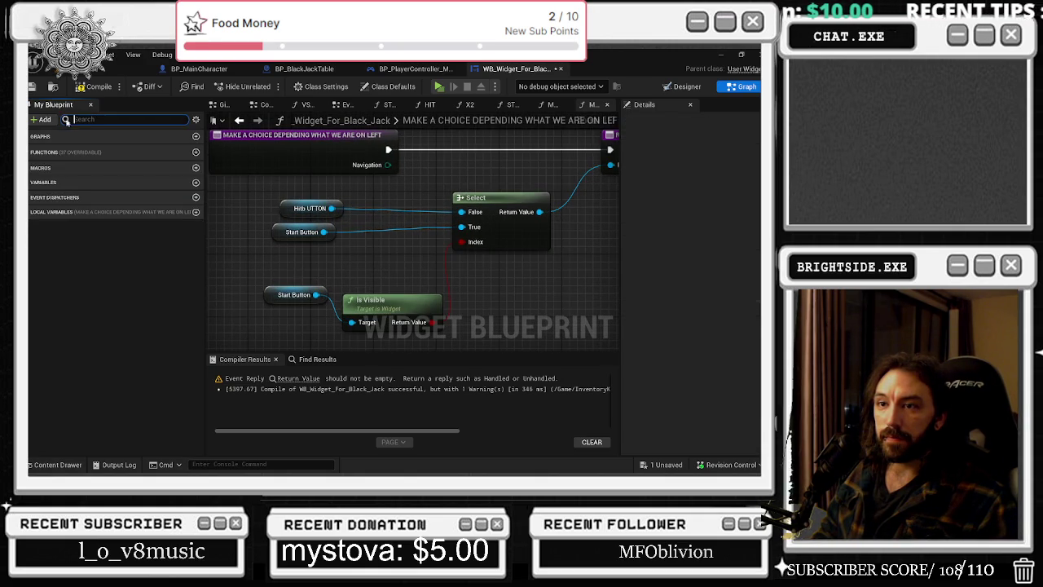
{"action": "left_click", "coordinate": [687, 87]}
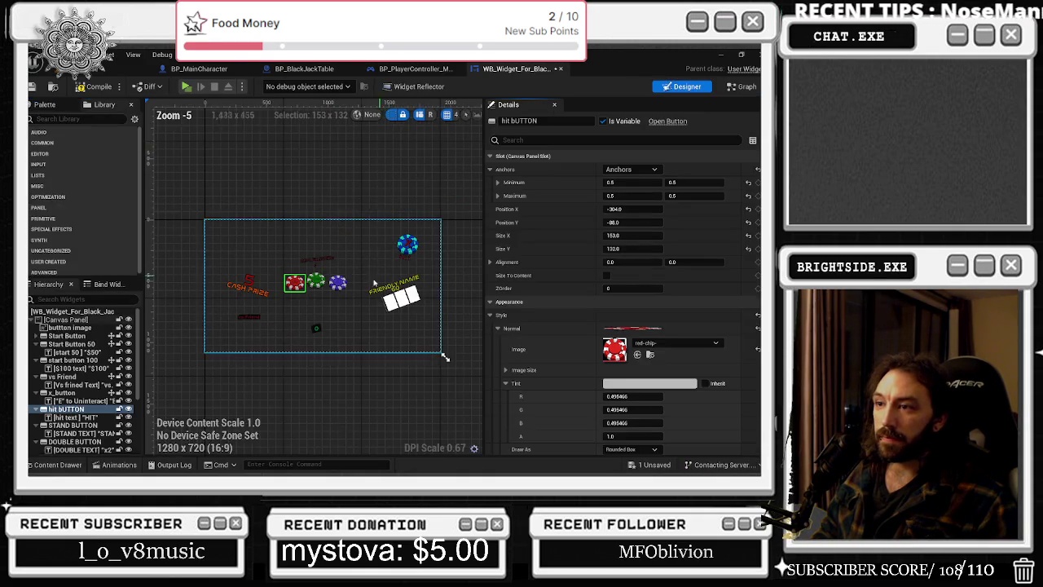
{"action": "scroll", "coordinate": [285, 269], "scroll_direction": "up", "scroll_amount": 2}
{"action": "left_click", "coordinate": [330, 270]}
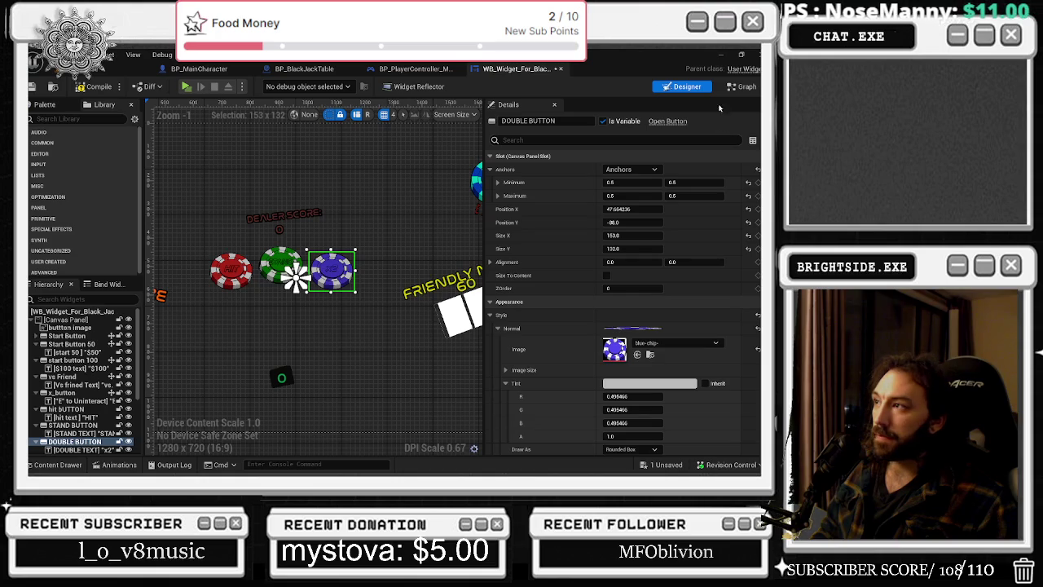
{"action": "left_click", "coordinate": [742, 87]}
{"action": "mouse_move", "coordinate": [56, 259]}
{"action": "left_mouse_down"}
{"action": "mouse_move", "coordinate": [383, 236]}
{"action": "mouse_move", "coordinate": [399, 308]}
{"action": "mouse_move", "coordinate": [358, 277]}
{"action": "mouse_move", "coordinate": [251, 266]}
{"action": "left_mouse_up"}
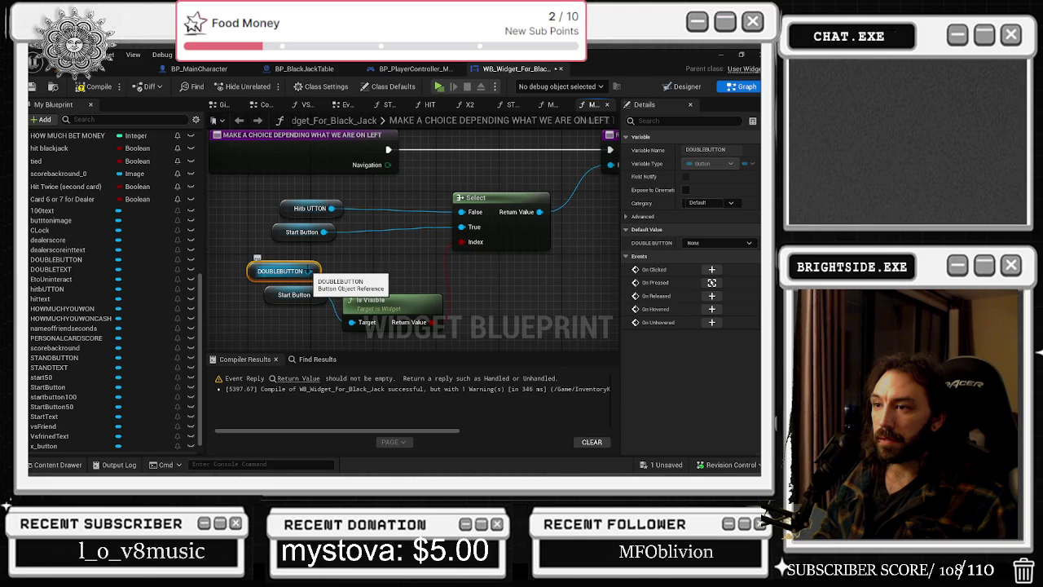
{"action": "left_click_drag", "start_coordinate": [308, 270], "coordinate": [462, 212]}
{"action": "left_click", "coordinate": [332, 208]}
{"action": "key", "text": "Delete"}
{"action": "left_click_drag", "start_coordinate": [279, 270], "coordinate": [303, 209]}
{"action": "left_click", "coordinate": [607, 149]}
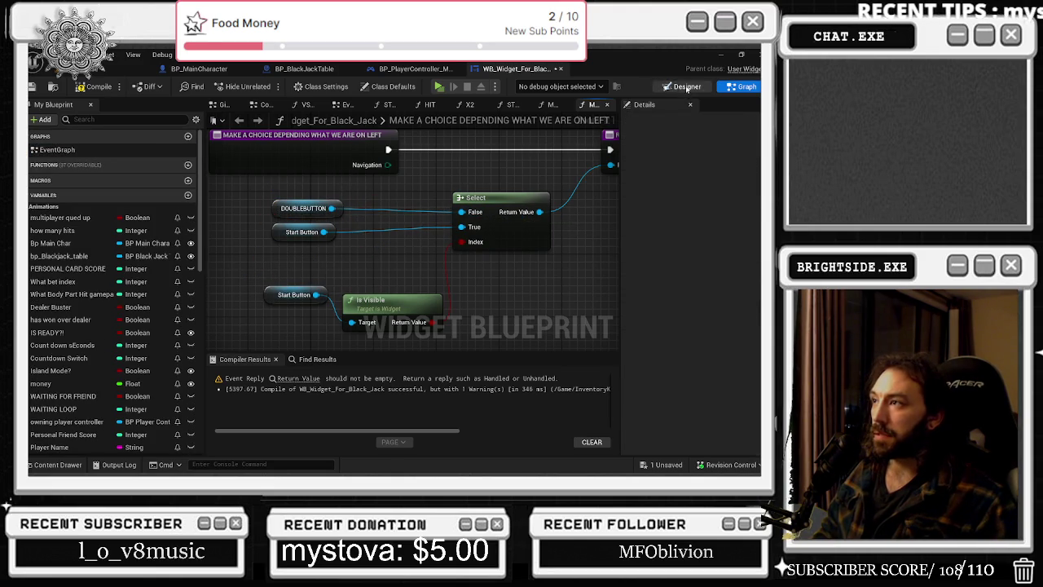
Replace the Start Button getter with startbutton100 on the Select node's True input.
{"action": "left_click", "coordinate": [687, 86]}
{"action": "scroll", "coordinate": [292, 316], "scroll_direction": "up", "scroll_amount": 2}
{"action": "left_click_drag", "start_coordinate": [379, 206], "coordinate": [371, 211]}
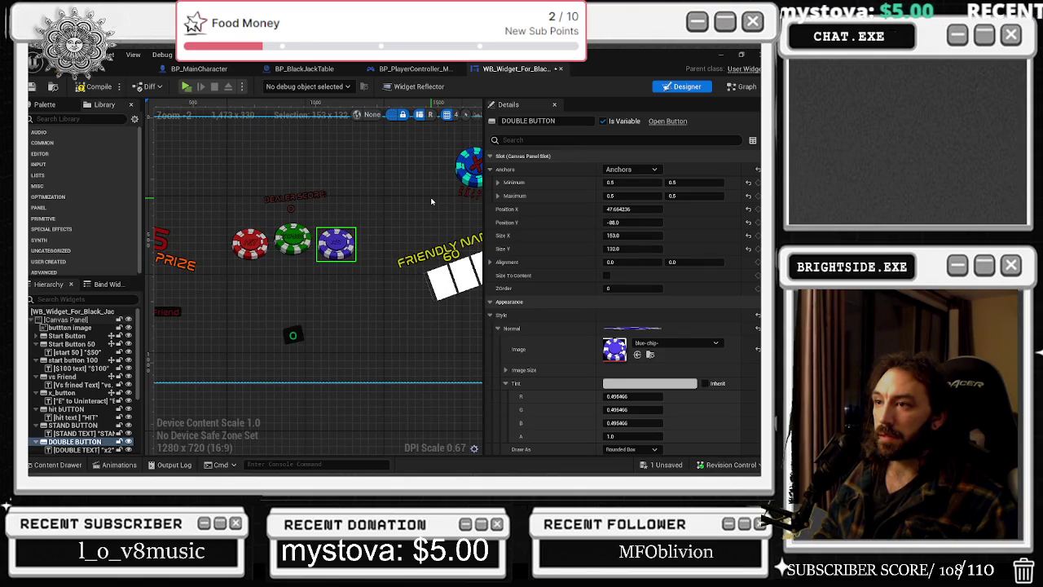
{"action": "left_click_drag", "start_coordinate": [359, 237], "coordinate": [341, 245]}
{"action": "scroll", "coordinate": [340, 245], "scroll_direction": "up", "scroll_amount": 2}
{"action": "left_click", "coordinate": [98, 369]}
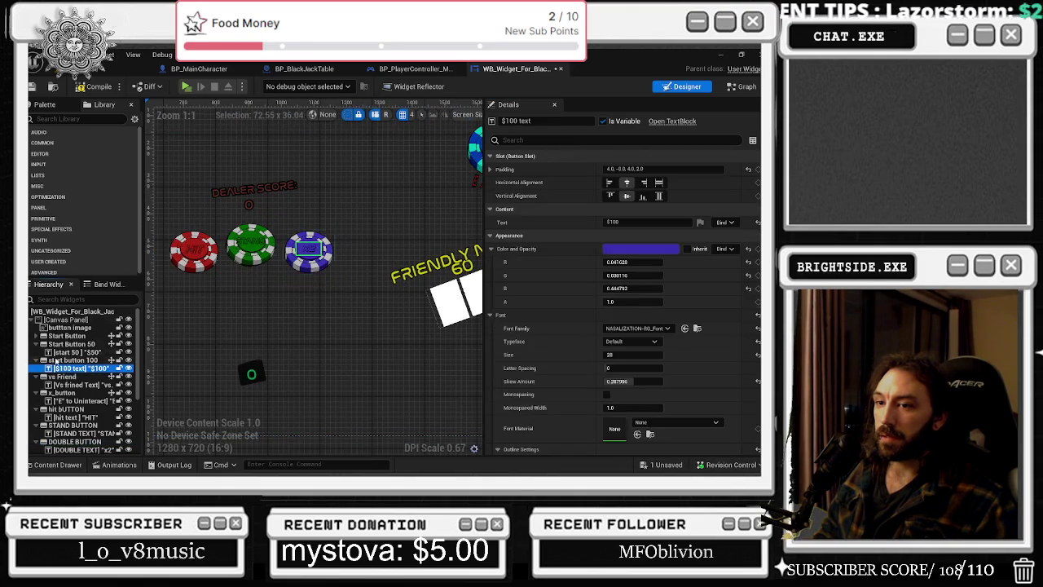
{"action": "double_click", "coordinate": [96, 360]}
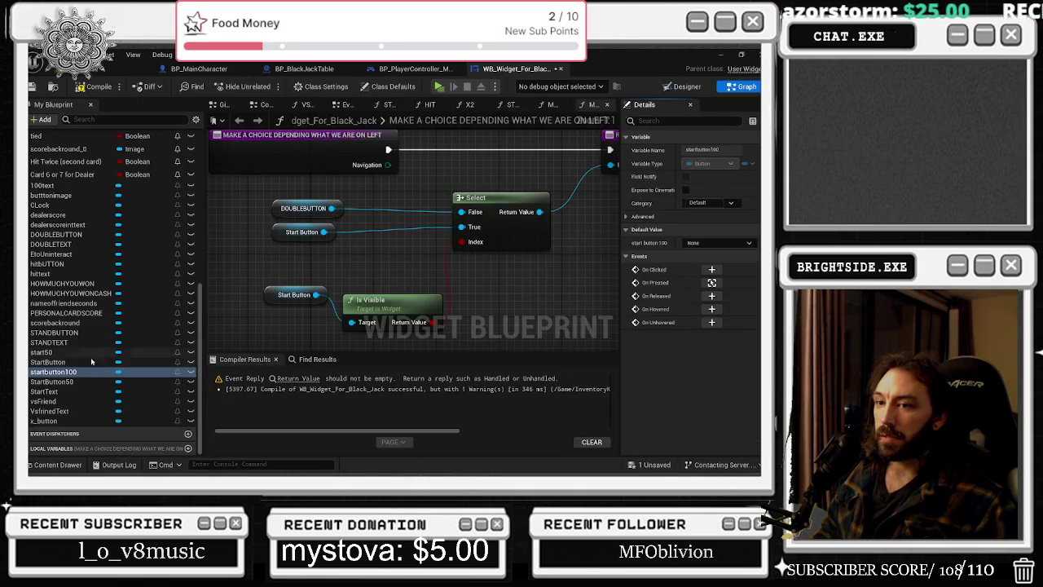
{"action": "mouse_move", "coordinate": [50, 373]}
{"action": "left_mouse_down"}
{"action": "mouse_move", "coordinate": [261, 243]}
{"action": "mouse_move", "coordinate": [270, 251]}
{"action": "mouse_move", "coordinate": [461, 226]}
{"action": "left_mouse_up"}
{"action": "left_click", "coordinate": [324, 235]}
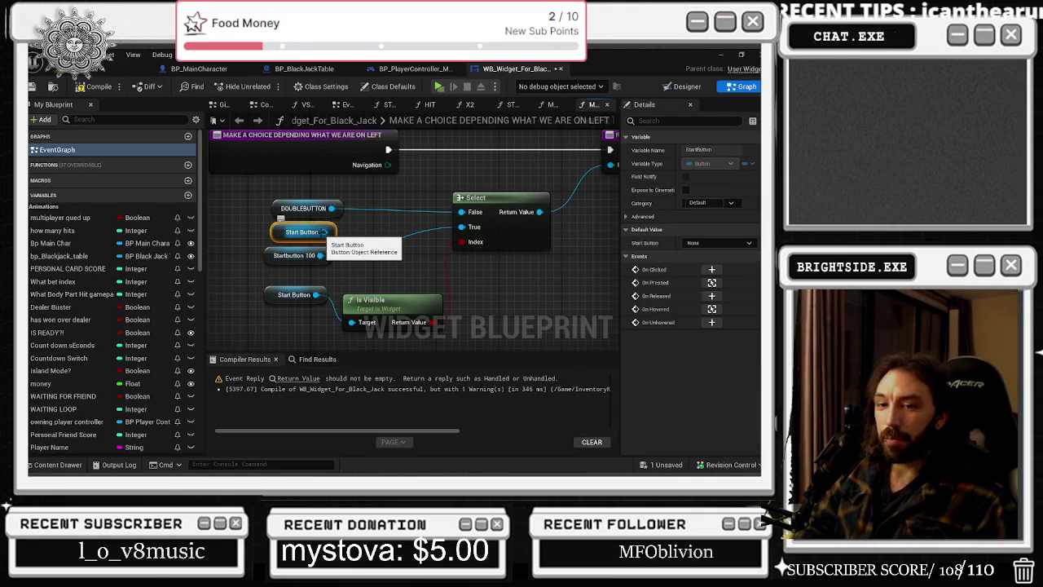
{"action": "key", "text": "Delete"}
{"action": "left_click_drag", "start_coordinate": [292, 256], "coordinate": [308, 232]}
{"action": "mouse_move", "coordinate": [277, 196]}
{"action": "left_mouse_down"}
{"action": "mouse_move", "coordinate": [313, 253]}
{"action": "mouse_move", "coordinate": [278, 229]}
{"action": "mouse_move", "coordinate": [332, 235]}
{"action": "left_mouse_up"}
Tidy the remaining Start Button and Is Visible nodes in the ON LEFT graph.
{"action": "mouse_move", "coordinate": [259, 270]}
{"action": "left_mouse_down"}
{"action": "mouse_move", "coordinate": [351, 310]}
{"action": "mouse_move", "coordinate": [448, 330]}
{"action": "left_mouse_up"}
{"action": "left_click_drag", "start_coordinate": [383, 302], "coordinate": [337, 262]}
{"action": "left_click", "coordinate": [504, 283]}
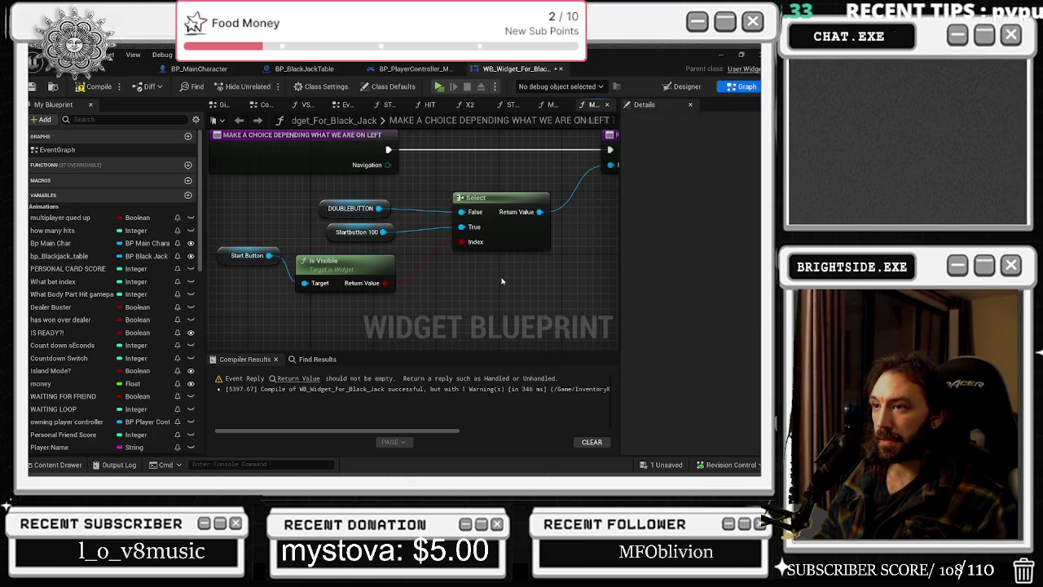
{"action": "scroll", "coordinate": [504, 280], "scroll_direction": "down", "scroll_amount": 2}
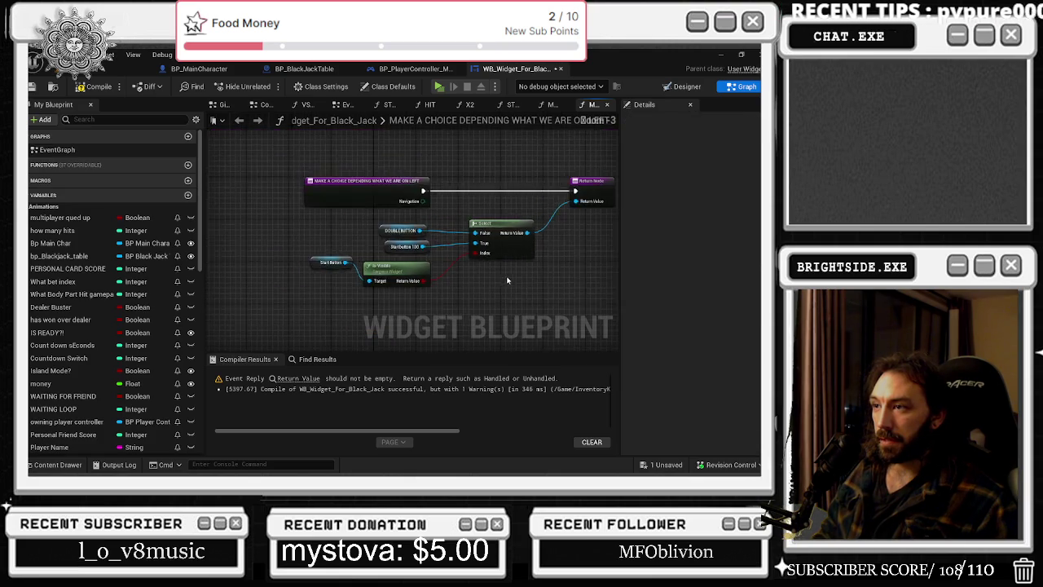
{"action": "left_click", "coordinate": [682, 86]}
Set x_button's Left navigation to the MAKE A CHOICE DEPENDING WHAT WE ARE ON LEFT function.
{"action": "left_click", "coordinate": [362, 252]}
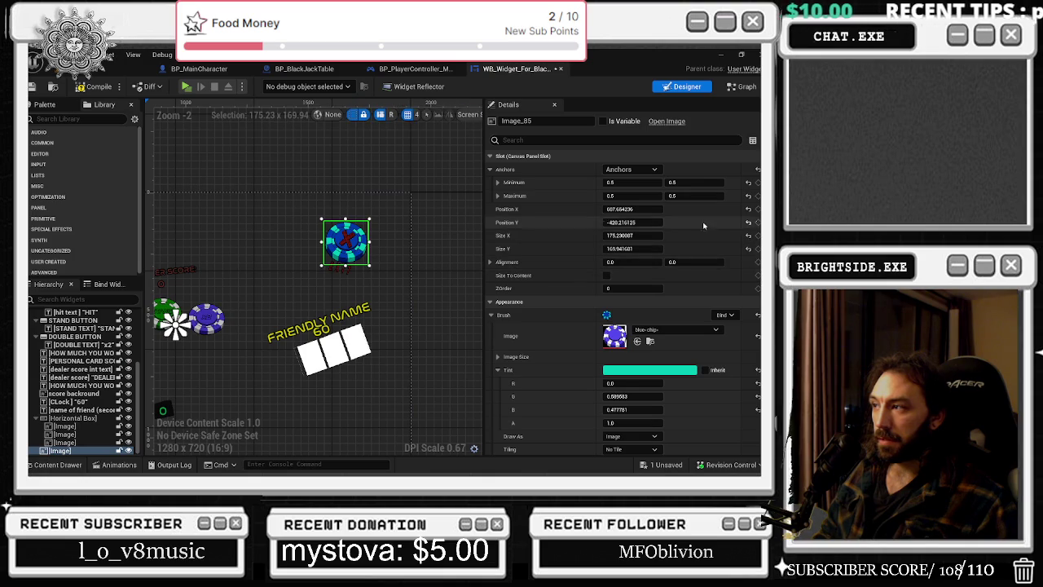
{"action": "left_click", "coordinate": [346, 238]}
{"action": "scroll", "coordinate": [540, 270], "scroll_direction": "down", "scroll_amount": 10}
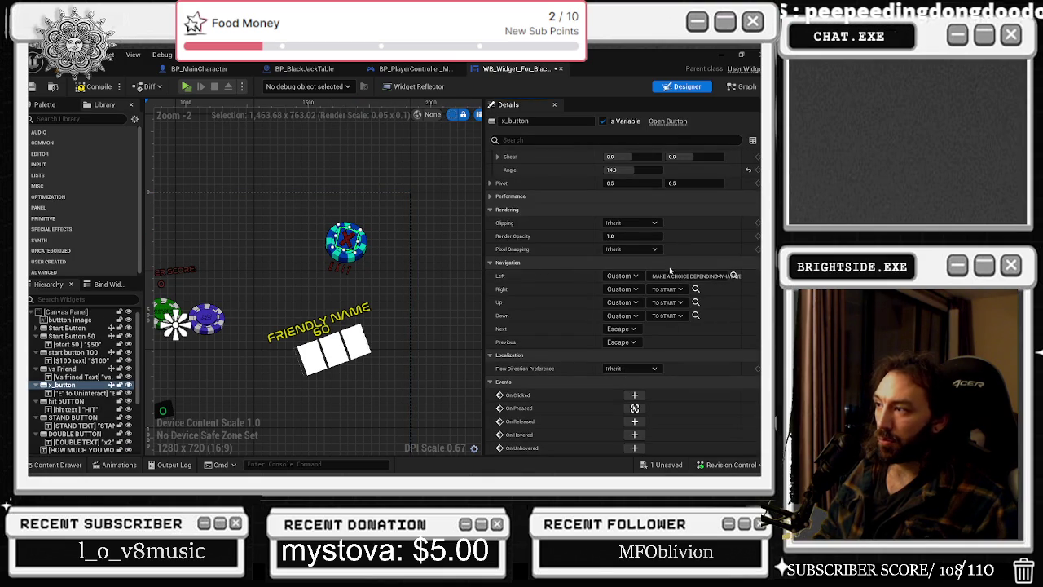
{"action": "left_click", "coordinate": [693, 275]}
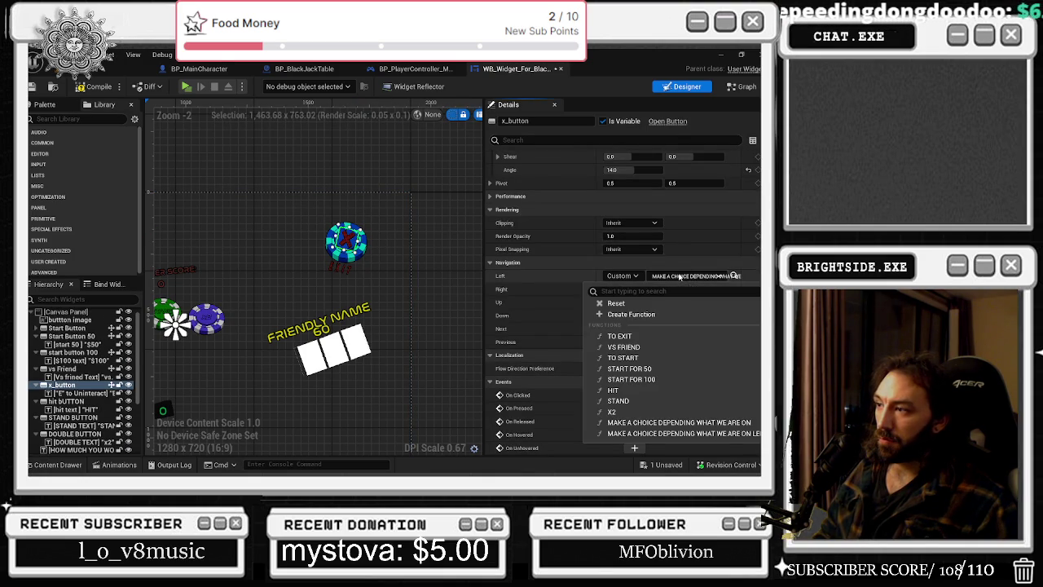
{"action": "left_click", "coordinate": [683, 434]}
{"action": "left_click", "coordinate": [692, 288]}
{"action": "left_click", "coordinate": [675, 430]}
{"action": "left_click", "coordinate": [72, 401]}
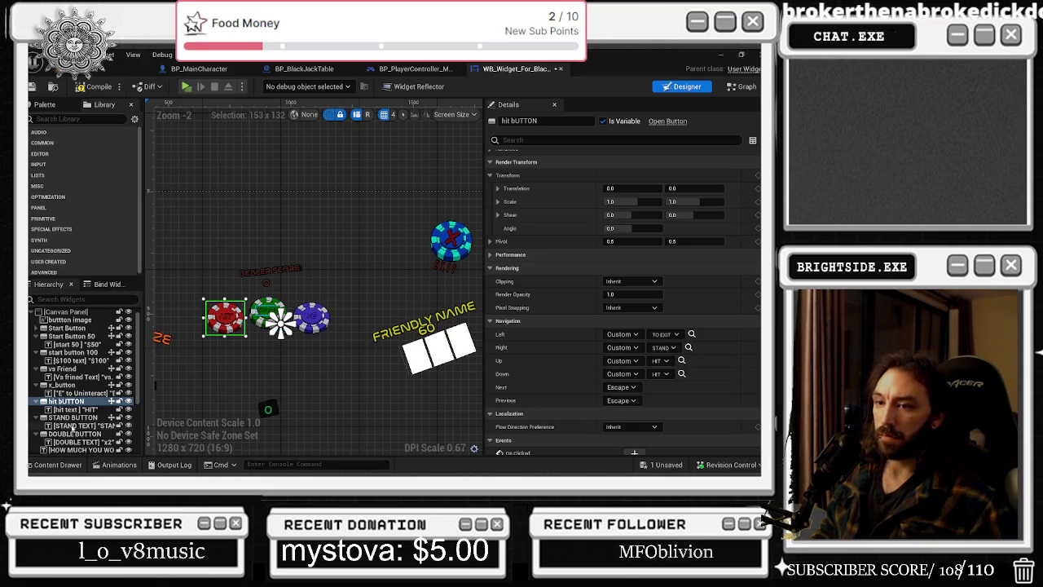
Give DOUBLE BUTTON Custom Left navigation using the STAND function.
{"action": "left_click", "coordinate": [73, 417]}
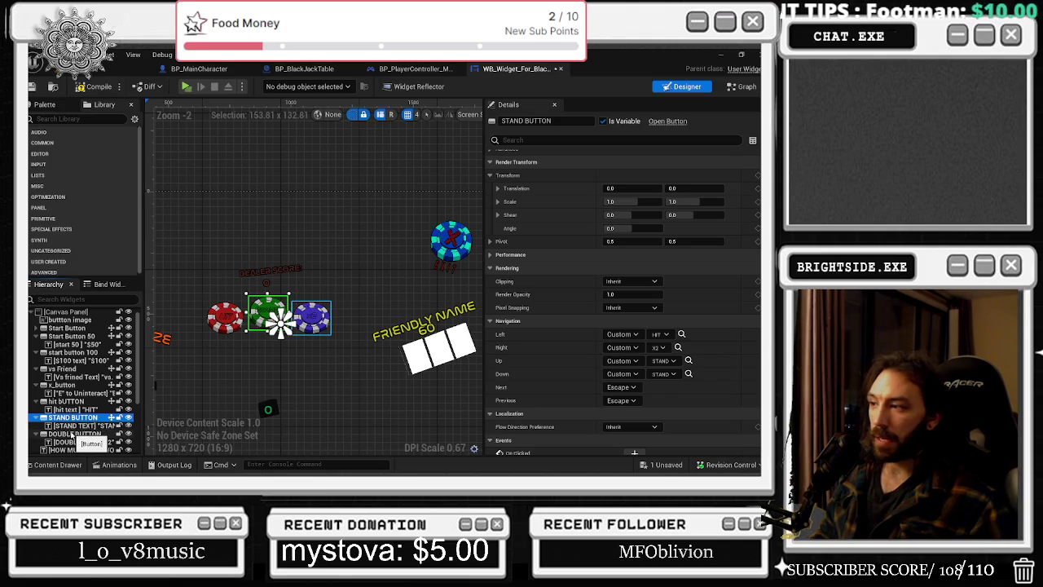
{"action": "left_click", "coordinate": [73, 433]}
{"action": "left_click", "coordinate": [620, 334]}
{"action": "left_click", "coordinate": [621, 334]}
{"action": "left_click", "coordinate": [623, 397]}
{"action": "left_click", "coordinate": [672, 334]}
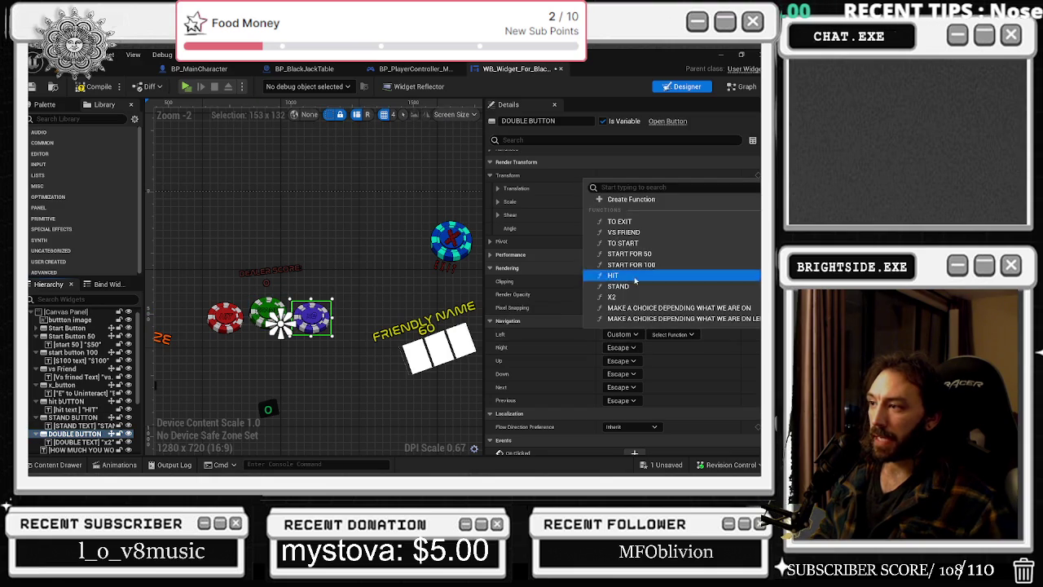
{"action": "left_click", "coordinate": [626, 287]}
Set DOUBLE BUTTON's Right navigation to Custom with the TO EXIT function.
{"action": "left_click", "coordinate": [621, 347]}
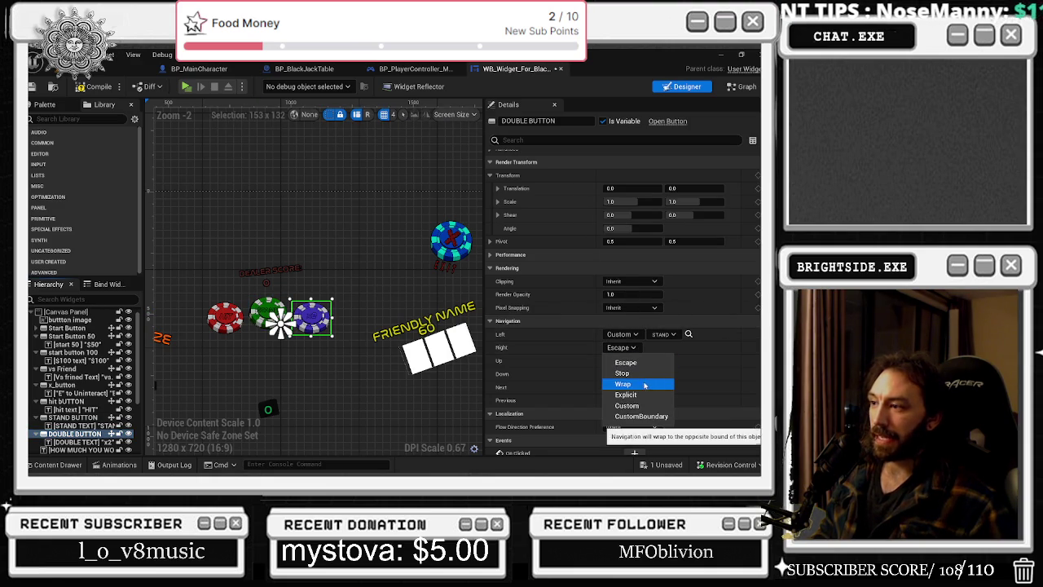
{"action": "left_click", "coordinate": [623, 410]}
{"action": "left_click", "coordinate": [672, 347]}
{"action": "left_click", "coordinate": [672, 347]}
{"action": "left_click", "coordinate": [672, 347]}
{"action": "left_click", "coordinate": [628, 233]}
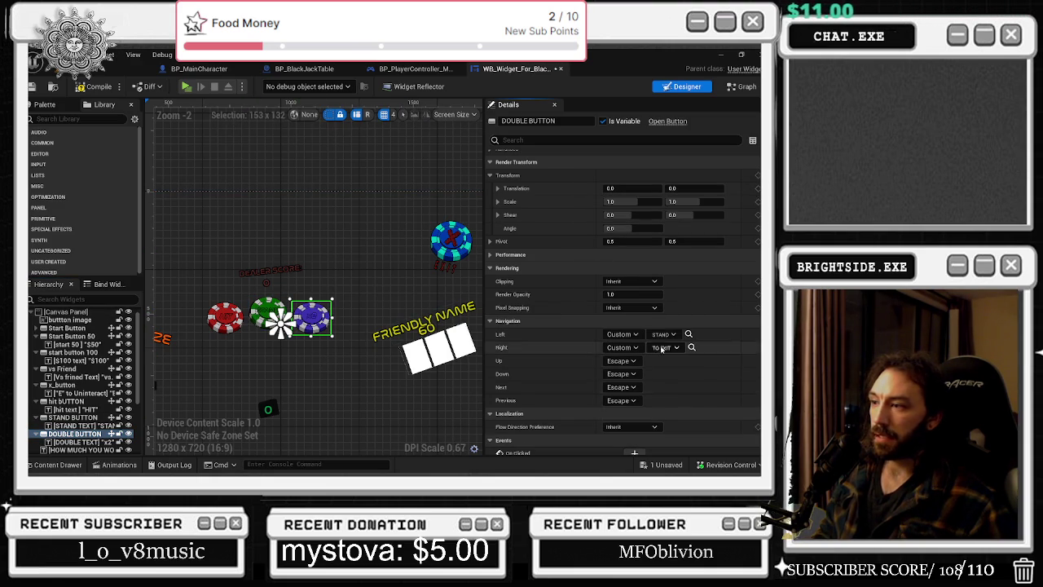
Set DOUBLE BUTTON's Up navigation to Custom X2 and Down to Custom STAND.
{"action": "left_click", "coordinate": [621, 360]}
{"action": "left_click", "coordinate": [625, 419]}
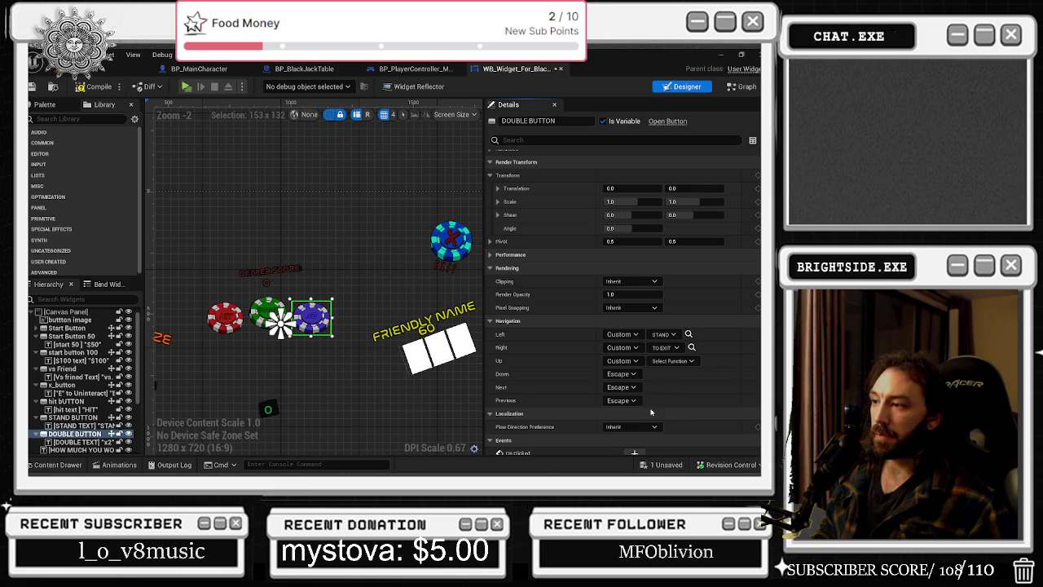
{"action": "left_click", "coordinate": [672, 361]}
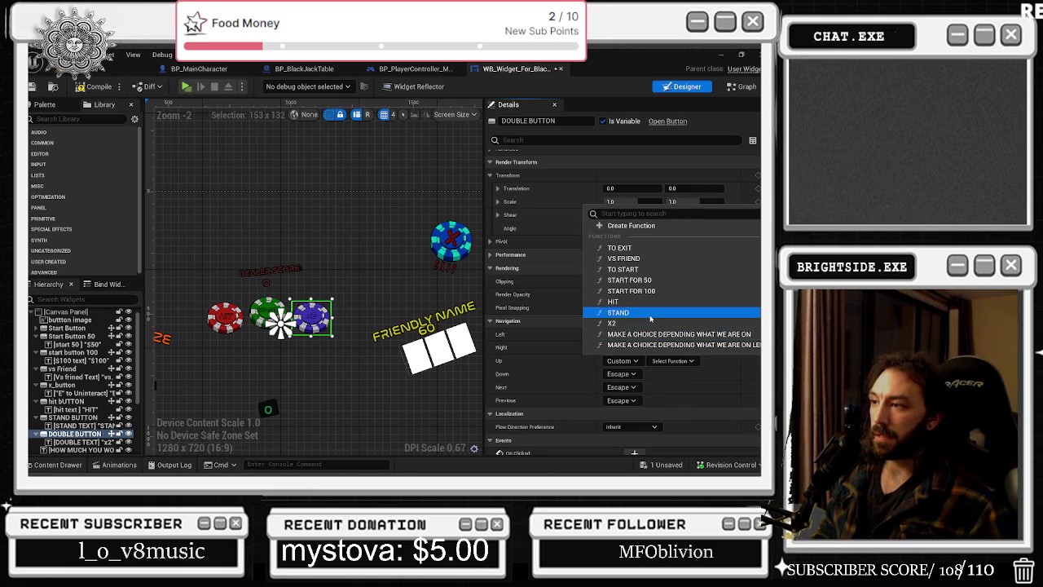
{"action": "left_click", "coordinate": [620, 323]}
{"action": "left_click", "coordinate": [621, 374]}
{"action": "left_click", "coordinate": [625, 431]}
{"action": "left_click", "coordinate": [664, 374]}
{"action": "left_click", "coordinate": [617, 325]}
Open the X2 function's graph and select its DOUBLEBUTTON getter.
{"action": "left_click", "coordinate": [664, 373]}
{"action": "left_click", "coordinate": [613, 336]}
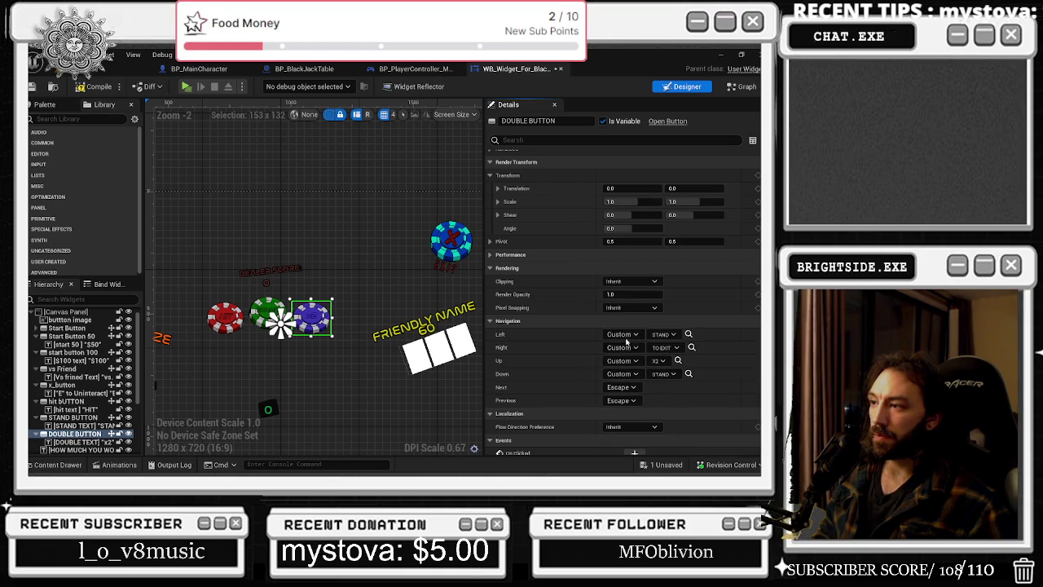
{"action": "left_click", "coordinate": [689, 373]}
{"action": "left_click", "coordinate": [381, 281]}
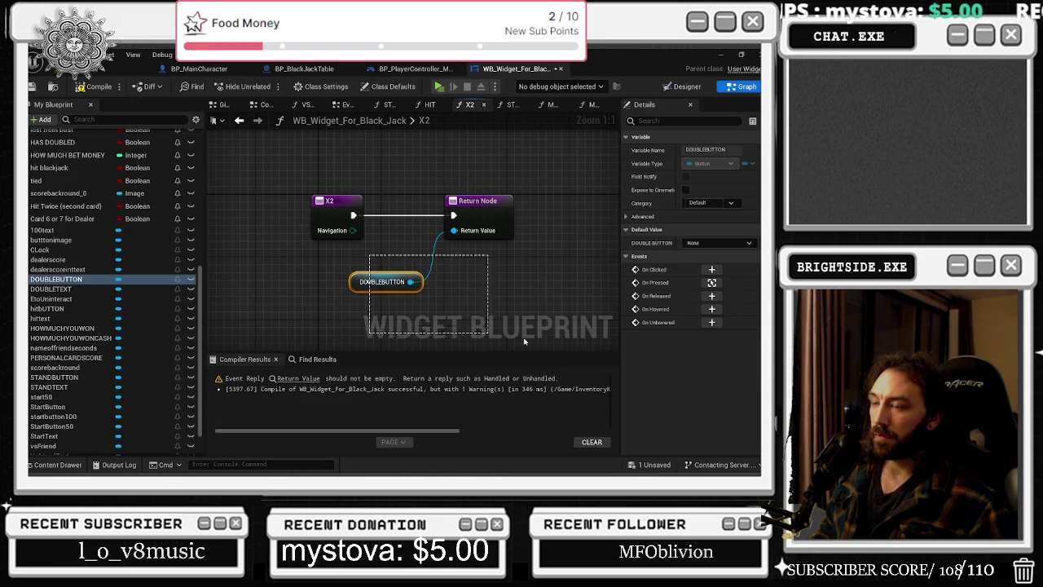
Compile the blackjack widget blueprint and go to the function flagged by the warning.
{"action": "scroll", "coordinate": [442, 354], "scroll_direction": "up", "scroll_amount": 3}
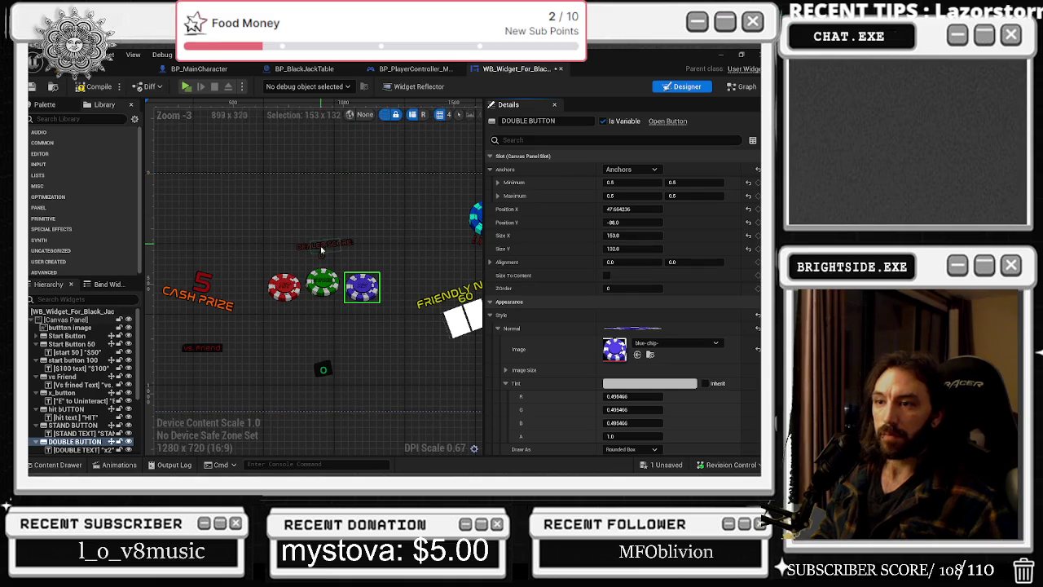
{"action": "left_click_drag", "start_coordinate": [417, 179], "coordinate": [348, 176]}
{"action": "left_click", "coordinate": [99, 86]}
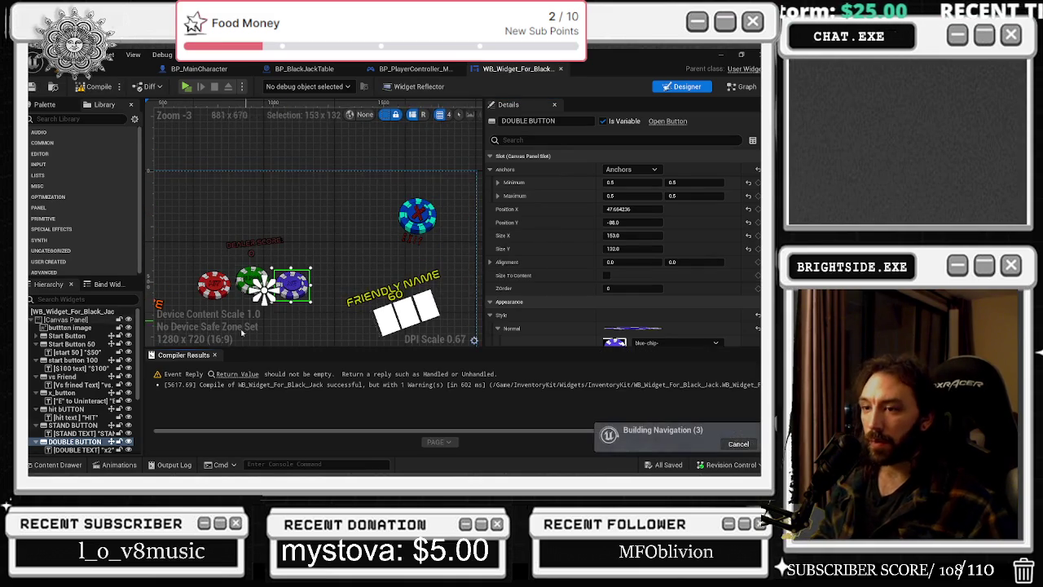
{"action": "left_click", "coordinate": [237, 377]}
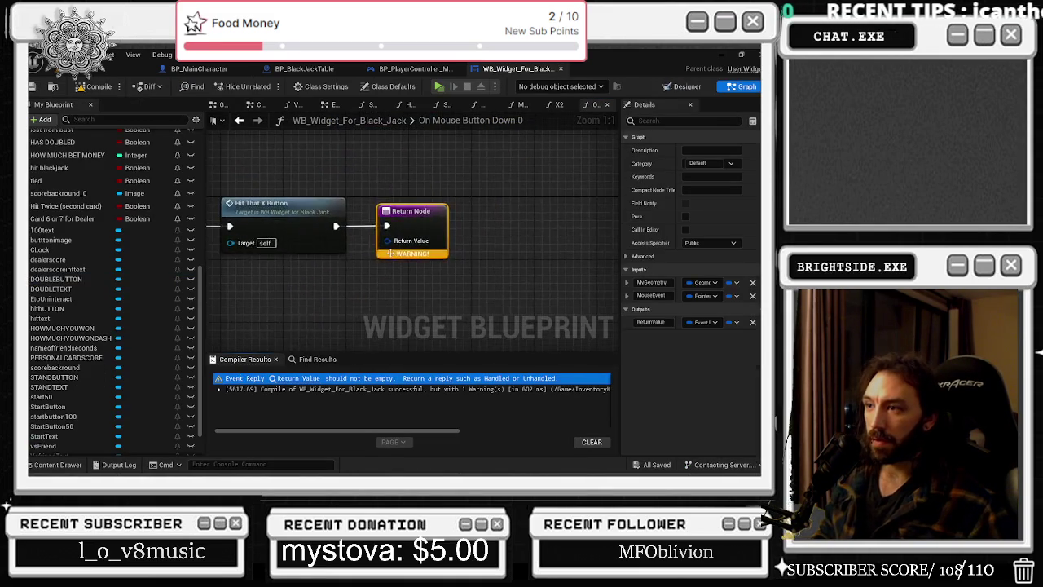
Feed a Handled reply into On Mouse Button Down's return value and save the widget.
{"action": "left_click_drag", "start_coordinate": [497, 207], "coordinate": [426, 207]}
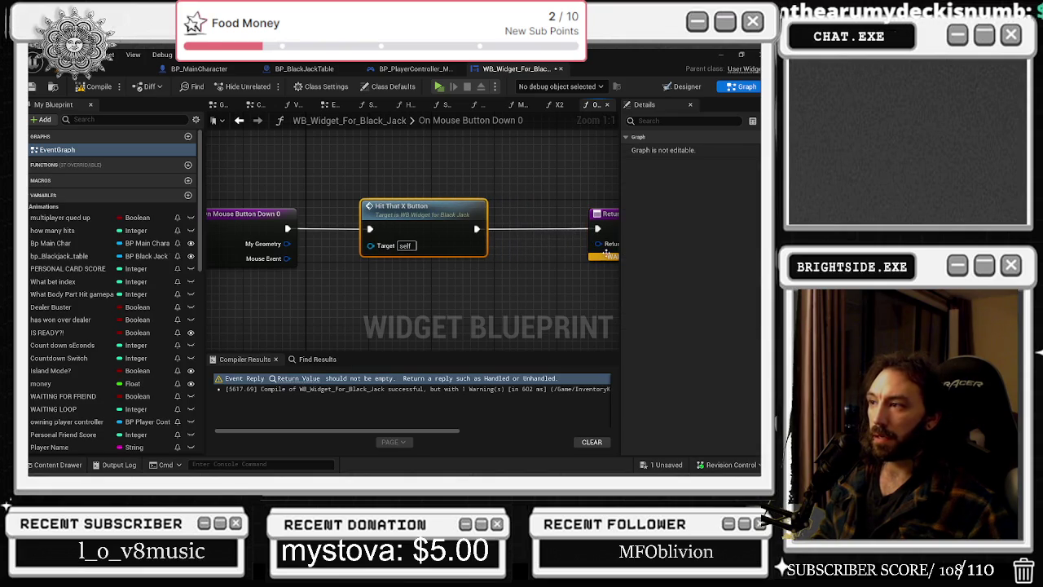
{"action": "left_click_drag", "start_coordinate": [605, 253], "coordinate": [512, 289]}
{"action": "type", "text": "HAND"}
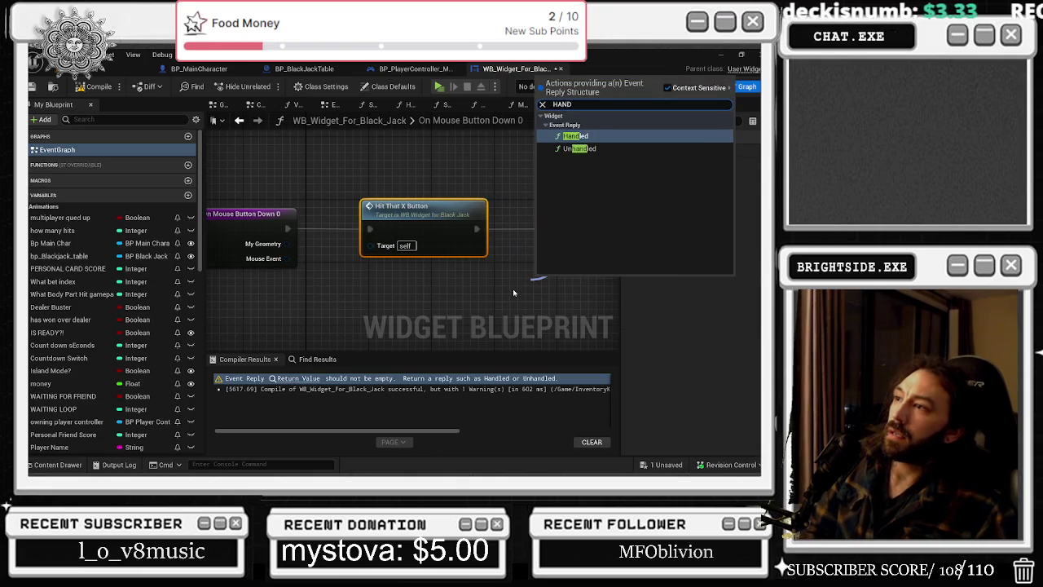
{"action": "key", "text": "Return"}
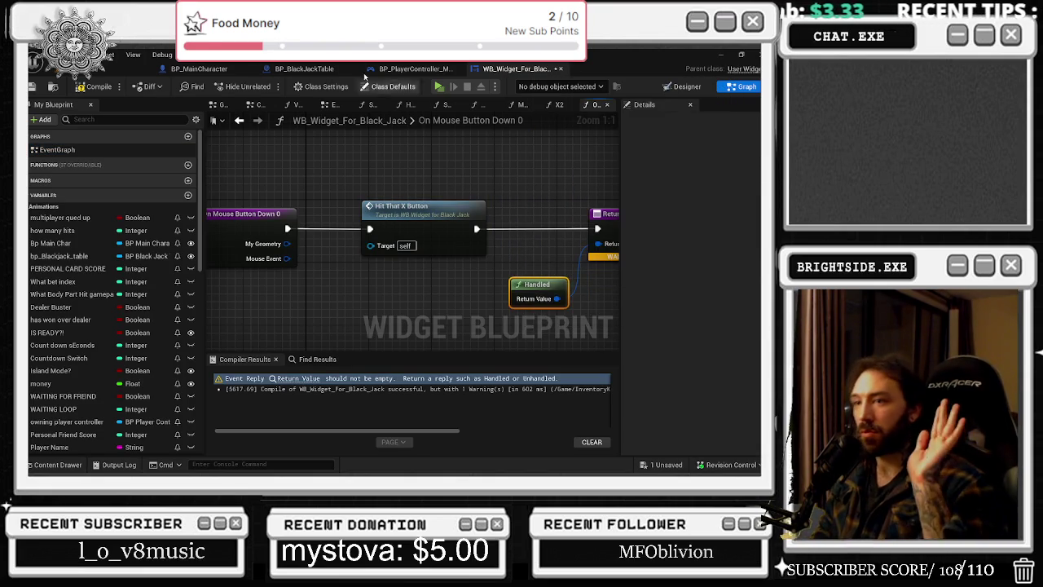
{"action": "left_click", "coordinate": [57, 149]}
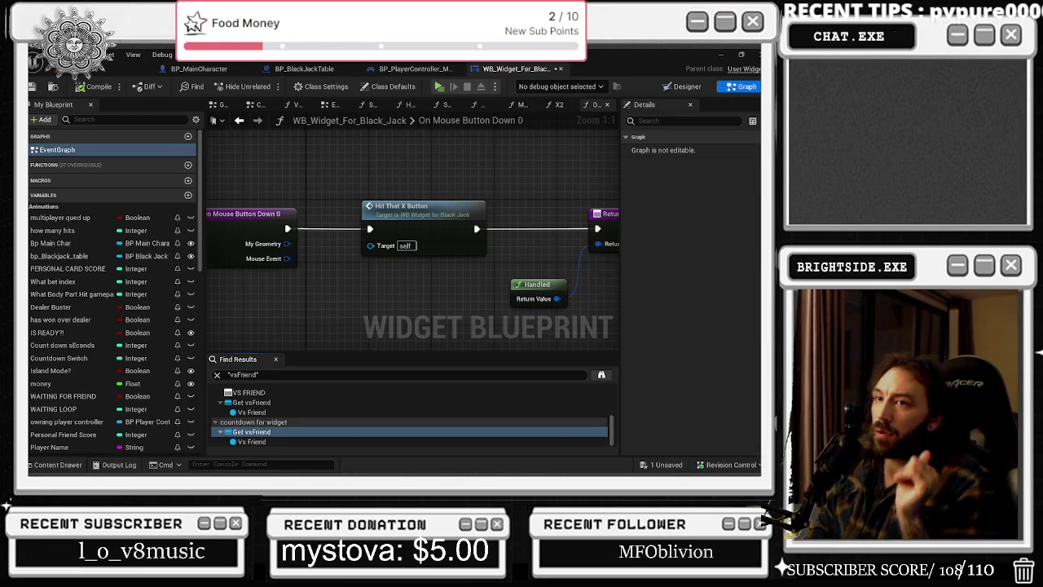
{"action": "left_click", "coordinate": [32, 86]}
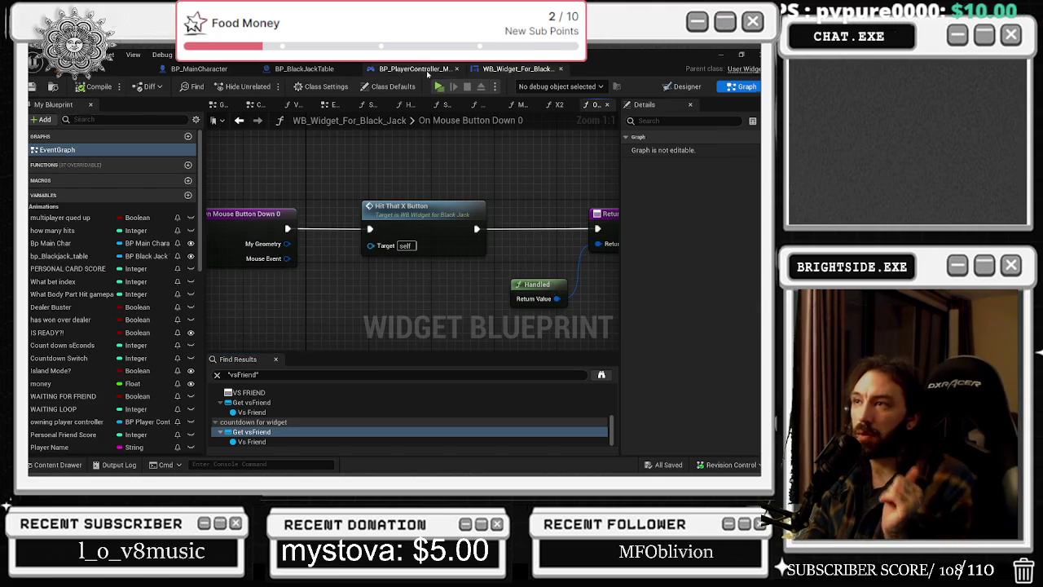
Save and close BP_PlayerController, WB_Widget_For_Black_Jack and BP_BlackJackTable, returning to the level.
{"action": "left_click", "coordinate": [427, 72]}
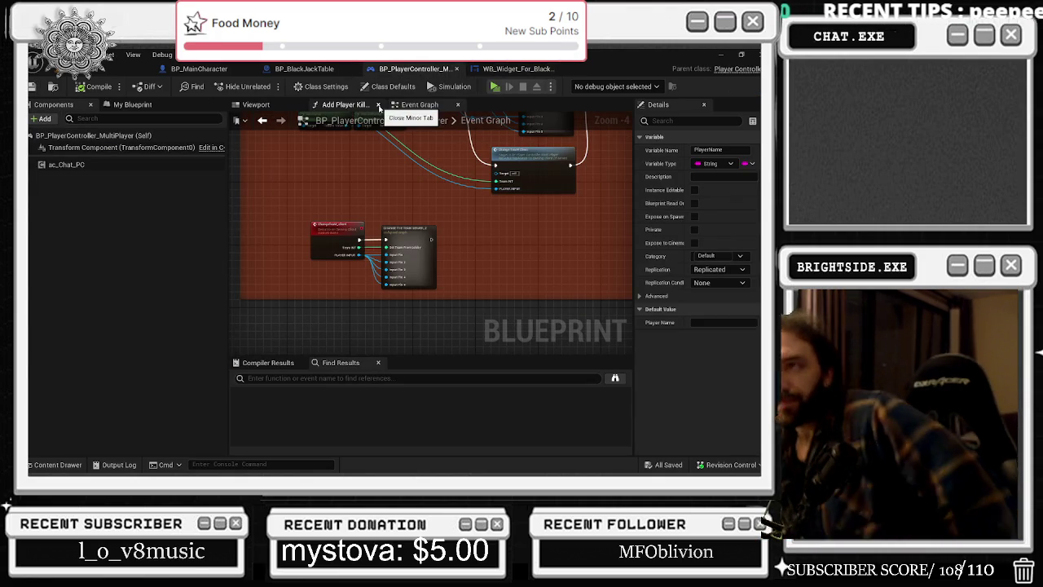
{"action": "left_click", "coordinate": [33, 86]}
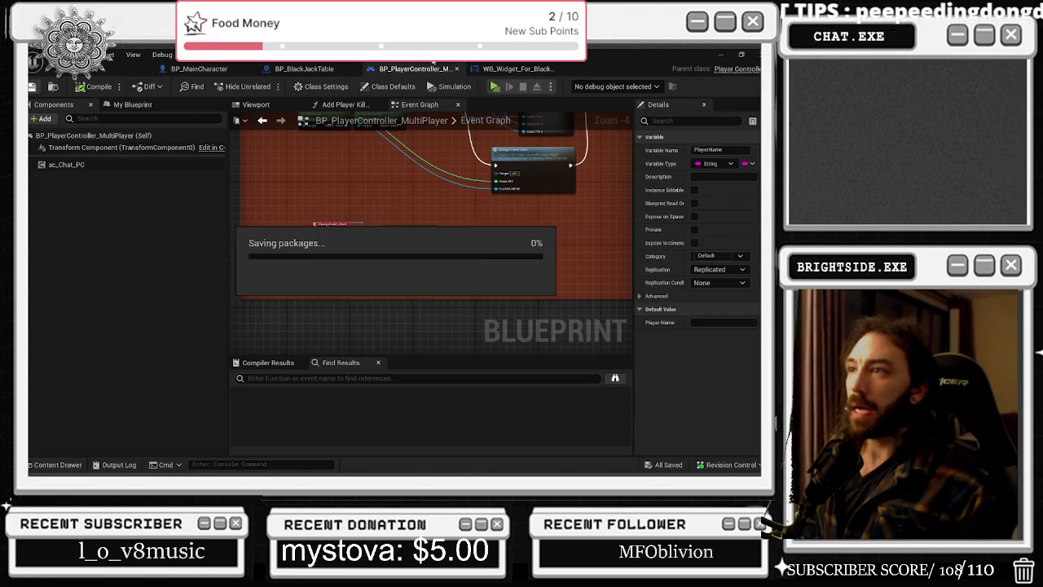
{"action": "left_click", "coordinate": [457, 69]}
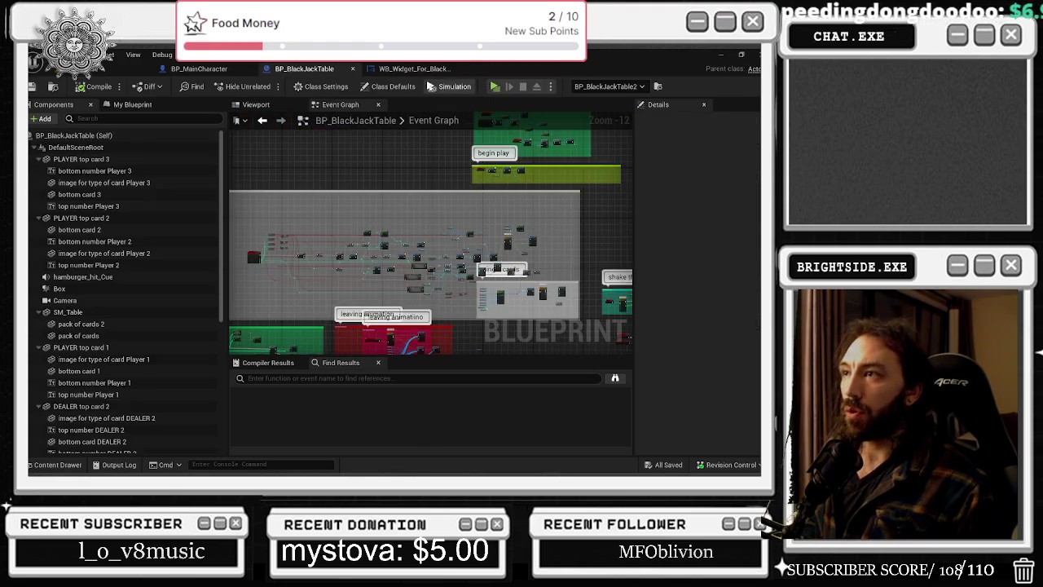
{"action": "left_click", "coordinate": [424, 70]}
{"action": "key", "text": "ctrl+s"}
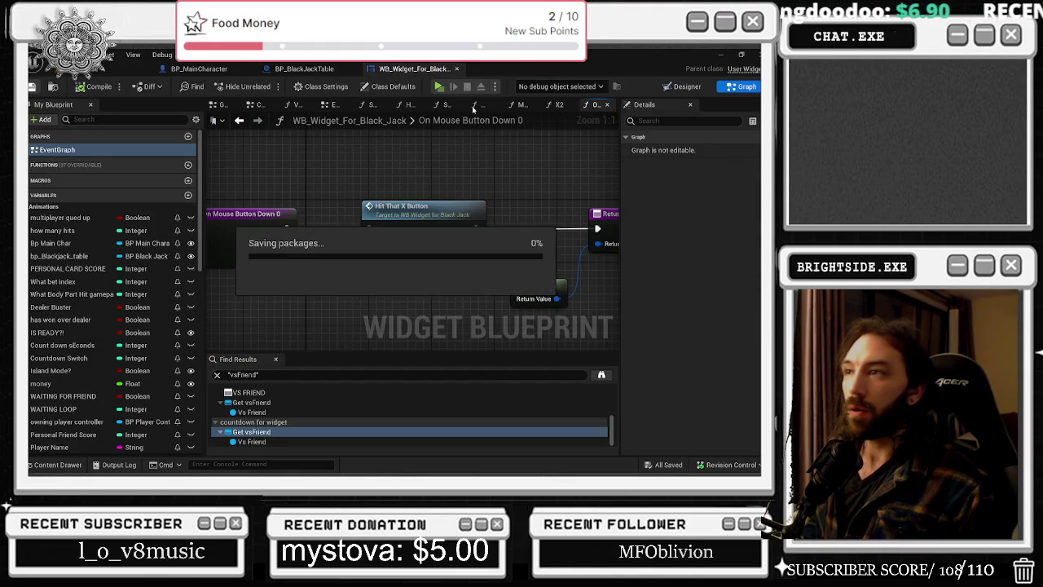
{"action": "left_click", "coordinate": [458, 69]}
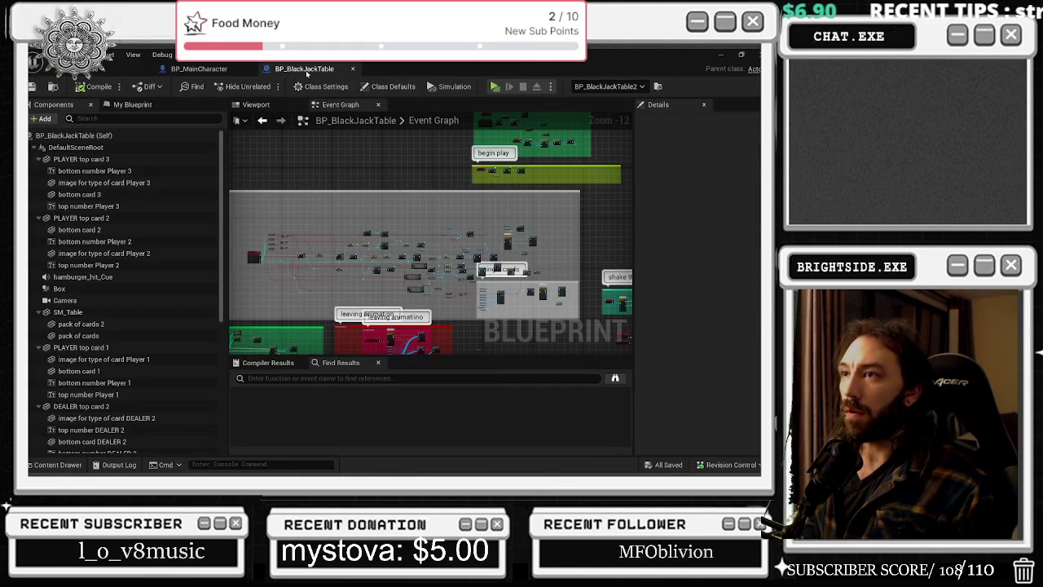
{"action": "key", "text": "ctrl+s"}
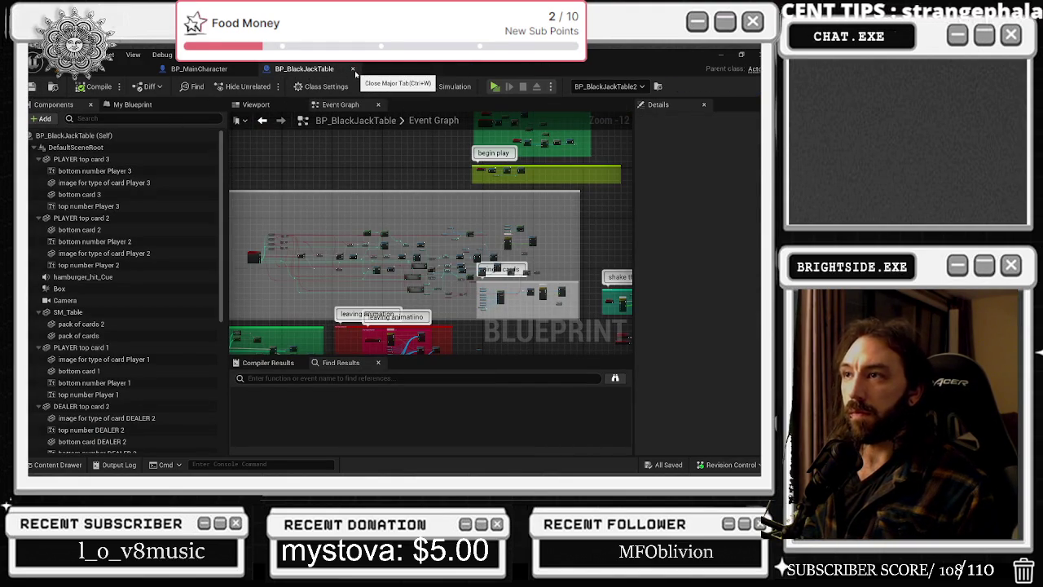
{"action": "left_click", "coordinate": [352, 69]}
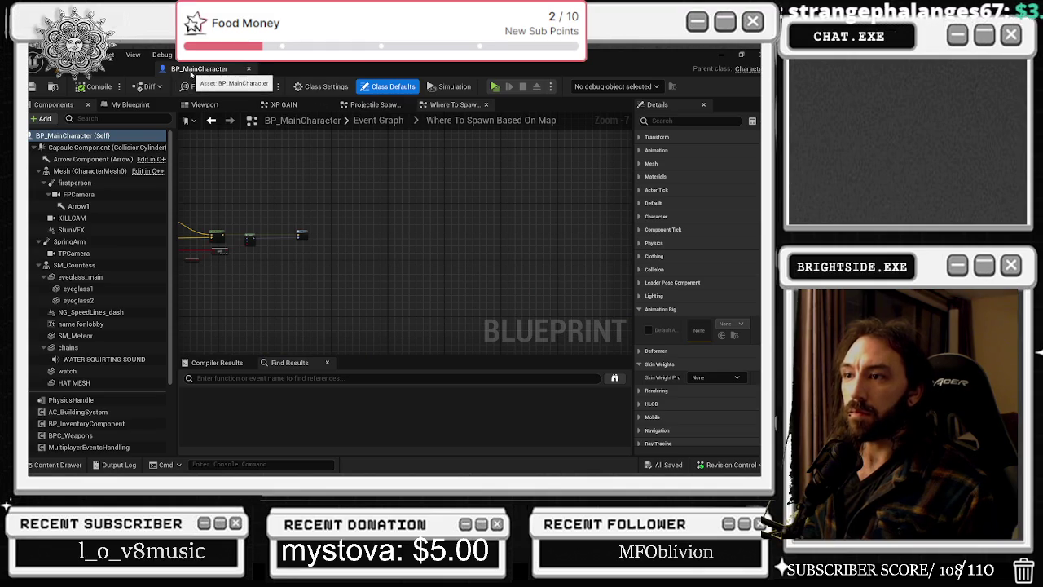
{"action": "left_click", "coordinate": [104, 73]}
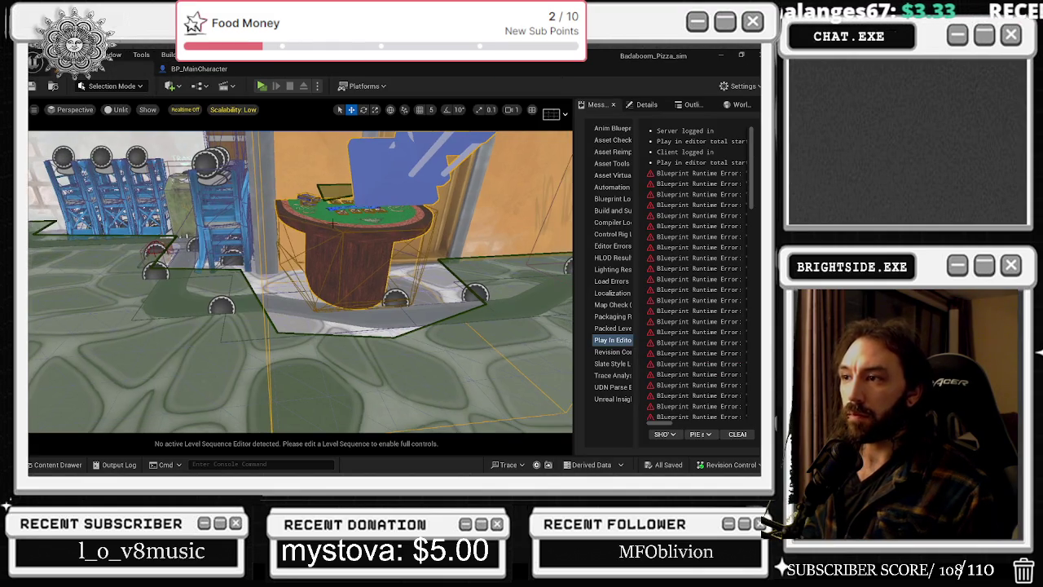
Delete the blackjack table and fly the camera toward the High Rollers wheel and stage.
{"action": "key", "text": "Delete"}
{"action": "mouse_move", "coordinate": [333, 222]}
{"action": "left_mouse_down"}
{"action": "mouse_move", "coordinate": [318, 241]}
{"action": "mouse_move", "coordinate": [196, 233]}
{"action": "mouse_move", "coordinate": [167, 246]}
{"action": "mouse_move", "coordinate": [328, 287]}
{"action": "mouse_move", "coordinate": [236, 216]}
{"action": "left_mouse_up"}
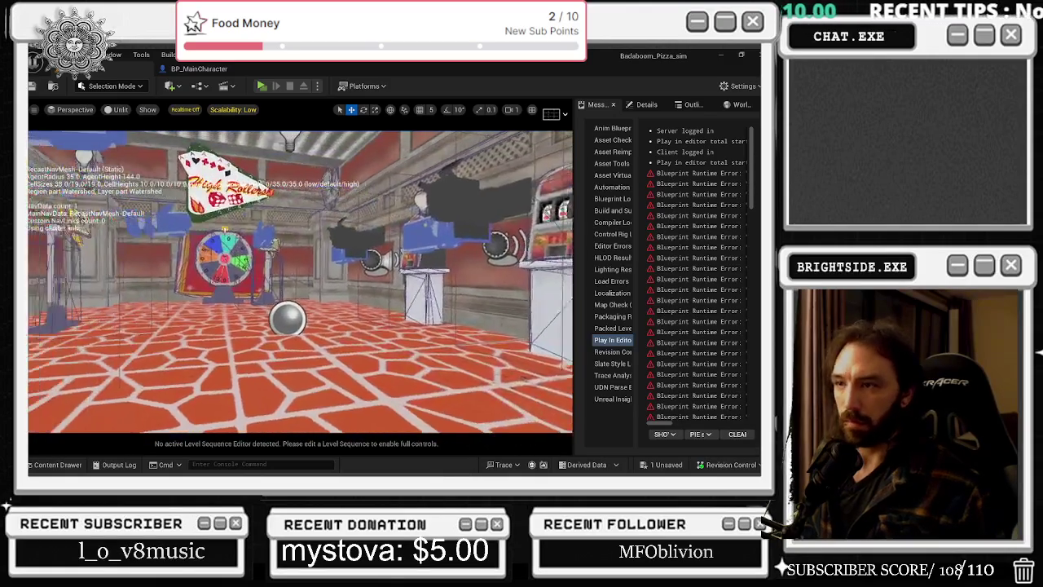
{"action": "key", "text": "w"}
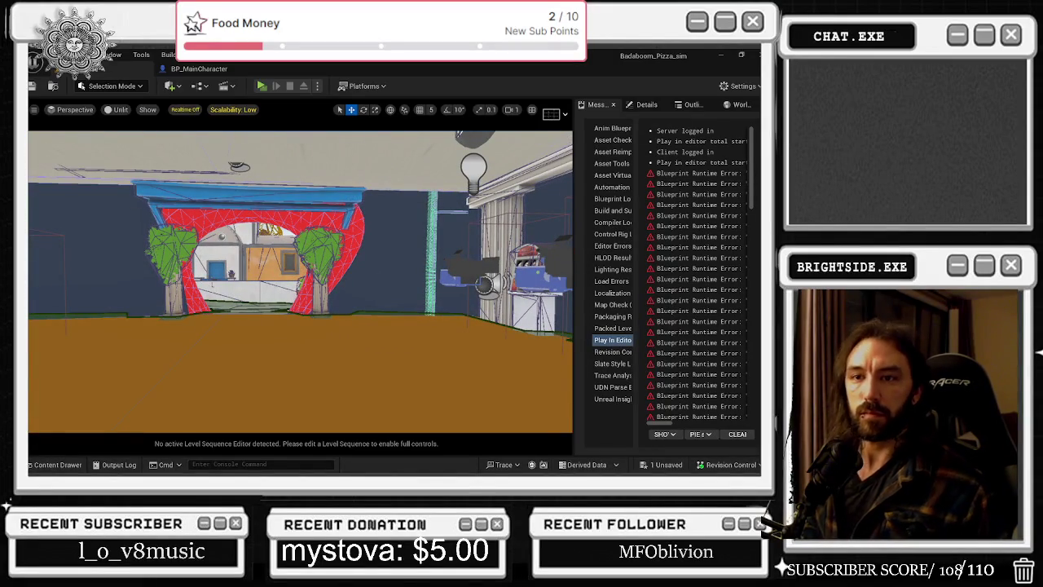
{"action": "key", "text": "ctrl+r"}
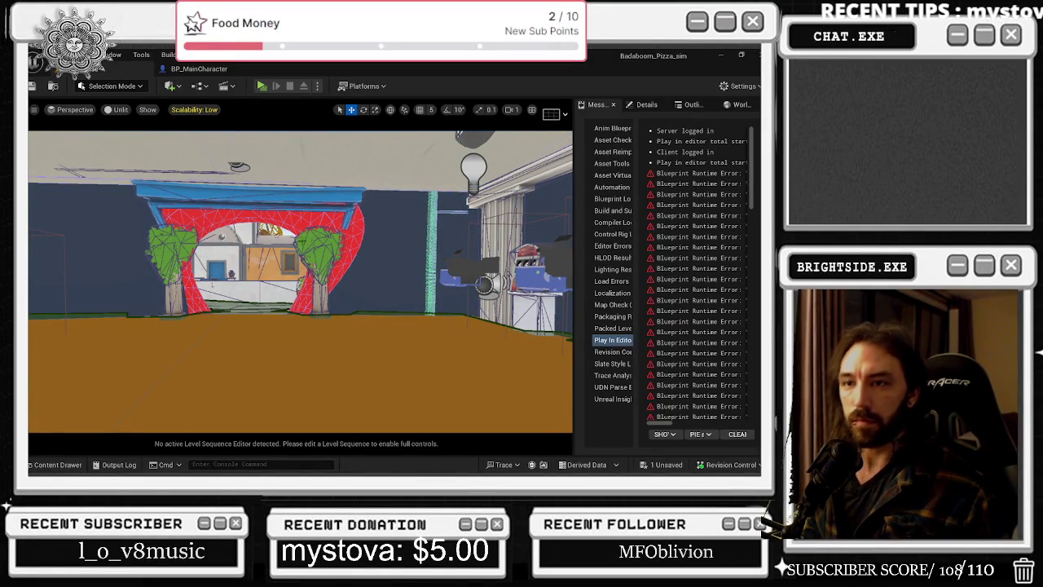
{"action": "key", "text": "ctrl+r"}
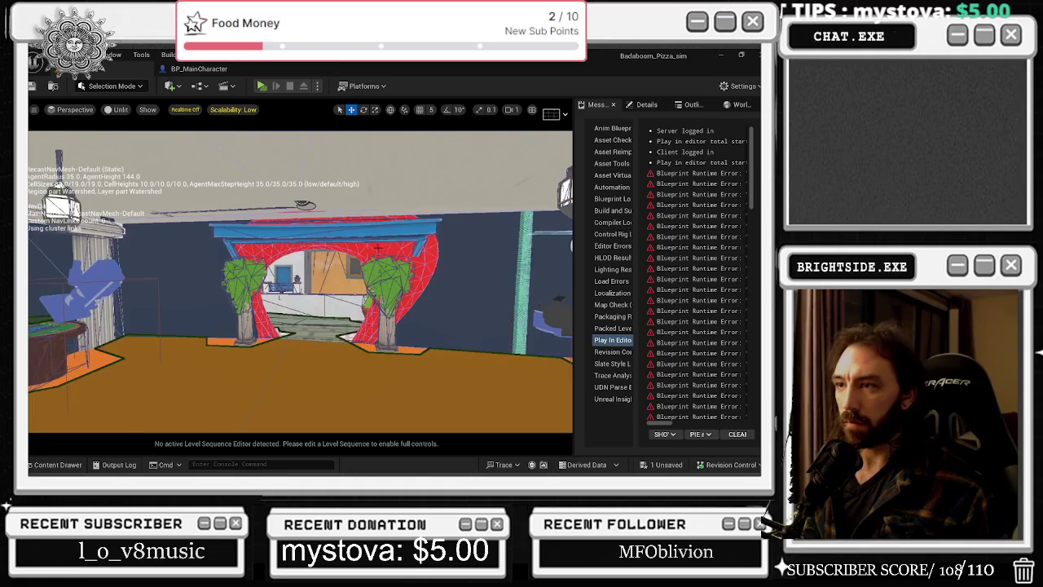
Glance at BP_MainCharacter, then fly through the arch into town and above the rooftops.
{"action": "left_click", "coordinate": [203, 70]}
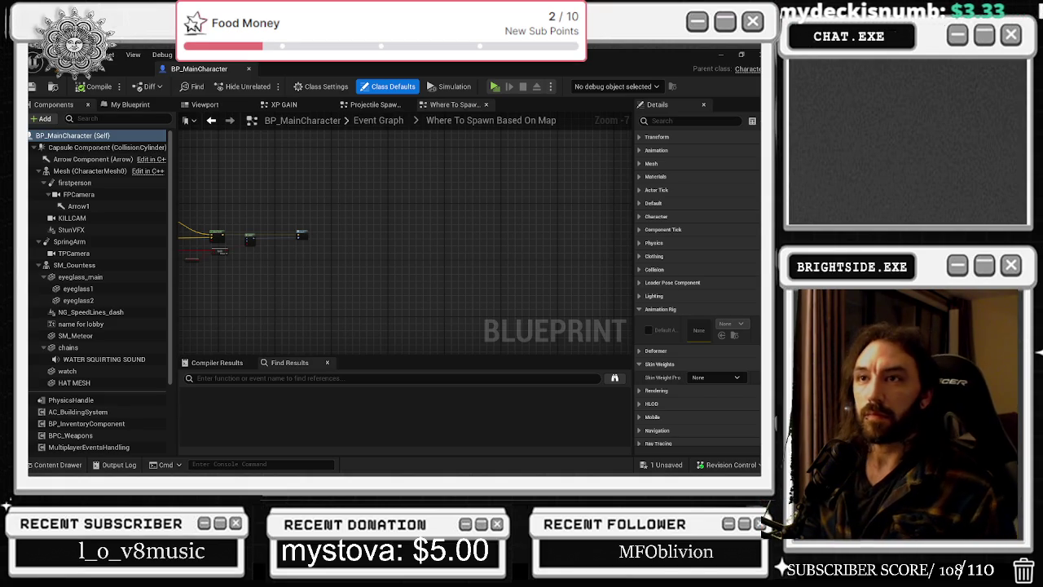
{"action": "left_click", "coordinate": [114, 69]}
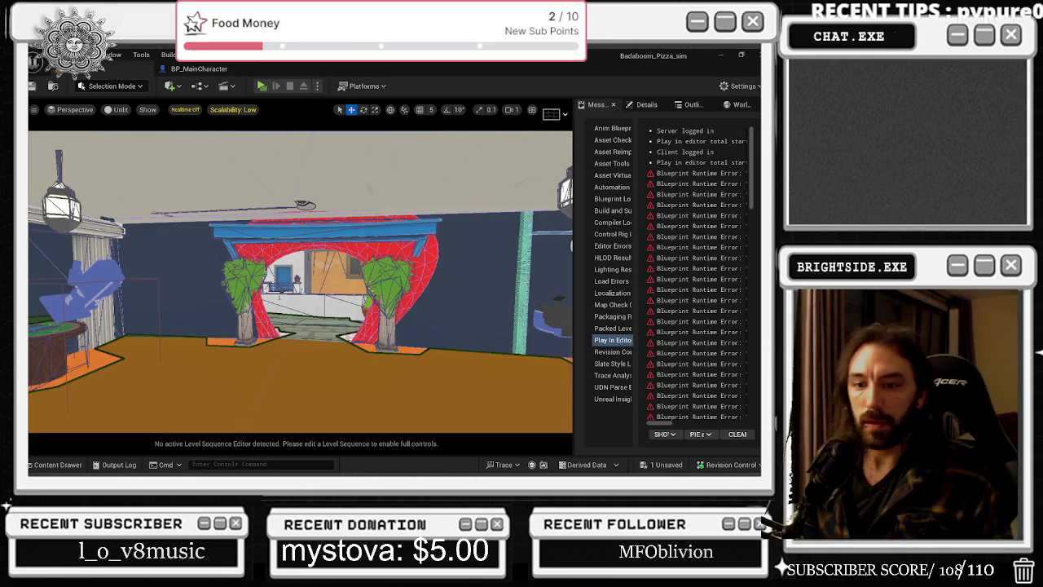
{"action": "key", "text": "ctrl+r"}
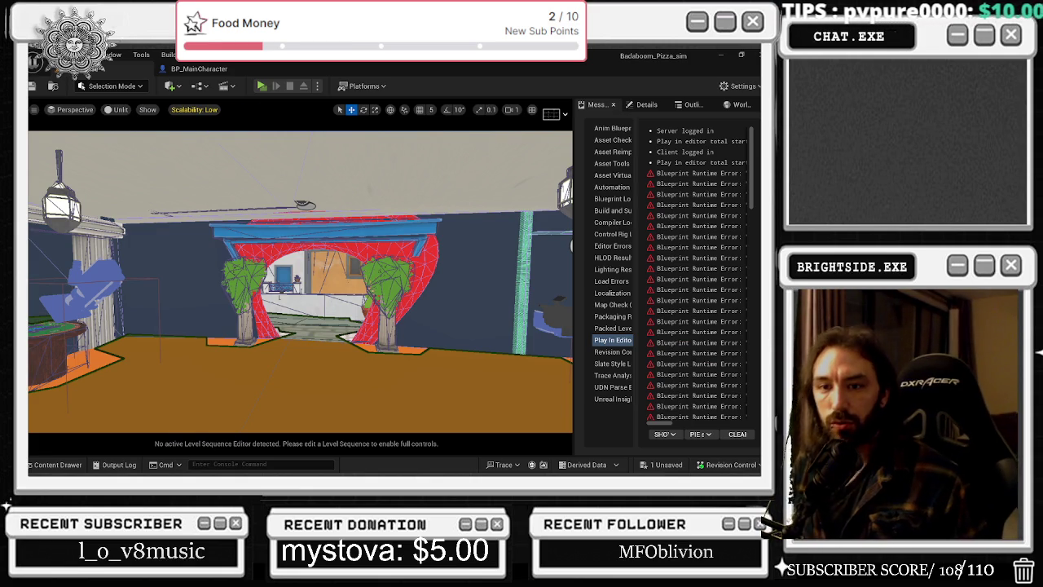
{"action": "key", "text": "p"}
{"action": "key", "text": "Up"}
{"action": "key", "text": "Up"}
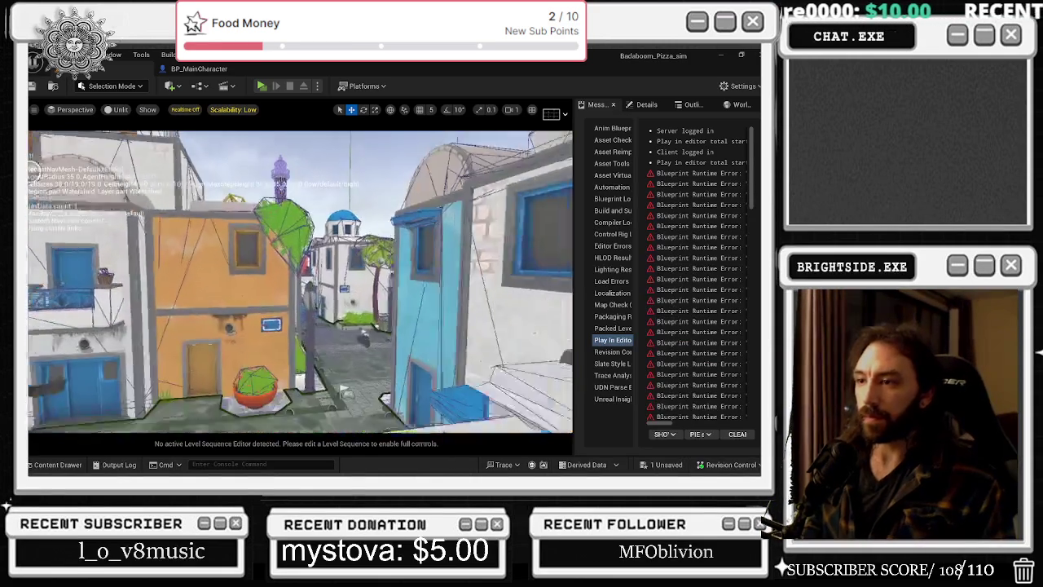
{"action": "key", "text": "Up"}
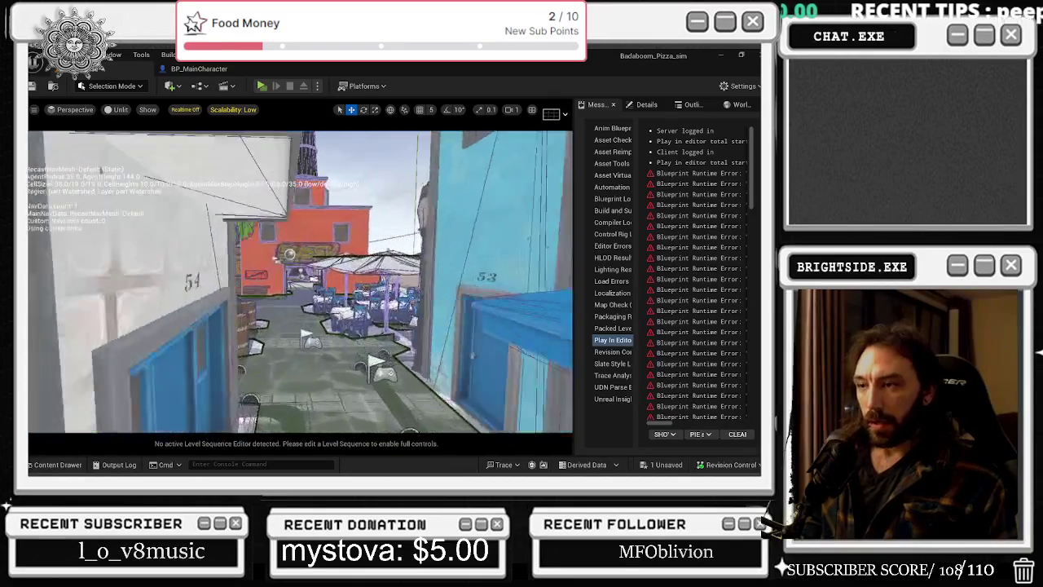
{"action": "key", "text": "Down"}
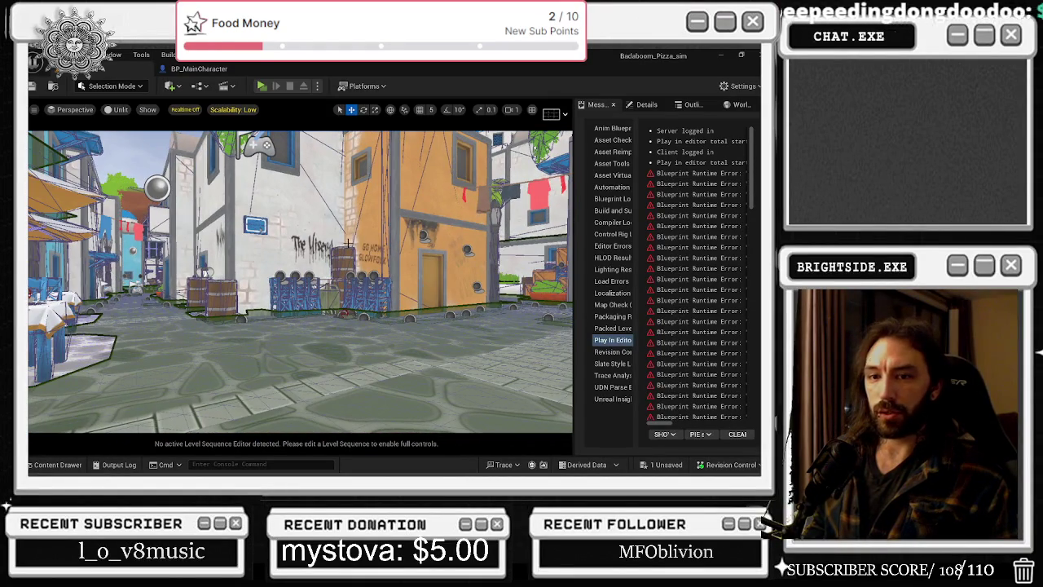
{"action": "key", "text": "Page_Up"}
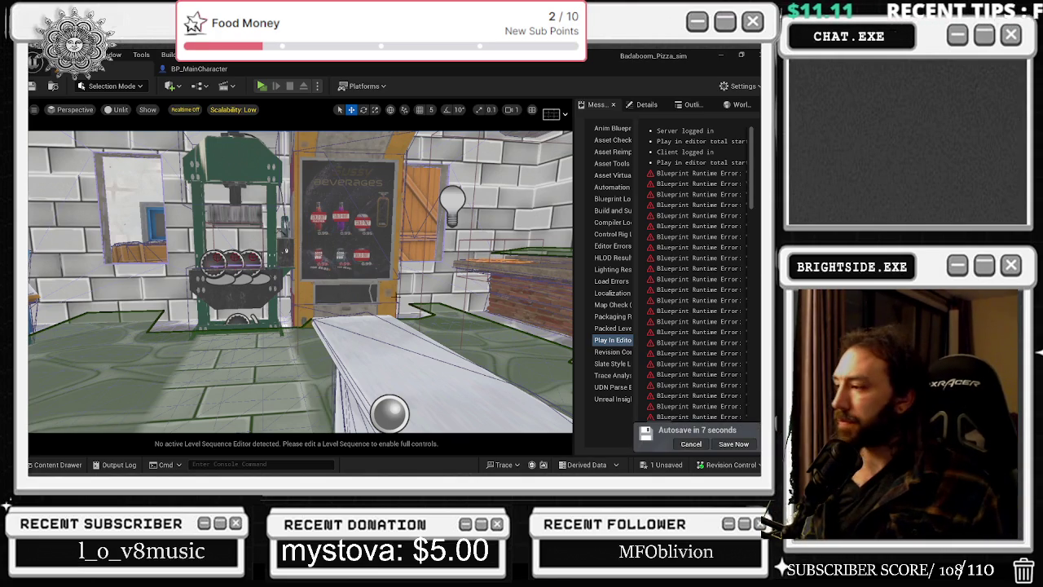
Postpone the autosave, then run and stop a test play session of the level.
{"action": "left_click", "coordinate": [691, 444]}
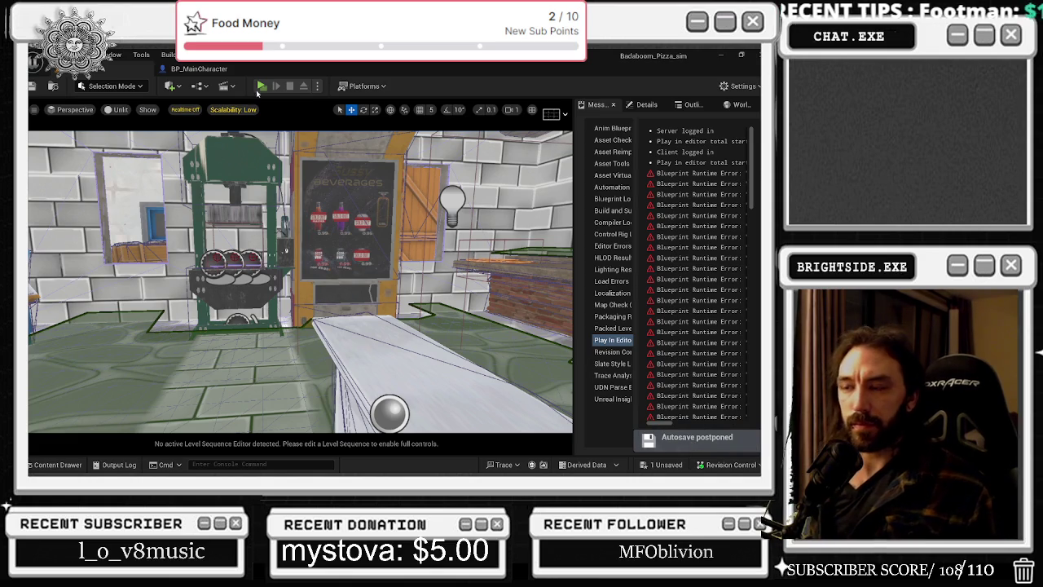
{"action": "left_click", "coordinate": [196, 68]}
{"action": "left_click", "coordinate": [114, 69]}
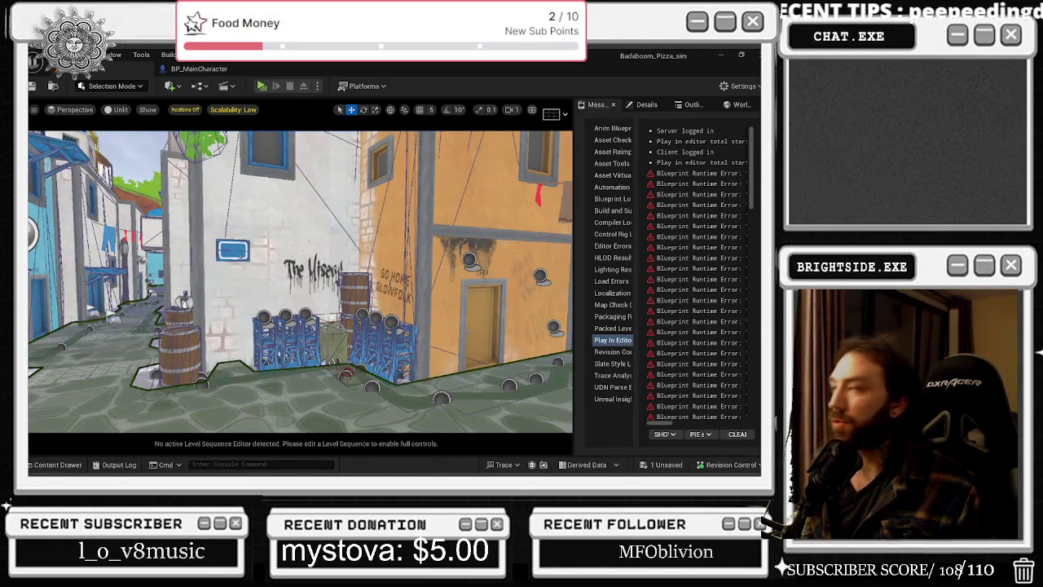
{"action": "key", "text": "Escape"}
Save the unsaved level changes from the level editor and switch to the browser.
{"action": "left_click_drag", "start_coordinate": [344, 226], "coordinate": [479, 226]}
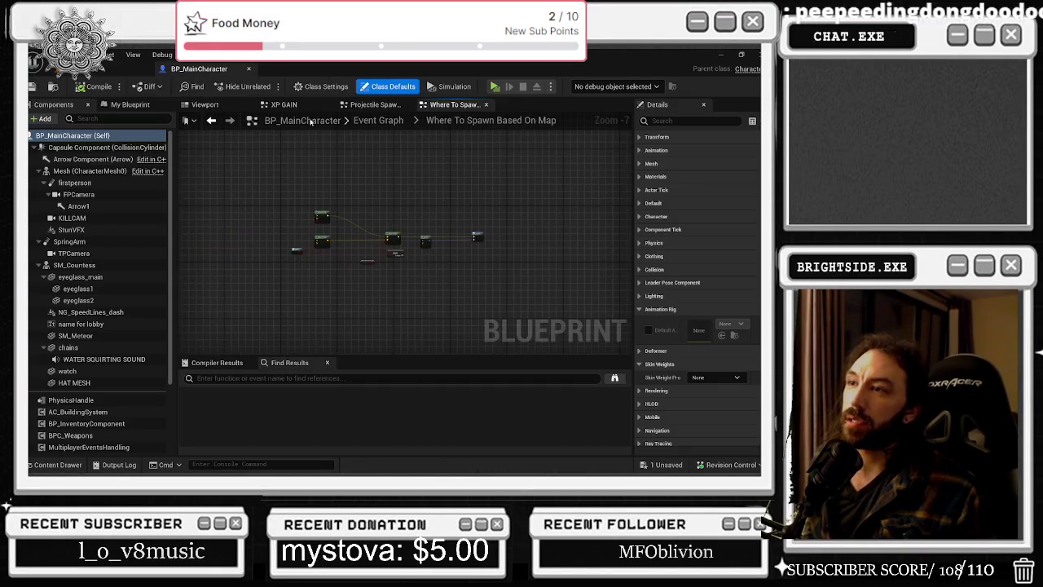
{"action": "left_click", "coordinate": [122, 68]}
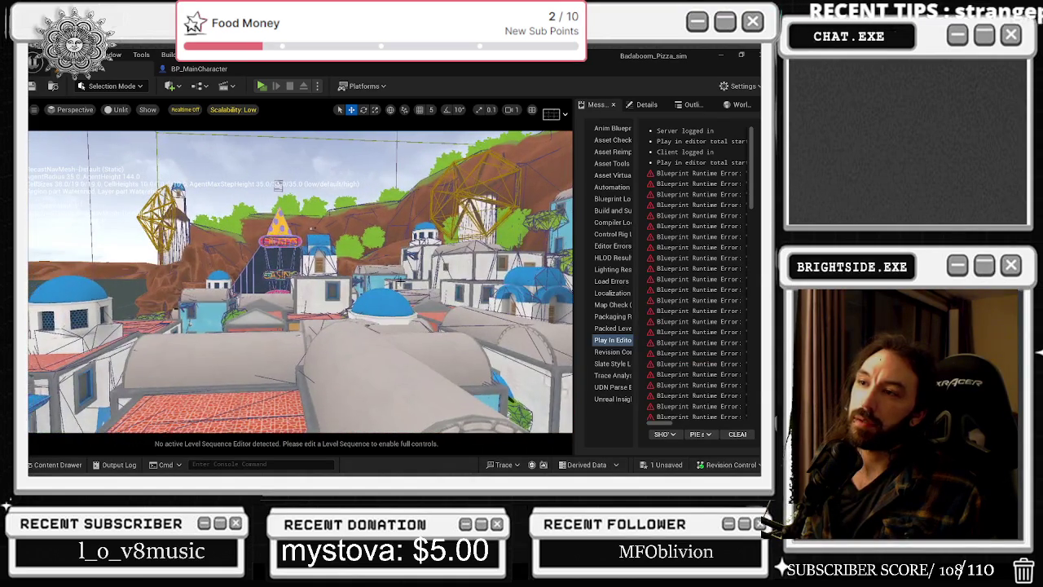
{"action": "left_click", "coordinate": [662, 465]}
{"action": "left_click", "coordinate": [469, 376]}
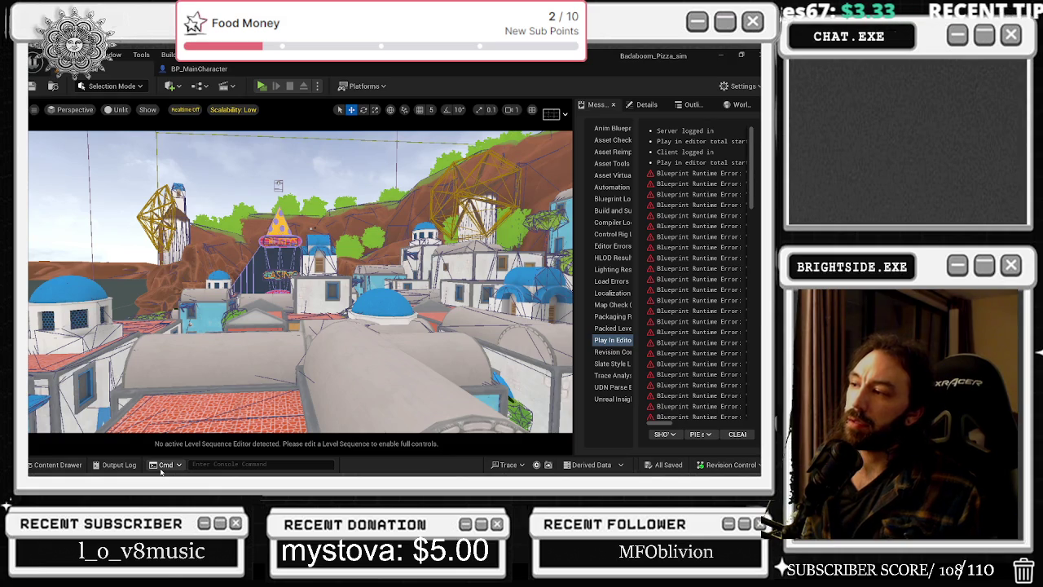
{"action": "key", "text": "alt+Tab"}
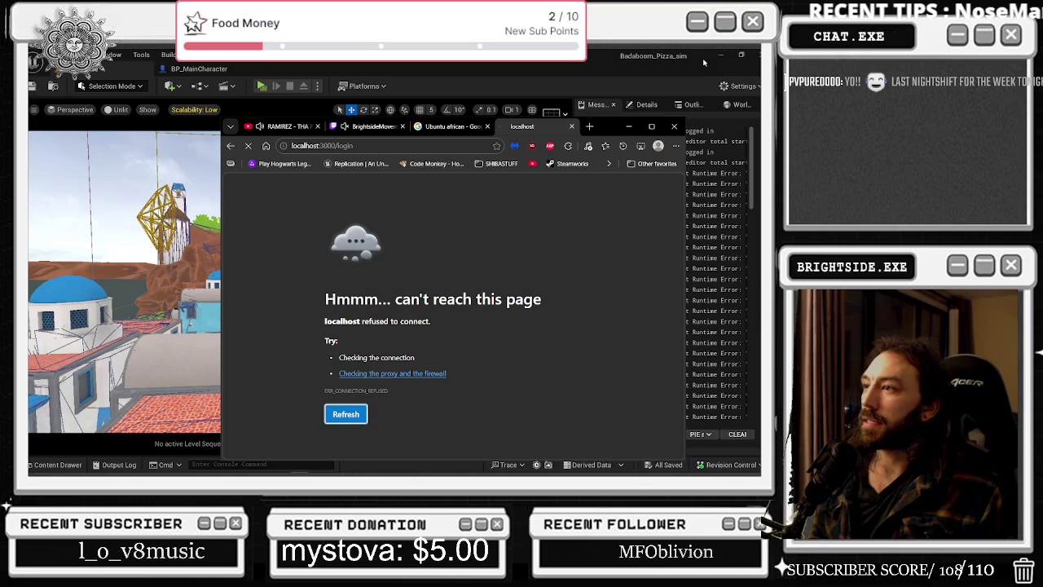
Minimize Edge, turn off viewport realtime, and open the content drawer from BP_MainCharacter.
{"action": "left_click", "coordinate": [628, 126]}
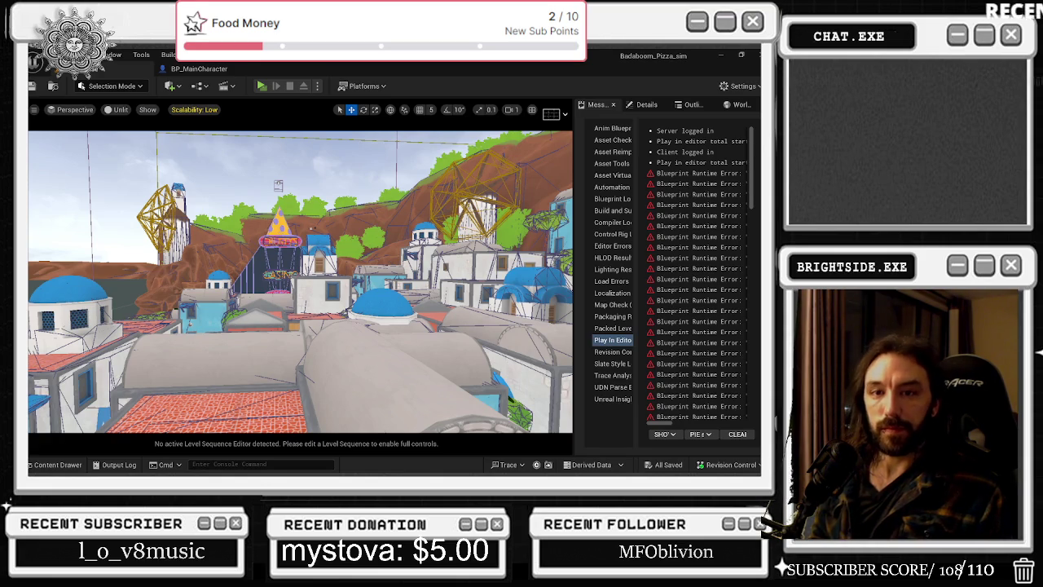
{"action": "key", "text": "ctrl+r"}
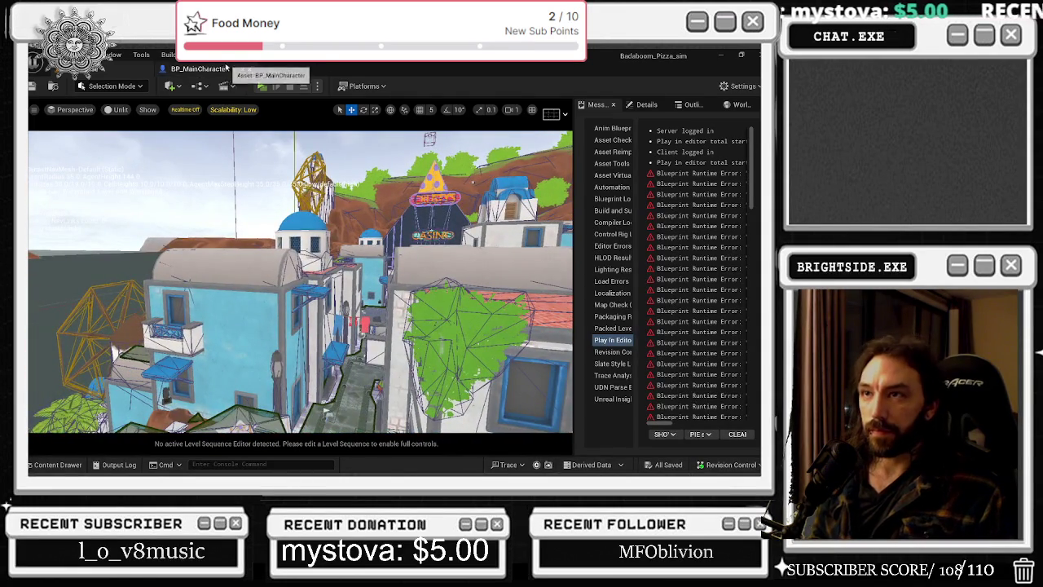
{"action": "left_click", "coordinate": [199, 69]}
{"action": "left_click", "coordinate": [54, 464]}
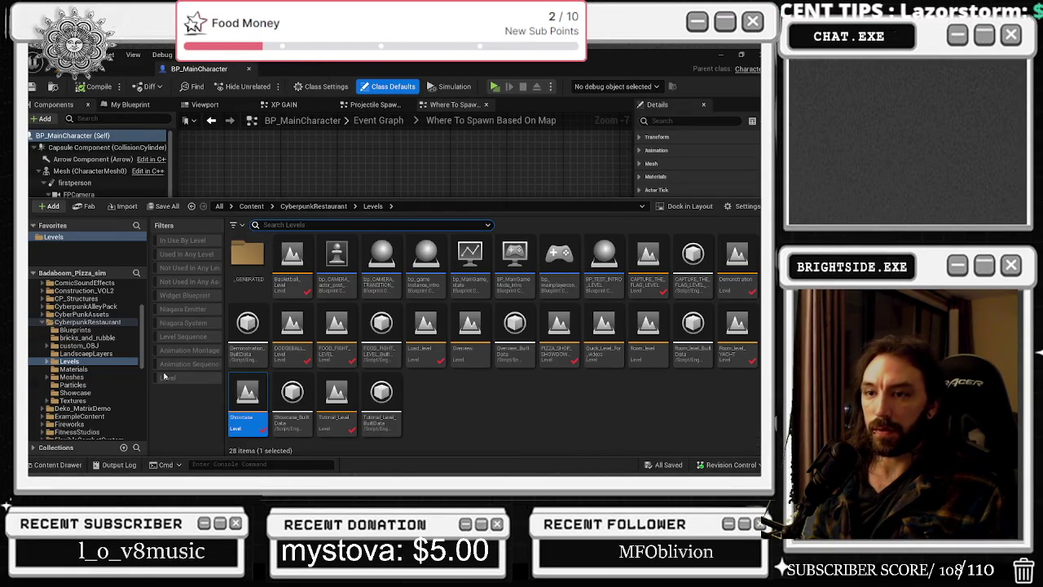
Browse the CyberpunkRestaurant folder, the content root, and the Levels favourite folder.
{"action": "left_click", "coordinate": [62, 321]}
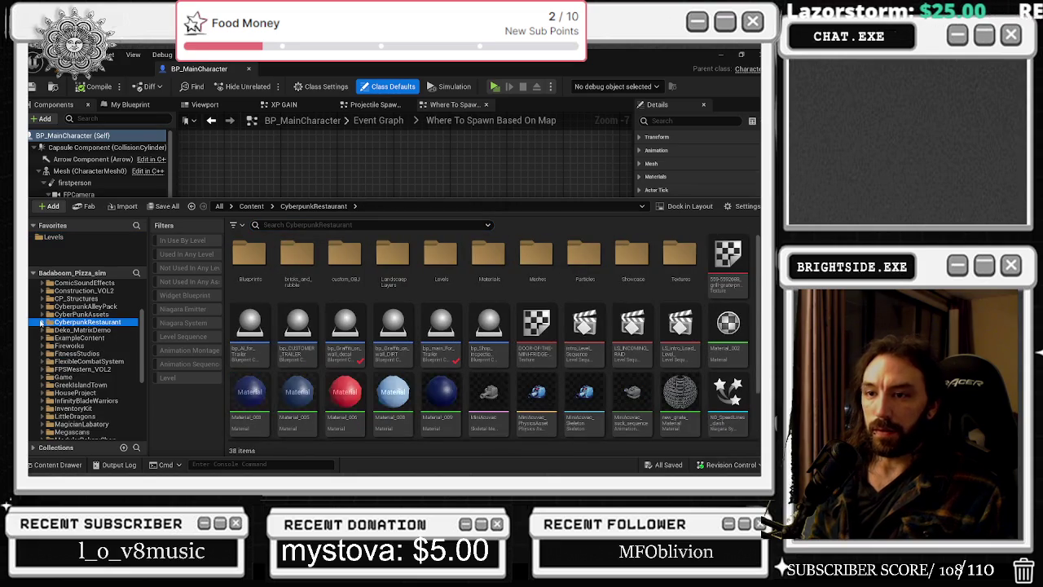
{"action": "scroll", "coordinate": [70, 326], "scroll_direction": "up", "scroll_amount": 5}
{"action": "left_click", "coordinate": [49, 285]}
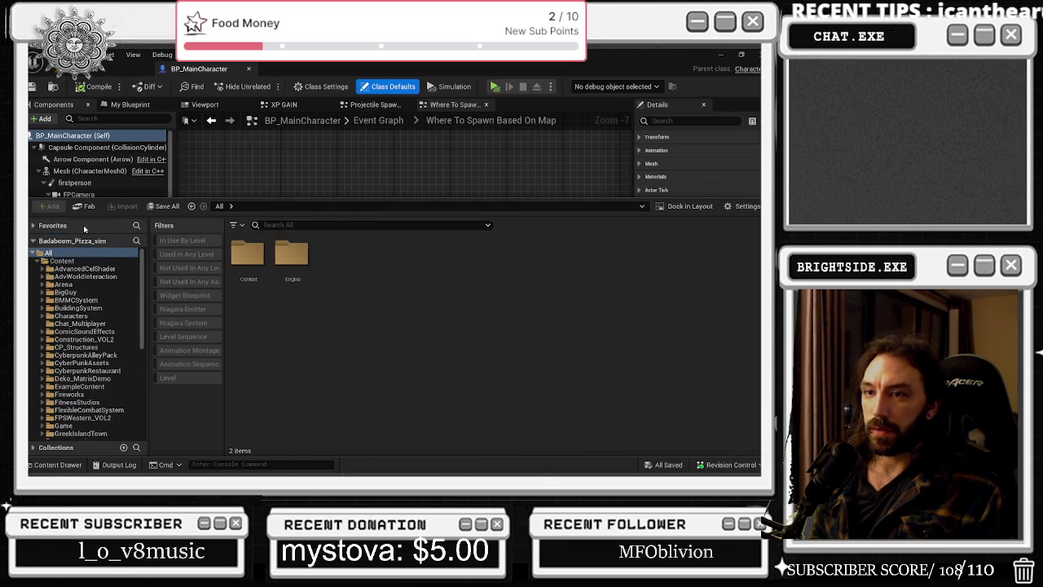
{"action": "left_click", "coordinate": [84, 238]}
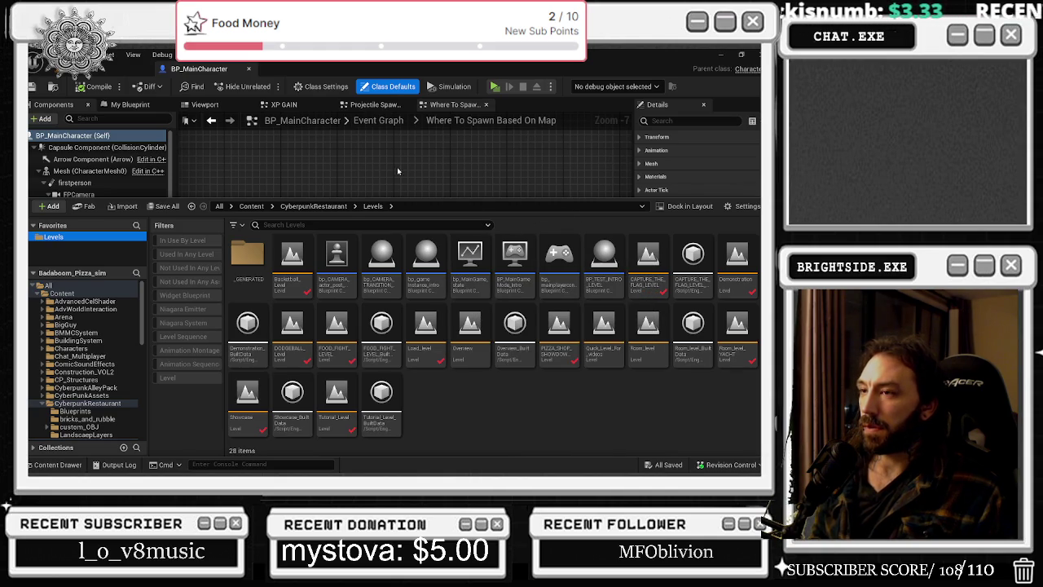
Fly the level camera down into the restaurant and café street, then switch to Discord.
{"action": "left_click", "coordinate": [90, 70]}
{"action": "mouse_move", "coordinate": [268, 235]}
{"action": "left_mouse_down"}
{"action": "mouse_move", "coordinate": [273, 257]}
{"action": "mouse_move", "coordinate": [294, 247]}
{"action": "left_mouse_up"}
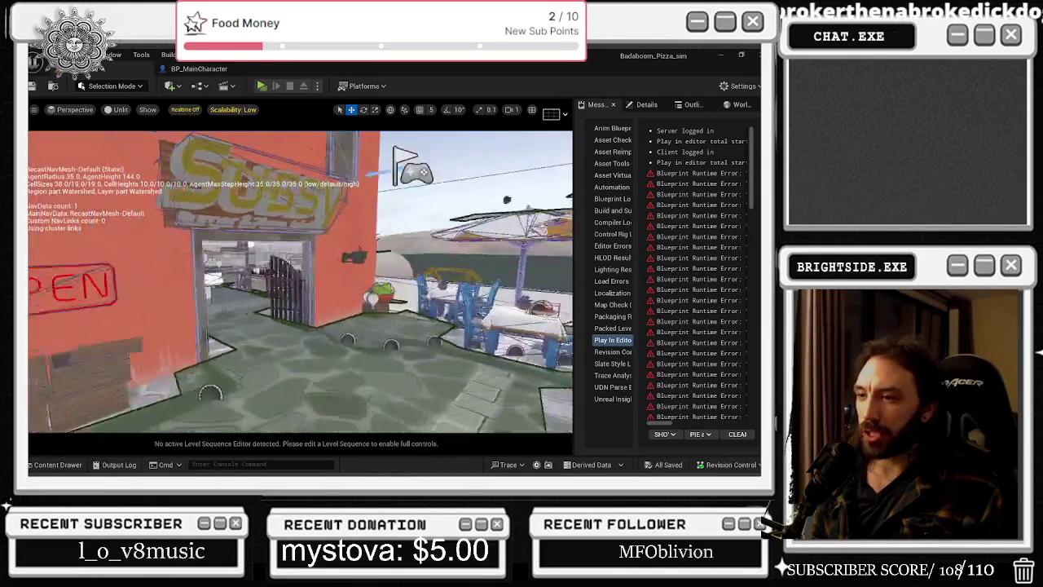
{"action": "key", "text": "w"}
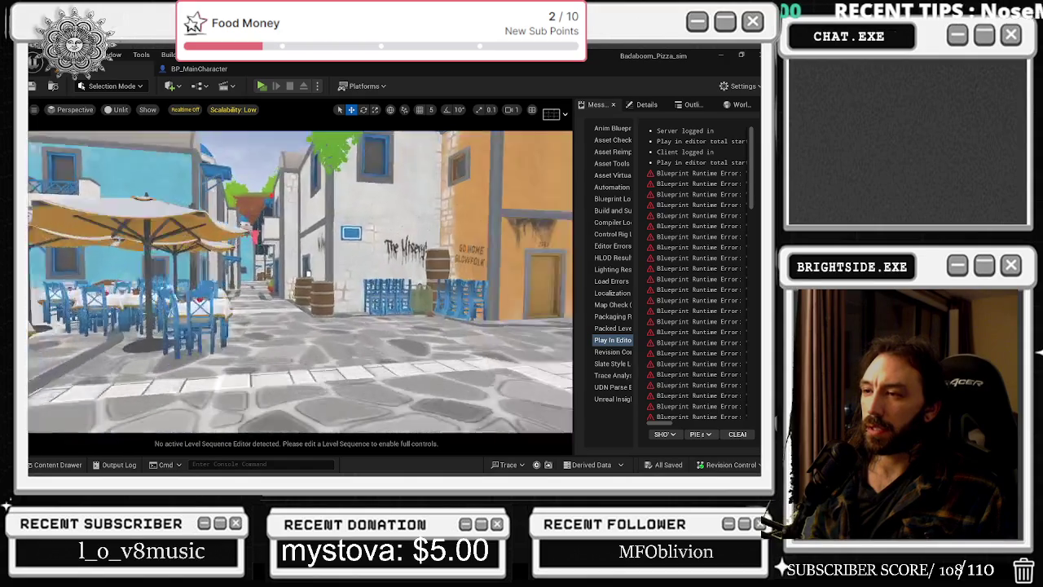
{"action": "key", "text": "alt+Tab"}
{"action": "key", "text": "alt+Tab"}
{"action": "key", "text": "alt+Tab"}
{"action": "key", "text": "alt+Tab"}
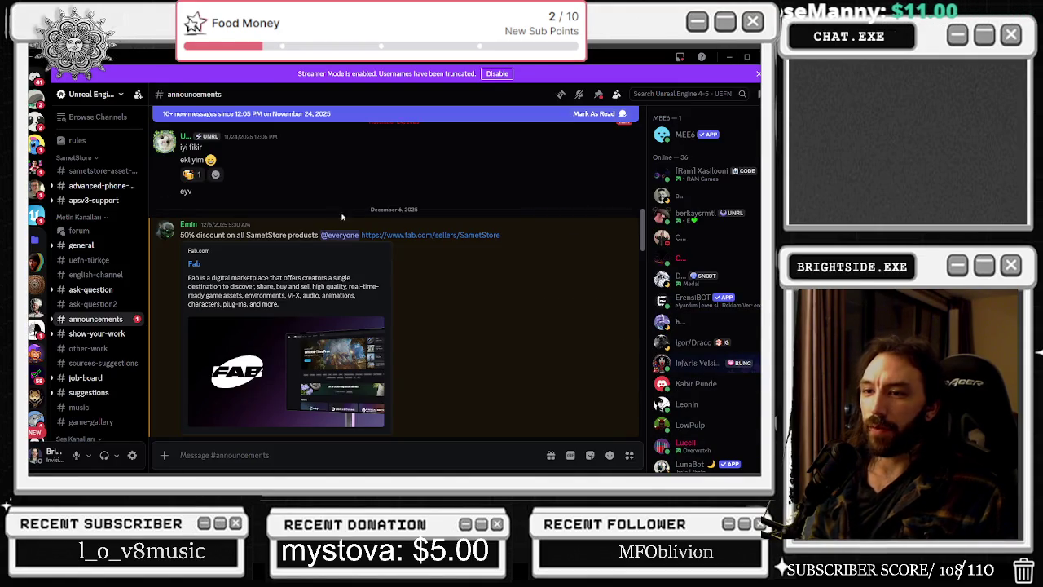
Shrink Discord to a smaller window at the lower right and un-maximize Unreal.
{"action": "mouse_move", "coordinate": [351, 55]}
{"action": "left_mouse_down"}
{"action": "mouse_move", "coordinate": [458, 281]}
{"action": "mouse_move", "coordinate": [498, 247]}
{"action": "mouse_move", "coordinate": [506, 207]}
{"action": "left_mouse_up"}
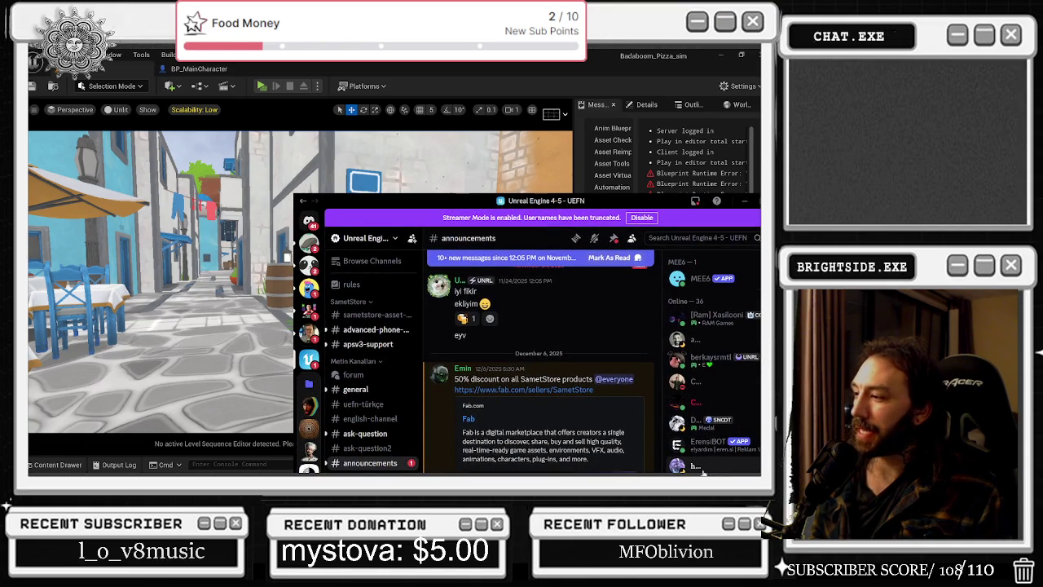
{"action": "mouse_move", "coordinate": [681, 202]}
{"action": "left_mouse_down"}
{"action": "mouse_move", "coordinate": [722, 336]}
{"action": "mouse_move", "coordinate": [781, 381]}
{"action": "left_mouse_up"}
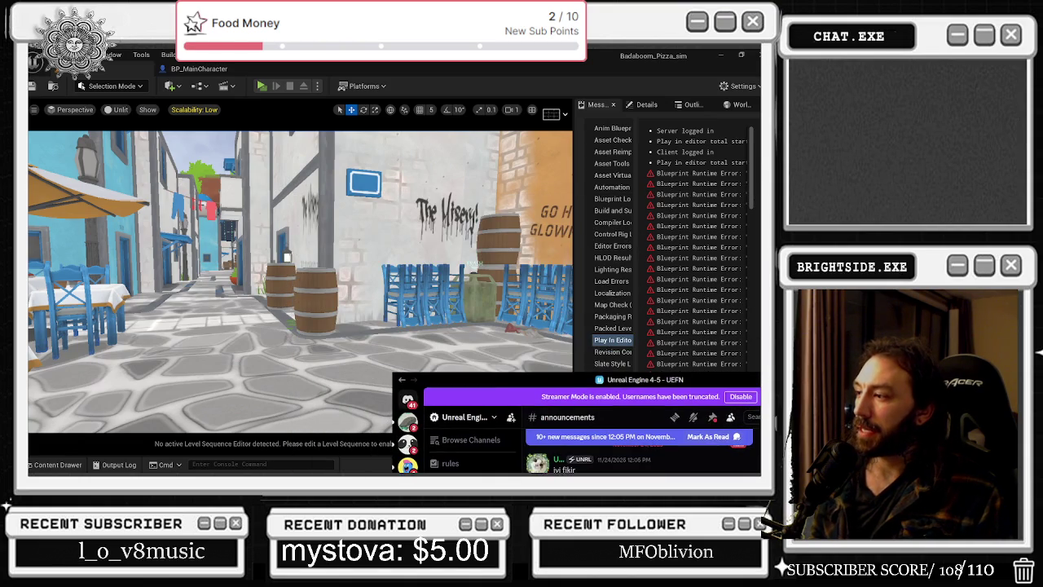
{"action": "left_click", "coordinate": [741, 55]}
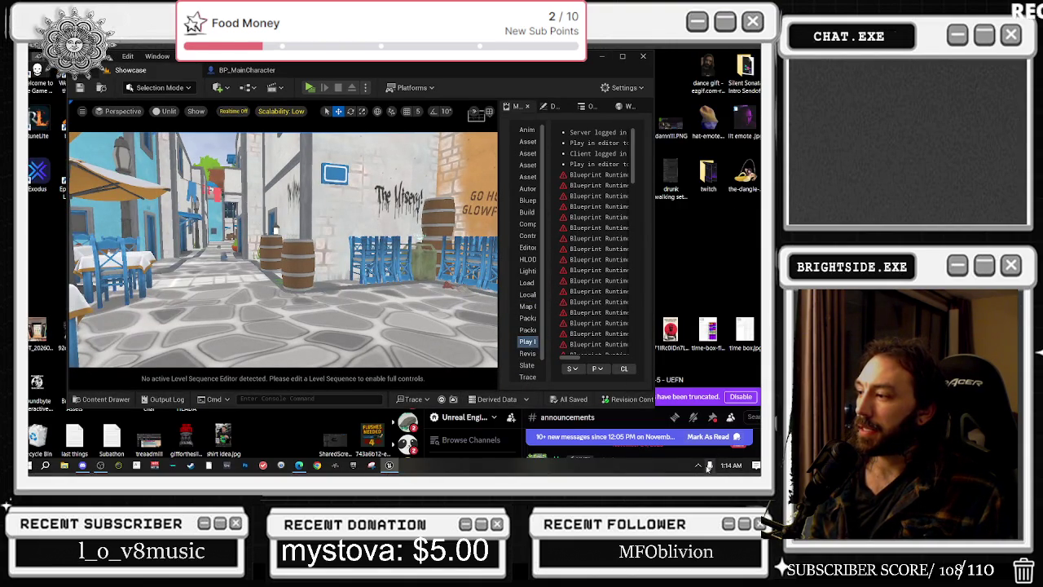
Quit Discord from its tray icon menu and maximize the Unreal editor again.
{"action": "left_click", "coordinate": [698, 465]}
{"action": "right_click", "coordinate": [688, 428]}
{"action": "left_click", "coordinate": [677, 445]}
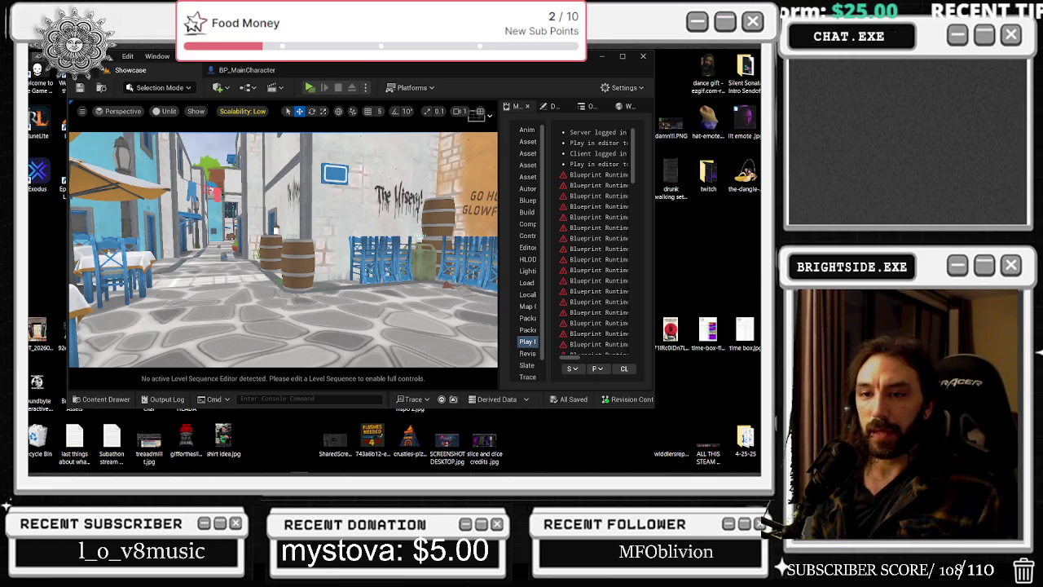
{"action": "left_click", "coordinate": [623, 55]}
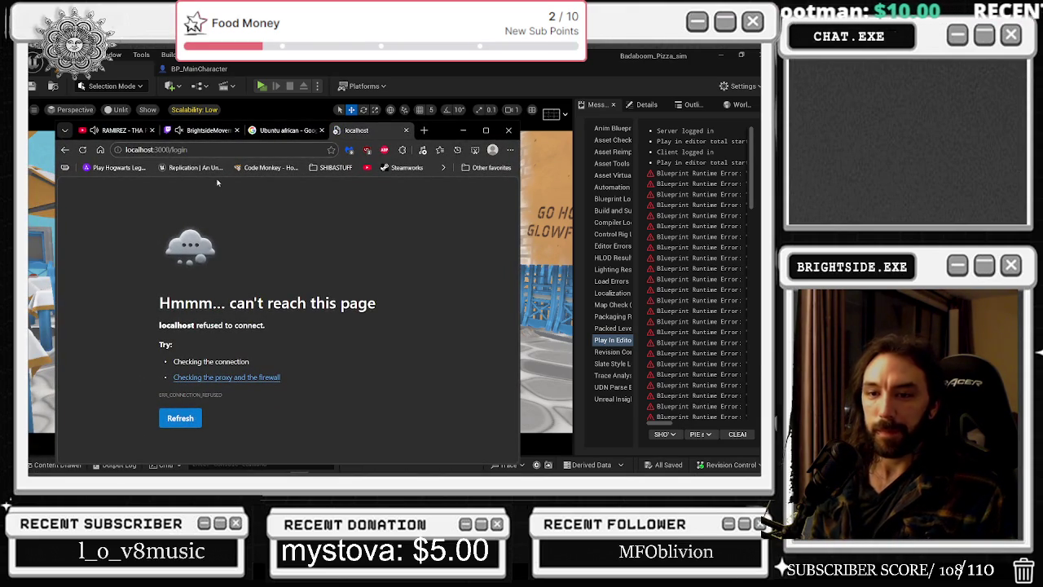
Leave the localhost error page, close Milanote, minimize Edge, and fly to the pizza shop front.
{"action": "left_click", "coordinate": [64, 149]}
{"action": "scroll", "coordinate": [362, 216], "scroll_direction": "down", "scroll_amount": 5}
{"action": "scroll", "coordinate": [363, 274], "scroll_direction": "up", "scroll_amount": 6}
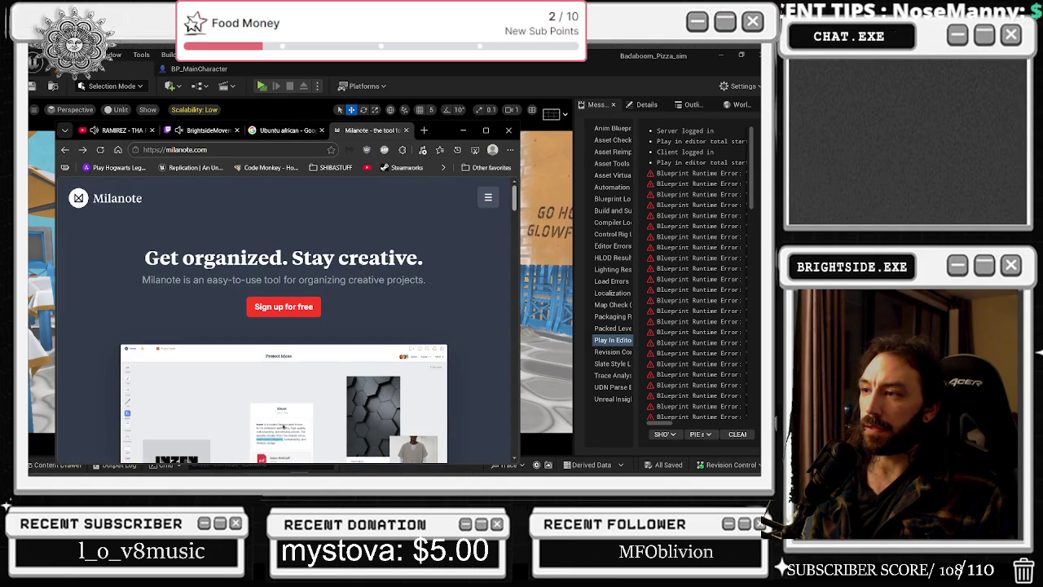
{"action": "left_click", "coordinate": [405, 130]}
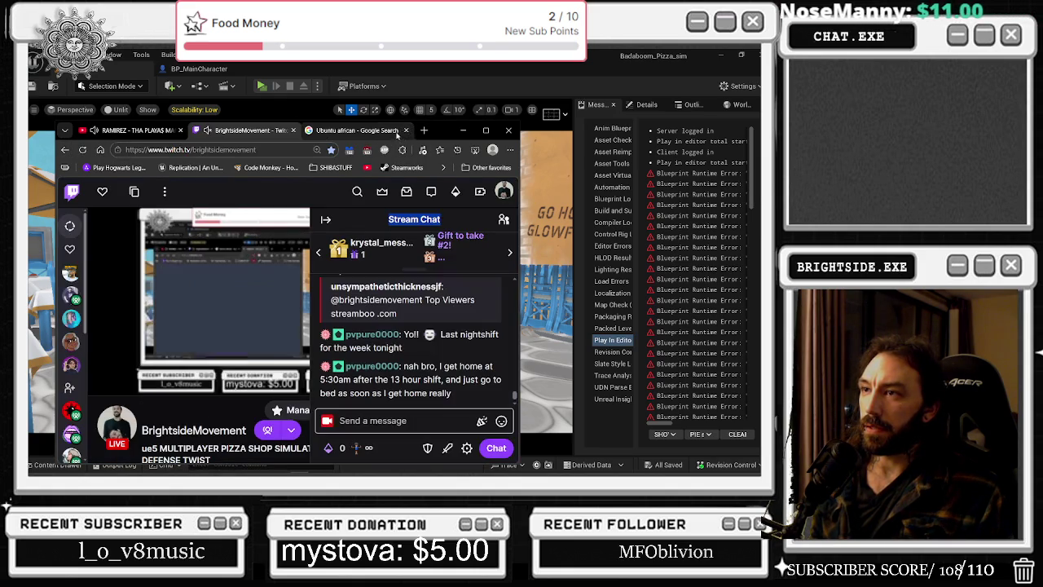
{"action": "left_click", "coordinate": [463, 130]}
{"action": "left_click_drag", "start_coordinate": [364, 219], "coordinate": [202, 255]}
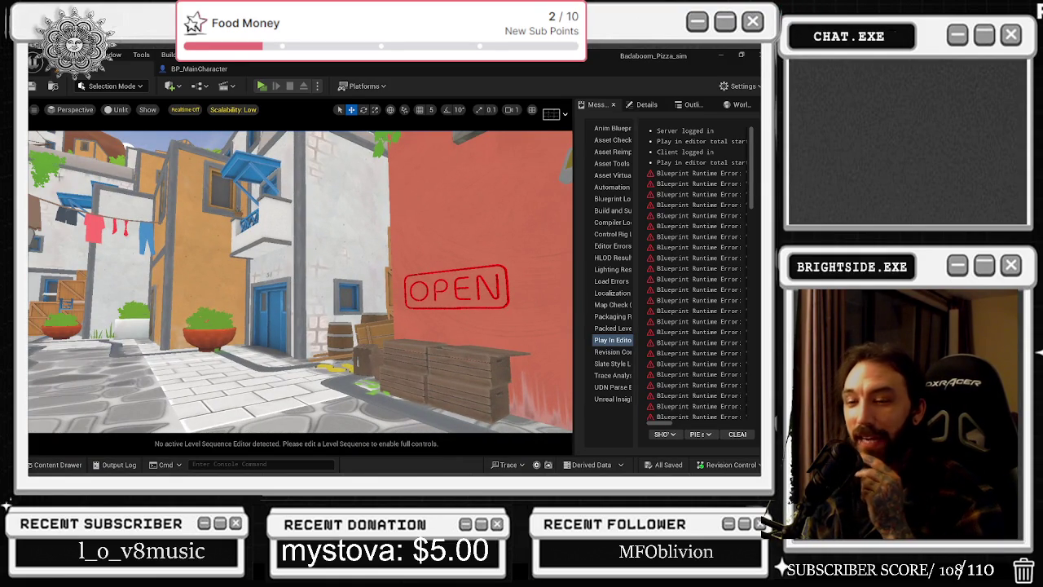
Peek at the BP_MainCharacter graph, then turn the level camera toward the graffiti street.
{"action": "left_click", "coordinate": [197, 69]}
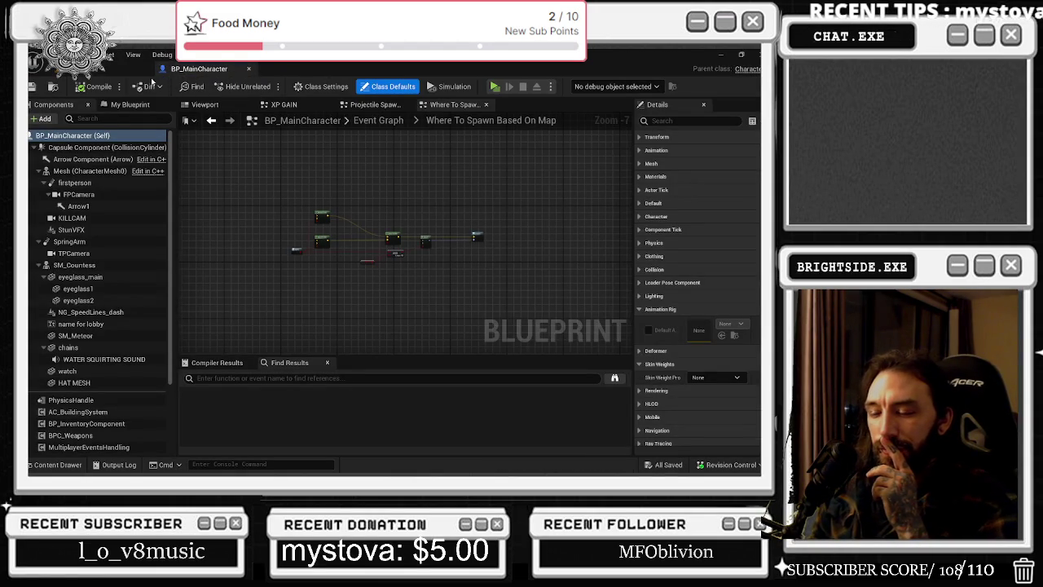
{"action": "left_click", "coordinate": [114, 69]}
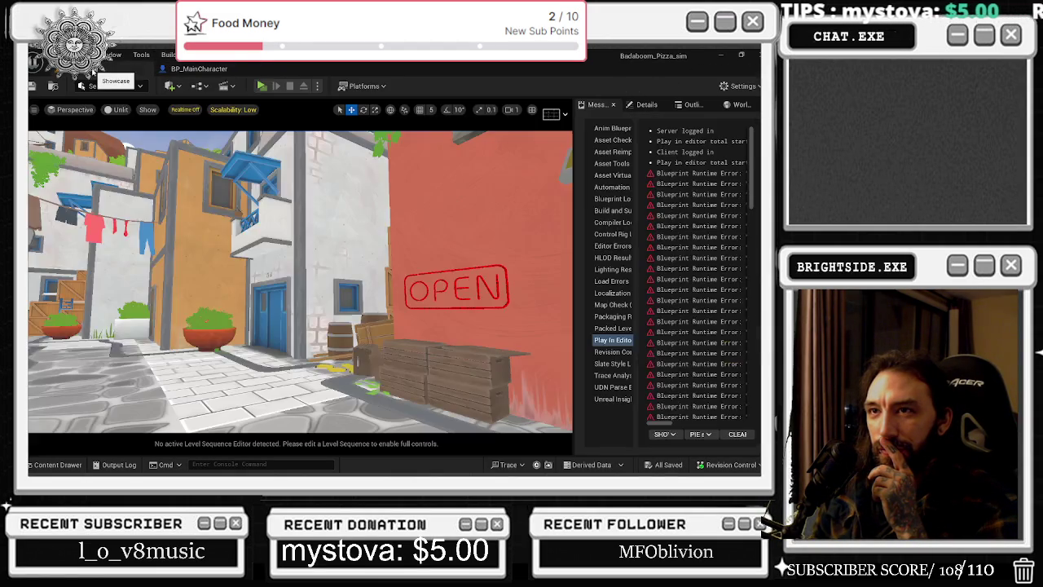
{"action": "left_click_drag", "start_coordinate": [391, 280], "coordinate": [285, 281]}
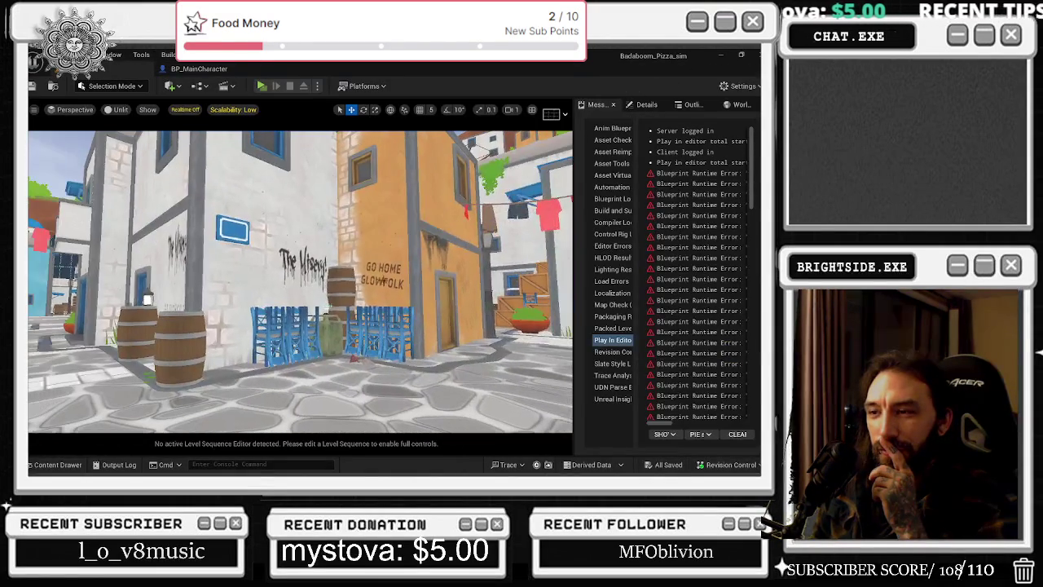
Search all content in the content drawer for 'DT_' assets.
{"action": "left_click", "coordinate": [57, 464]}
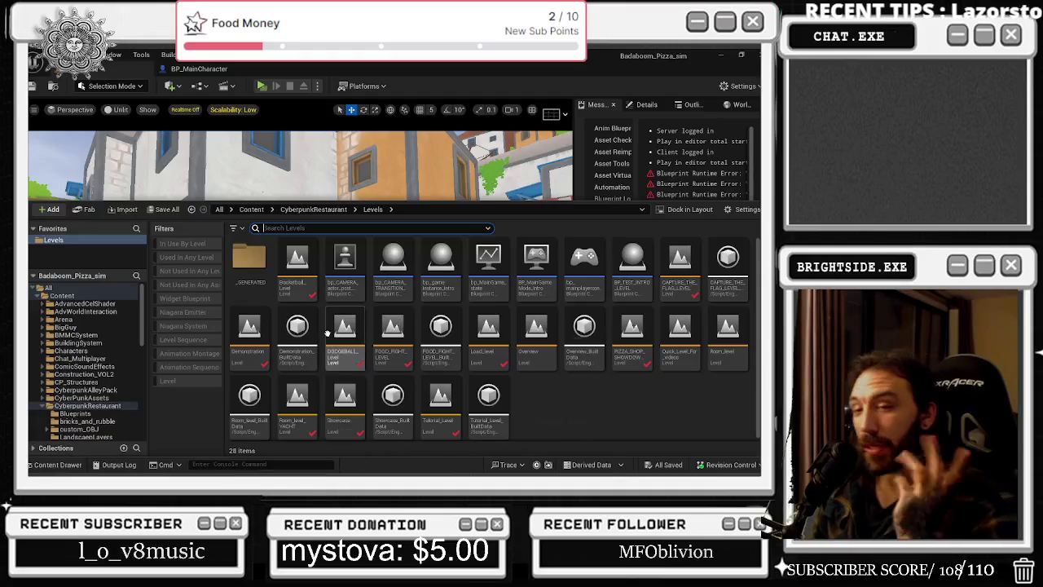
{"action": "left_click", "coordinate": [50, 288]}
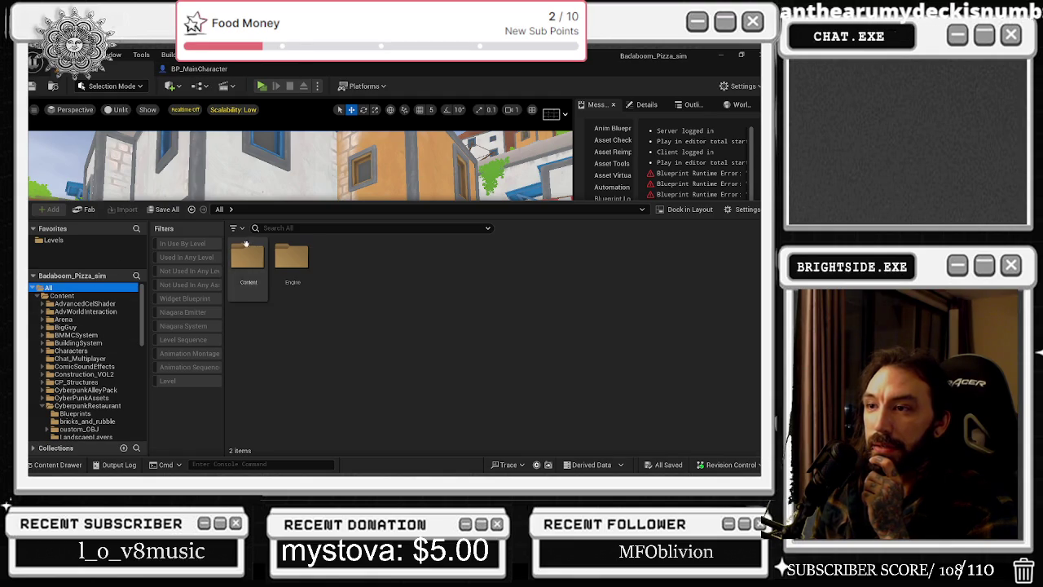
{"action": "left_click", "coordinate": [310, 228]}
{"action": "type", "text": "DT_"}
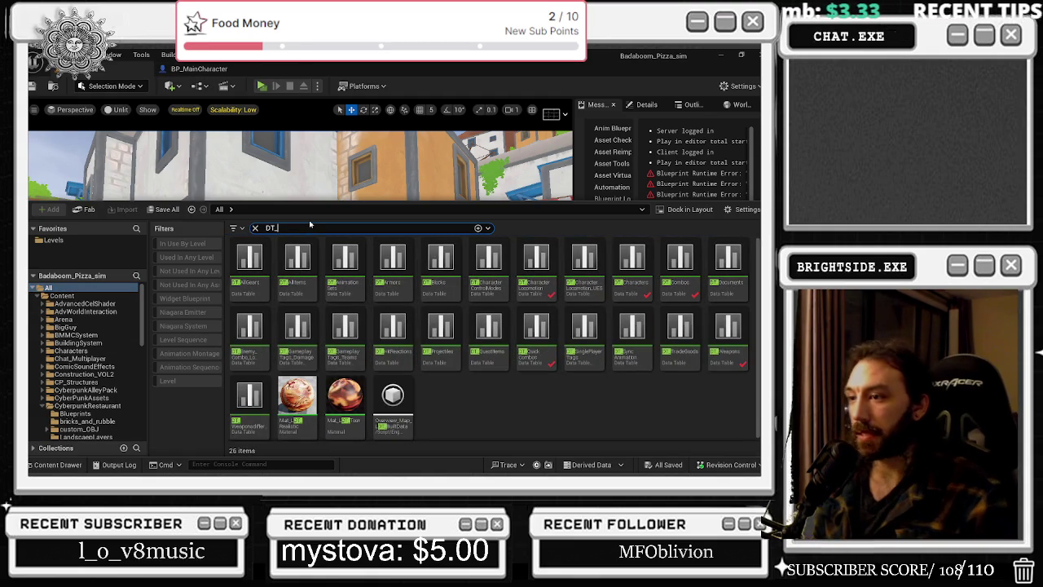
Open DT_QuickCombos and inspect the ForwardRCombo, ForwardCombo, LeftCombo and RightCombo rows.
{"action": "double_click", "coordinate": [537, 336]}
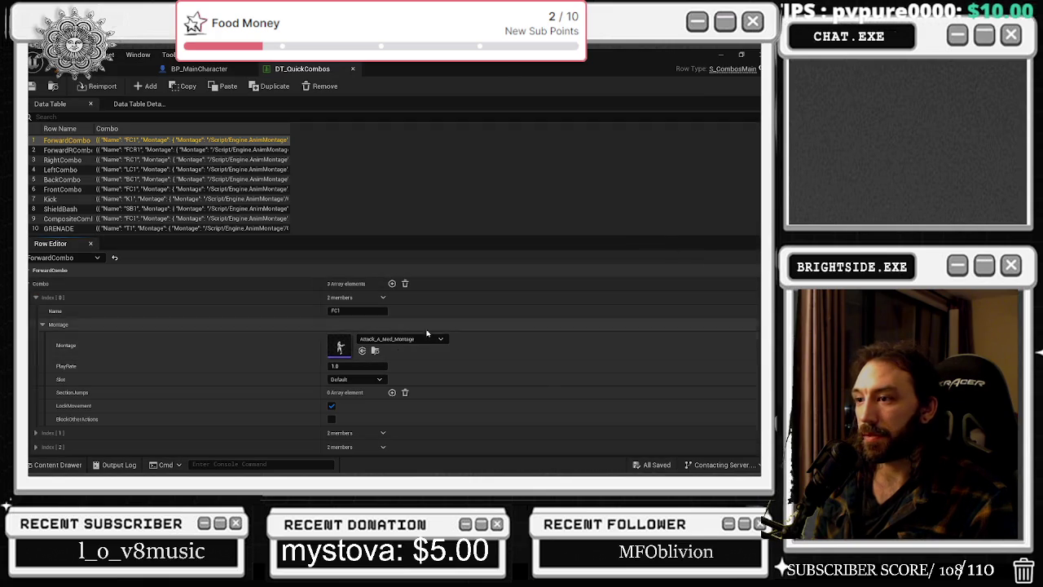
{"action": "left_click", "coordinate": [55, 154]}
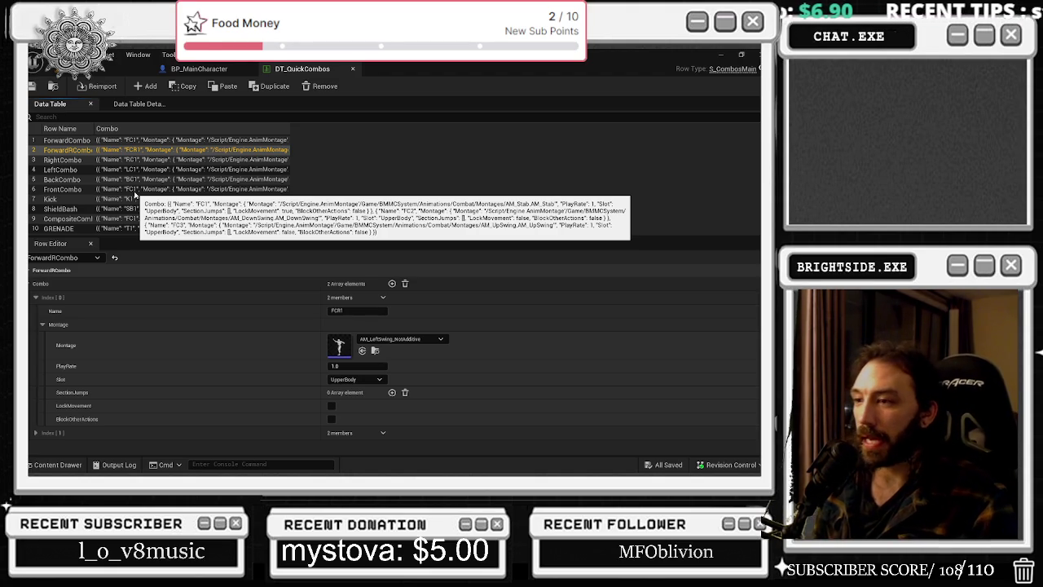
{"action": "left_click", "coordinate": [67, 141]}
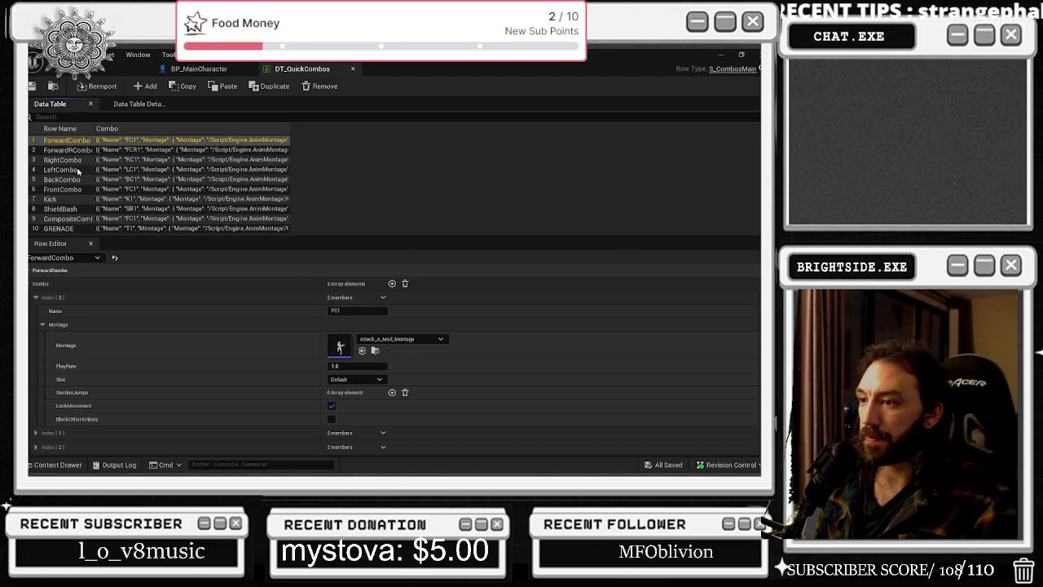
{"action": "left_click", "coordinate": [68, 170]}
{"action": "left_click", "coordinate": [65, 161]}
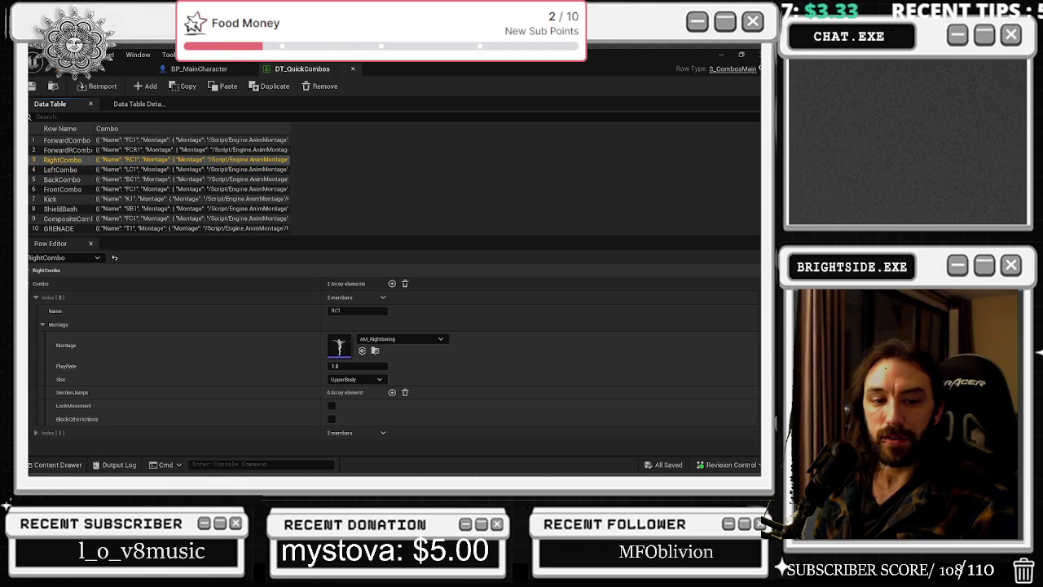
Check the stream chat, then revisit ForwardCombo and briefly view BP_MainCharacter's graph.
{"action": "key", "text": "alt+Tab"}
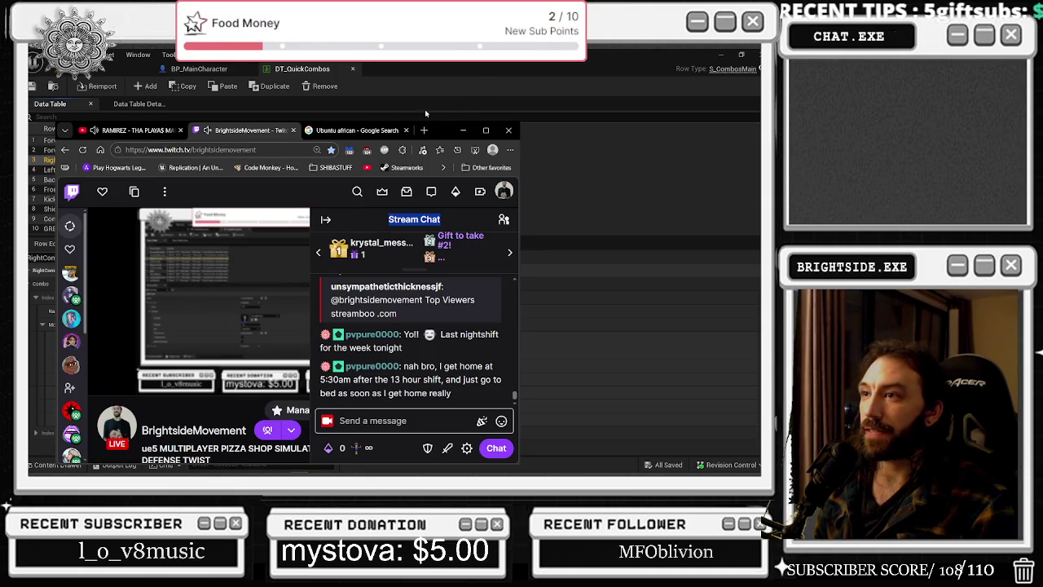
{"action": "left_click", "coordinate": [463, 130]}
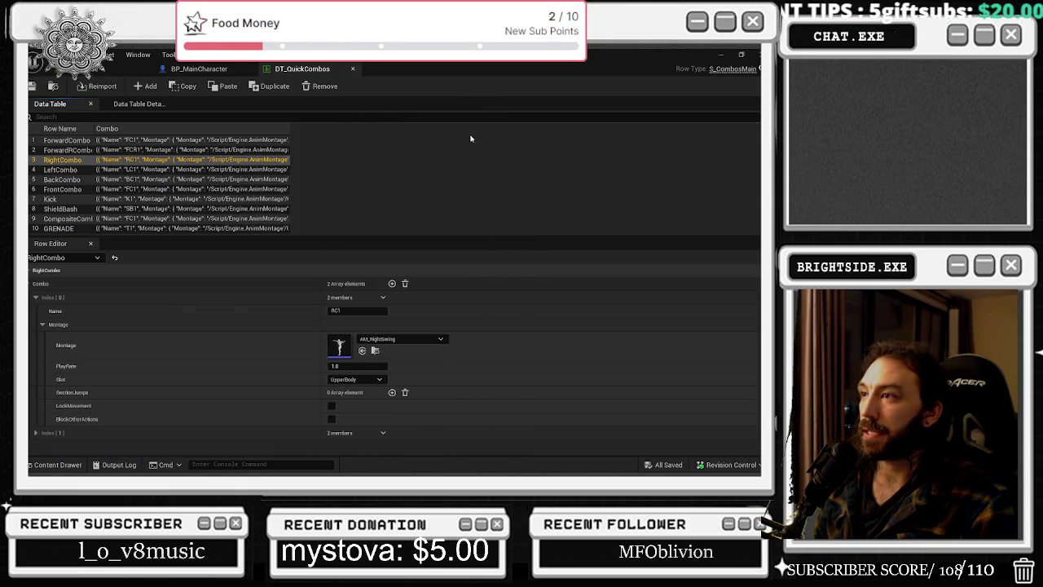
{"action": "left_click", "coordinate": [63, 140]}
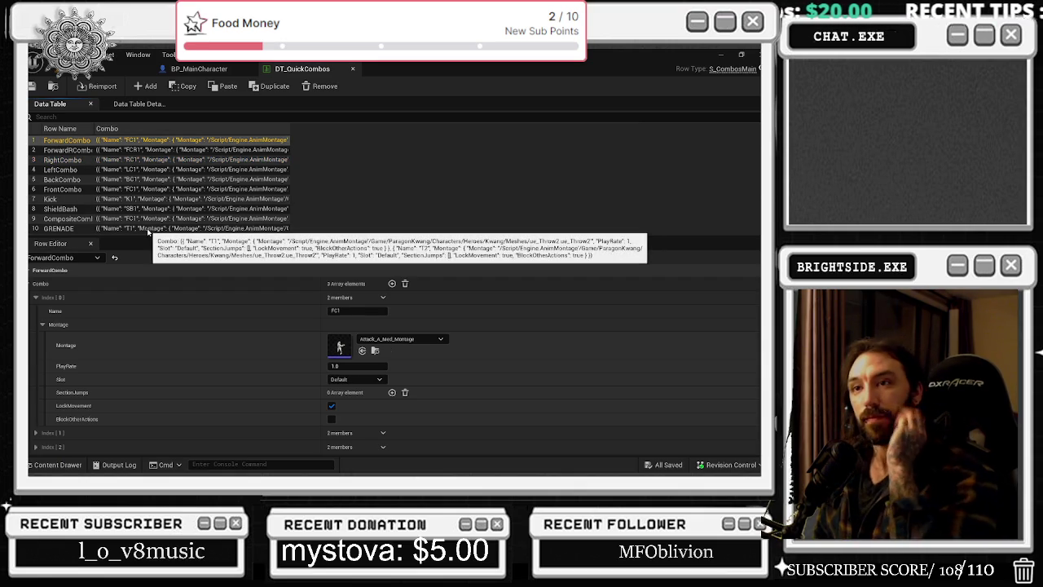
{"action": "left_click", "coordinate": [199, 69]}
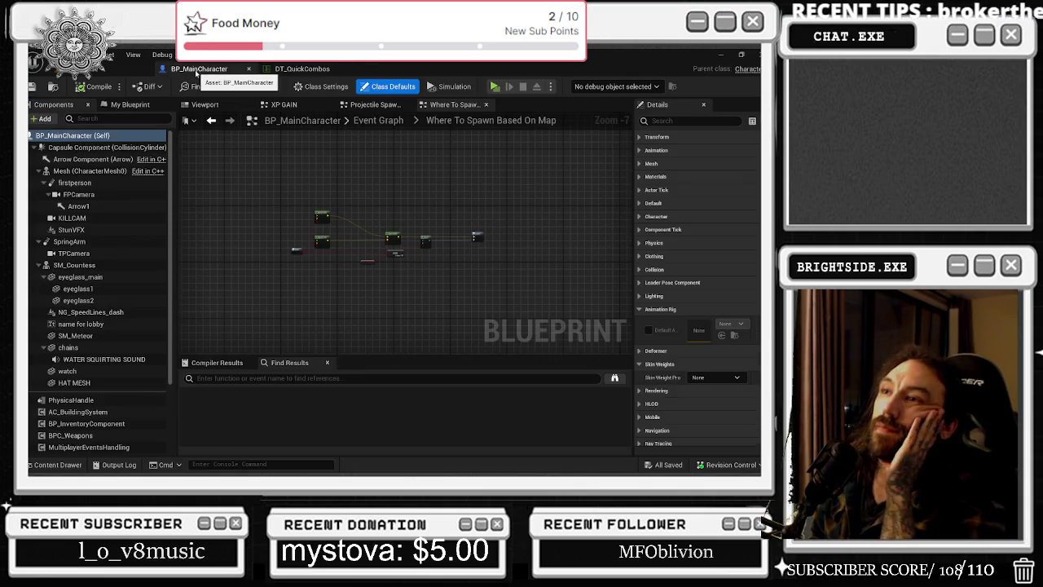
{"action": "scroll", "coordinate": [368, 193], "scroll_direction": "up", "scroll_amount": 3}
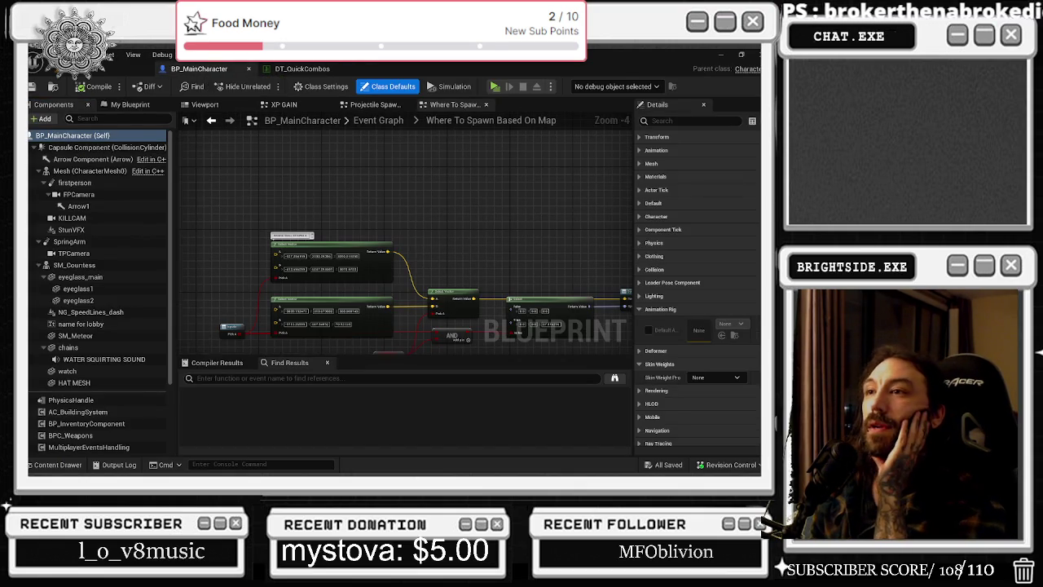
{"action": "left_click", "coordinate": [302, 68]}
View ForwardRCombo's entries, enlarge then hide the stream chat, and reselect ForwardCombo.
{"action": "left_click", "coordinate": [73, 151]}
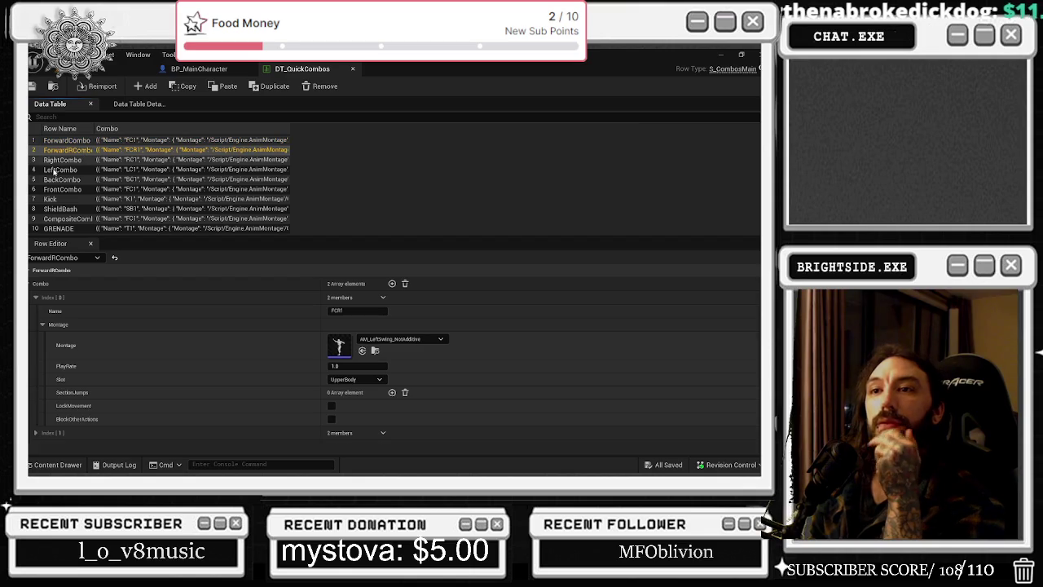
{"action": "key", "text": "alt+Tab"}
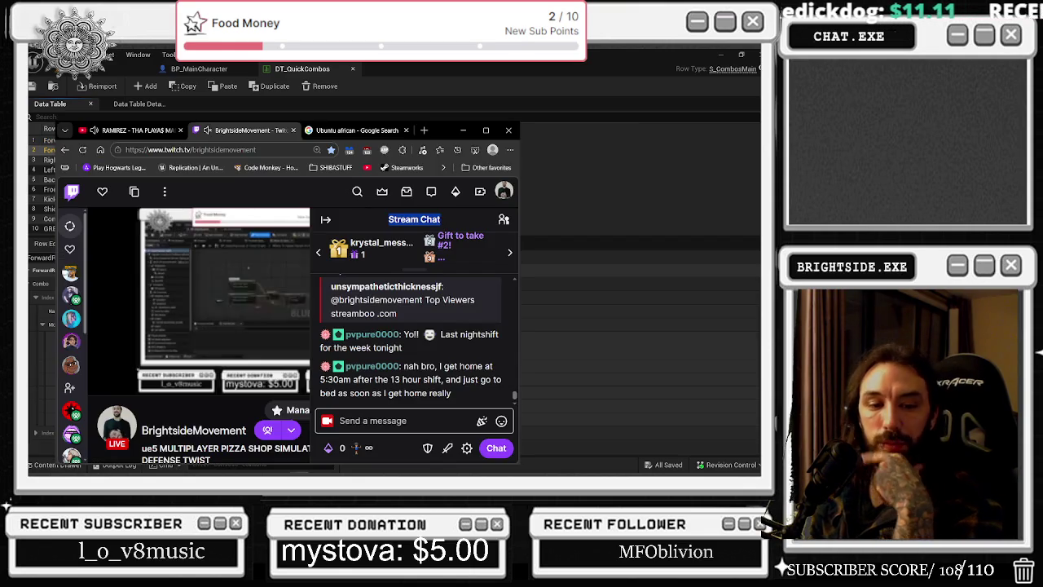
{"action": "double_click", "coordinate": [473, 134]}
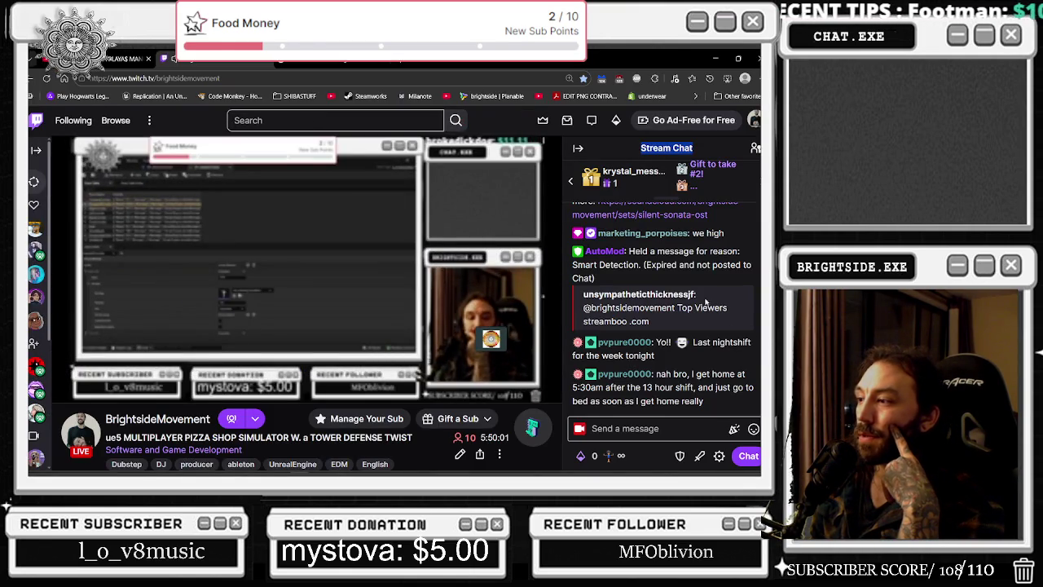
{"action": "left_click", "coordinate": [710, 55]}
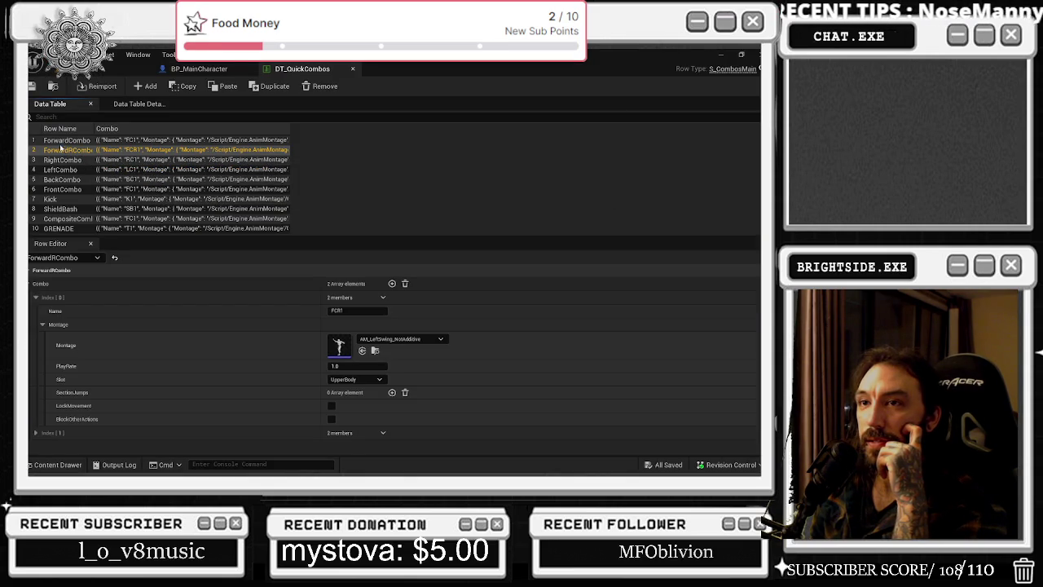
{"action": "left_click", "coordinate": [64, 140]}
Expand ForwardCombo's FC2 and FC3 entries in DT_QuickCombos to reveal their montages.
{"action": "left_click", "coordinate": [154, 432]}
{"action": "scroll", "coordinate": [199, 390], "scroll_direction": "down", "scroll_amount": 1}
{"action": "left_click", "coordinate": [38, 447]}
{"action": "scroll", "coordinate": [204, 375], "scroll_direction": "down", "scroll_amount": 1}
{"action": "left_click", "coordinate": [43, 447]}
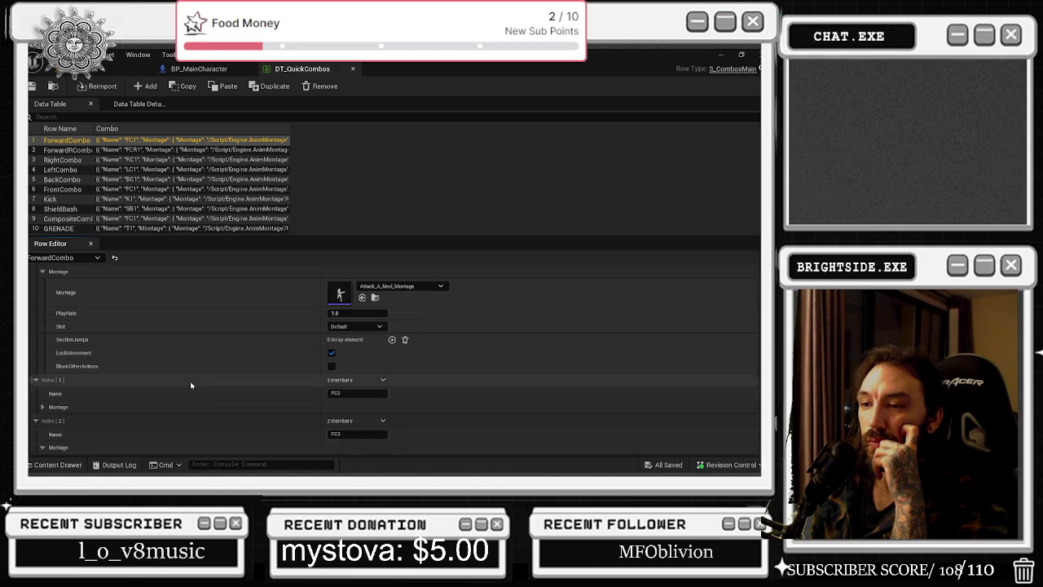
{"action": "scroll", "coordinate": [190, 381], "scroll_direction": "down", "scroll_amount": 2}
{"action": "scroll", "coordinate": [163, 380], "scroll_direction": "up", "scroll_amount": 1}
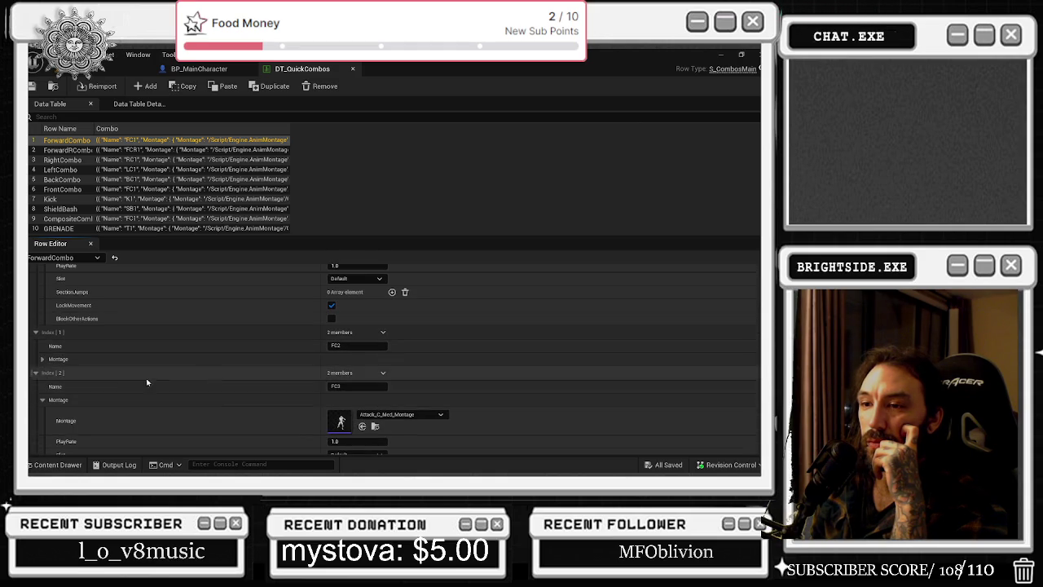
{"action": "left_click", "coordinate": [42, 358]}
{"action": "scroll", "coordinate": [250, 340], "scroll_direction": "down", "scroll_amount": 2}
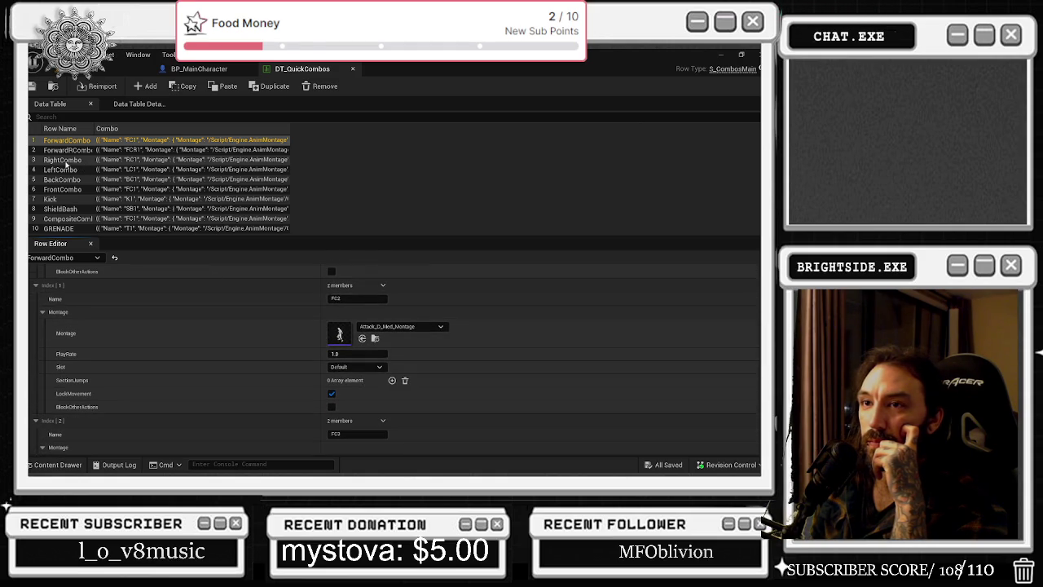
Compare the ForwardRCombo, RightCombo and LeftCombo rows, ending on LeftCombo's AM_LeftSwing entry LC1.
{"action": "left_click", "coordinate": [69, 150]}
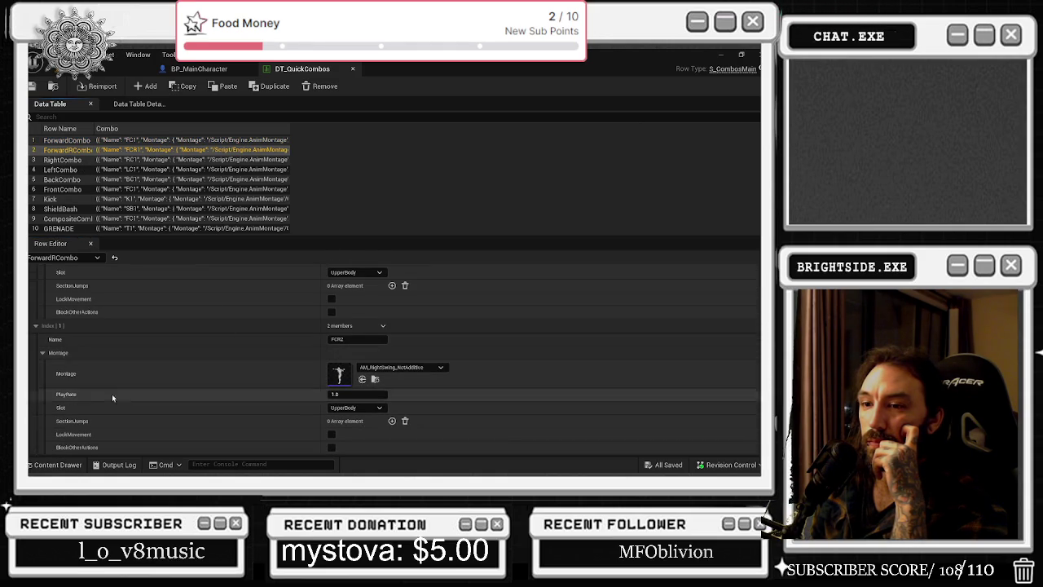
{"action": "left_click", "coordinate": [65, 162]}
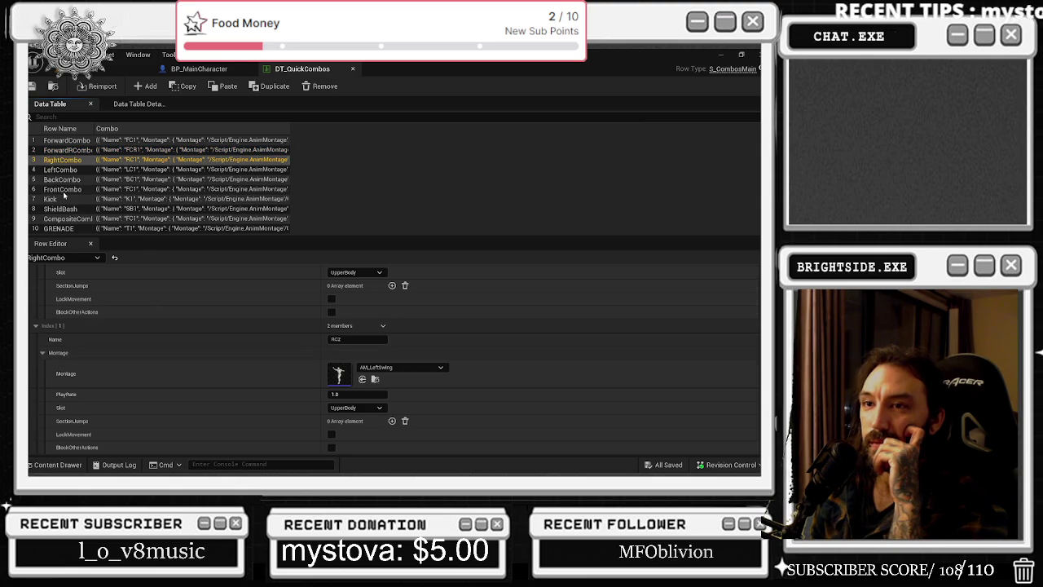
{"action": "scroll", "coordinate": [161, 365], "scroll_direction": "down", "scroll_amount": 2}
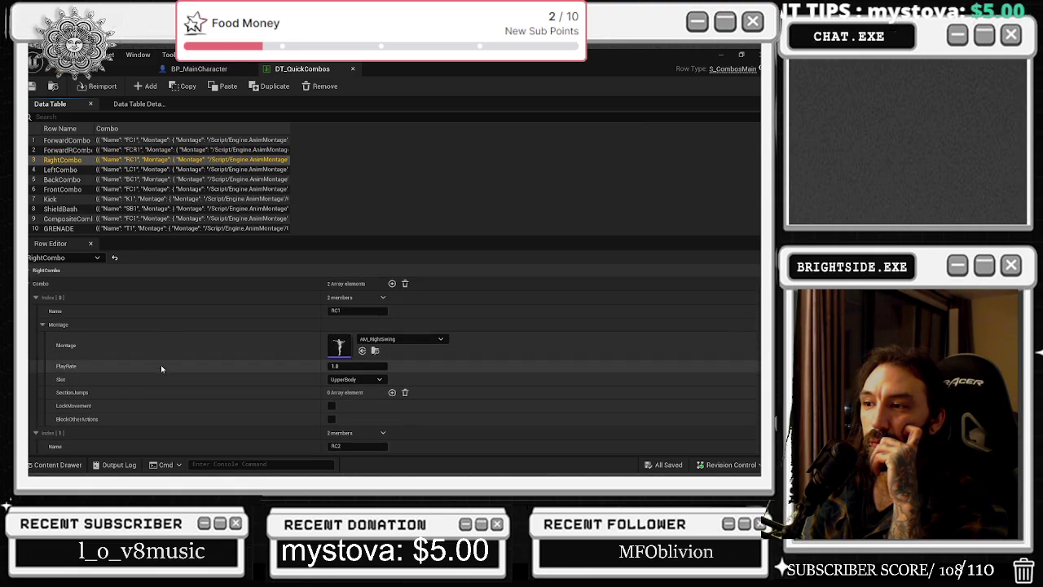
{"action": "scroll", "coordinate": [160, 367], "scroll_direction": "up", "scroll_amount": 2}
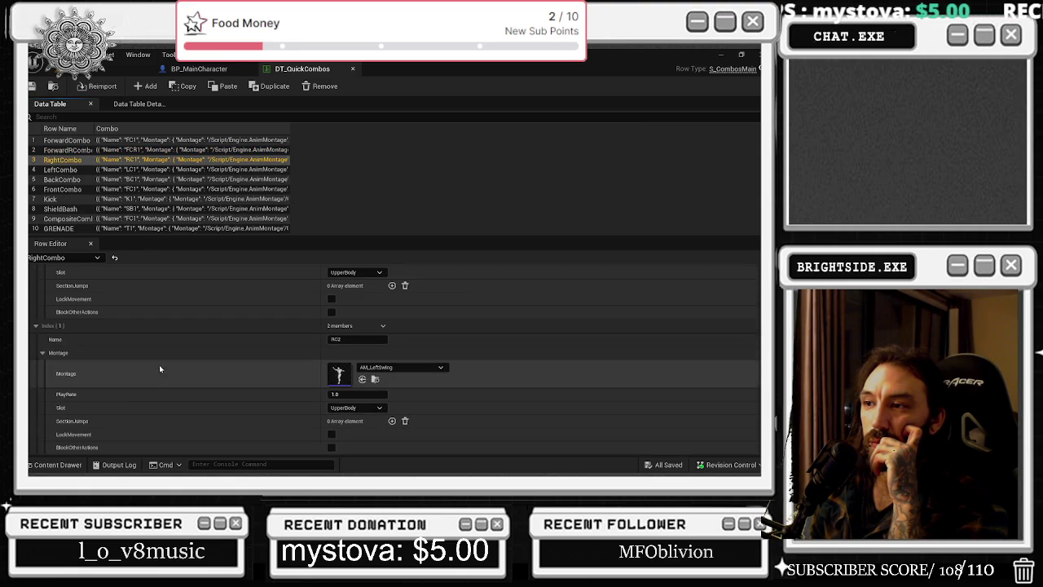
{"action": "left_click", "coordinate": [65, 169]}
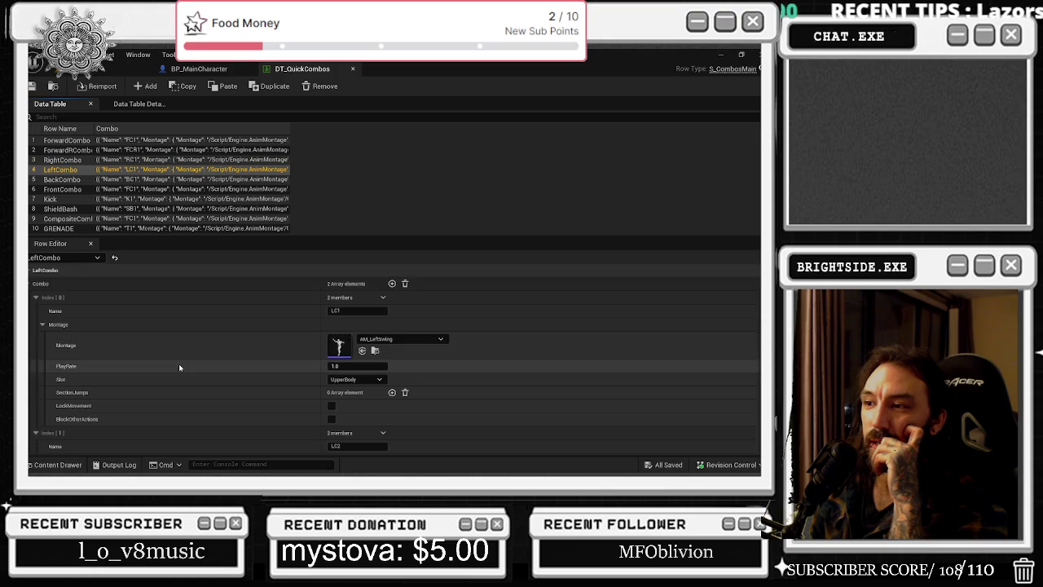
{"action": "left_click", "coordinate": [30, 297]}
Collapse LeftCombo's list and inspect BackCombo's BC1 and BC2 entries, including BC2's montage settings.
{"action": "left_click", "coordinate": [31, 284]}
{"action": "left_click", "coordinate": [65, 180]}
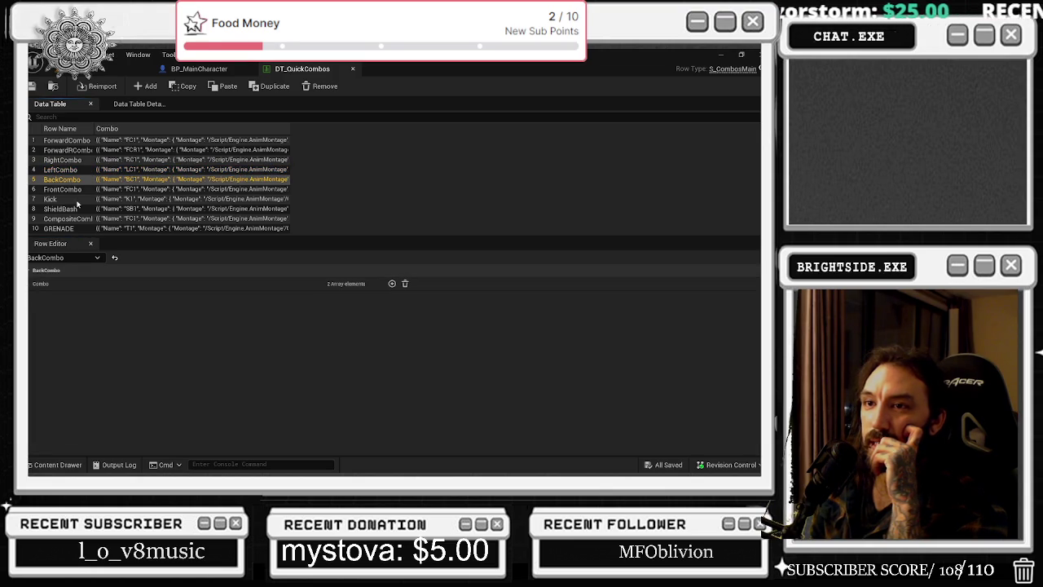
{"action": "left_click", "coordinate": [35, 284]}
{"action": "left_click", "coordinate": [35, 298]}
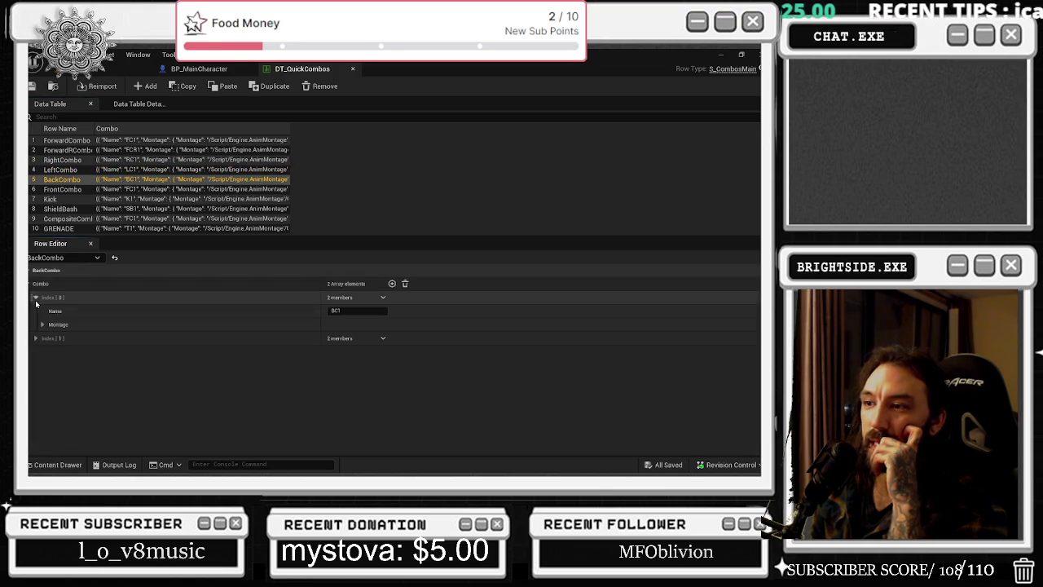
{"action": "left_click", "coordinate": [36, 338]}
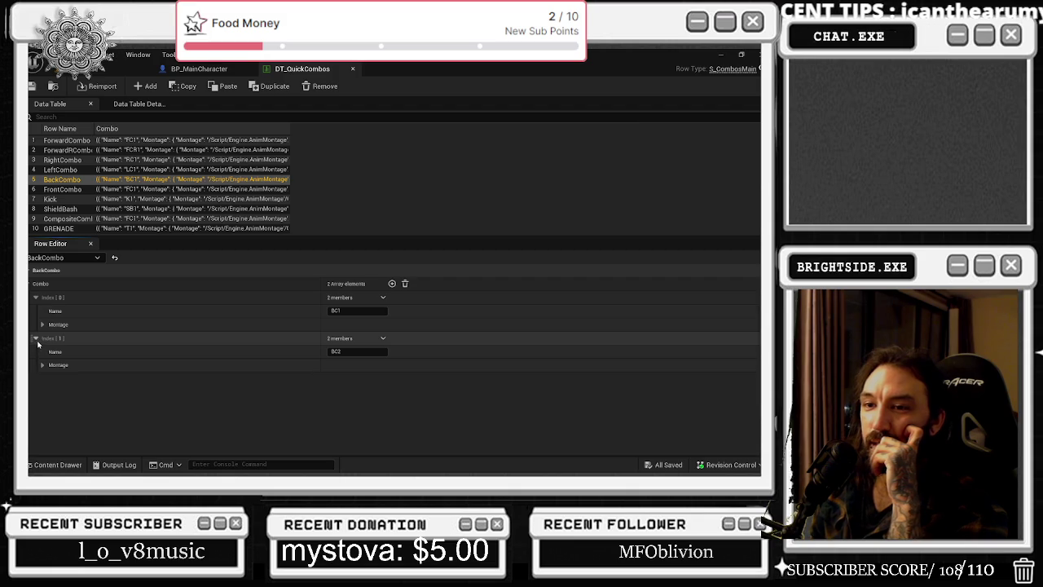
{"action": "left_click", "coordinate": [43, 365]}
{"action": "left_click", "coordinate": [42, 365]}
{"action": "left_click", "coordinate": [36, 338]}
{"action": "left_click", "coordinate": [35, 297]}
{"action": "left_click", "coordinate": [35, 284]}
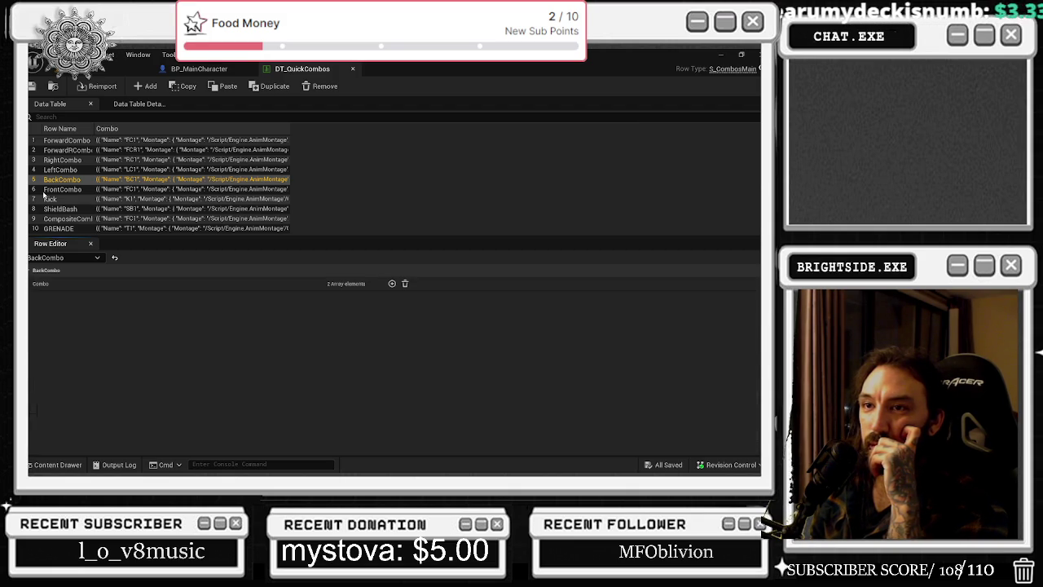
Check ForwardCombo and ForwardRCombo, then expand the Kick row's K1 entry showing AM_Kick with LockMovement.
{"action": "left_click", "coordinate": [64, 141]}
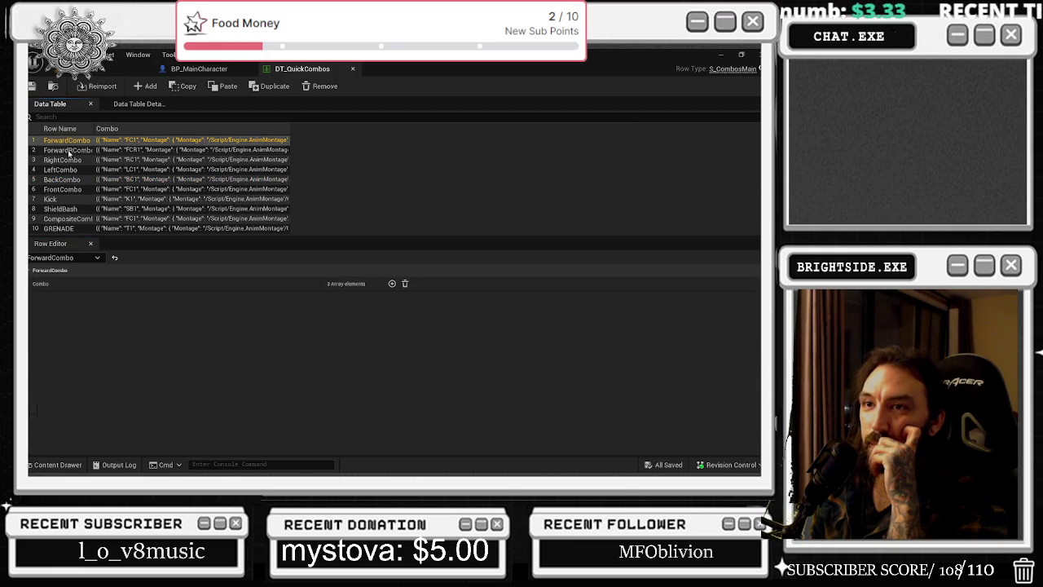
{"action": "left_click", "coordinate": [69, 152]}
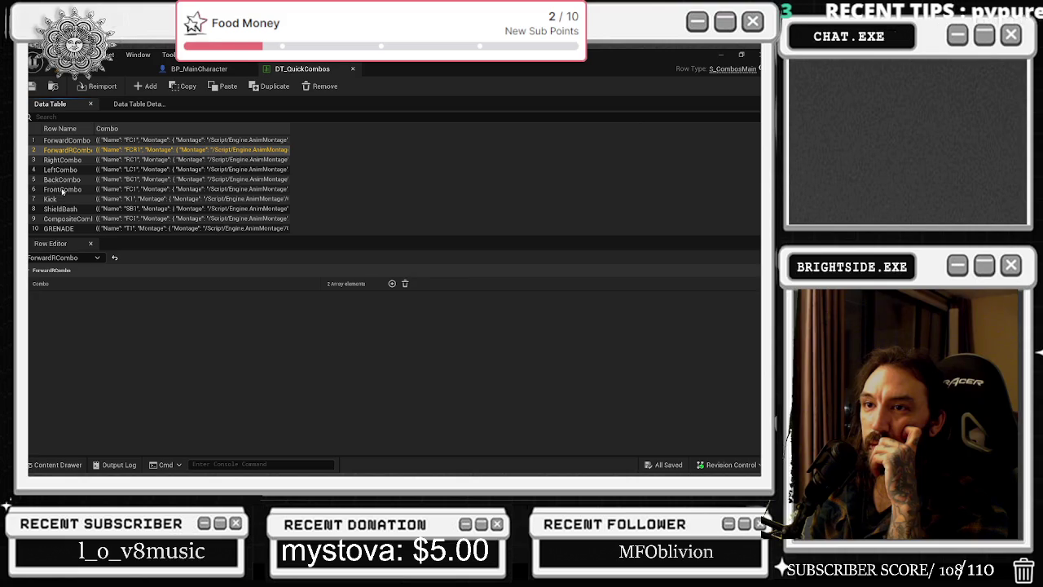
{"action": "left_click", "coordinate": [62, 180]}
{"action": "left_click", "coordinate": [50, 199]}
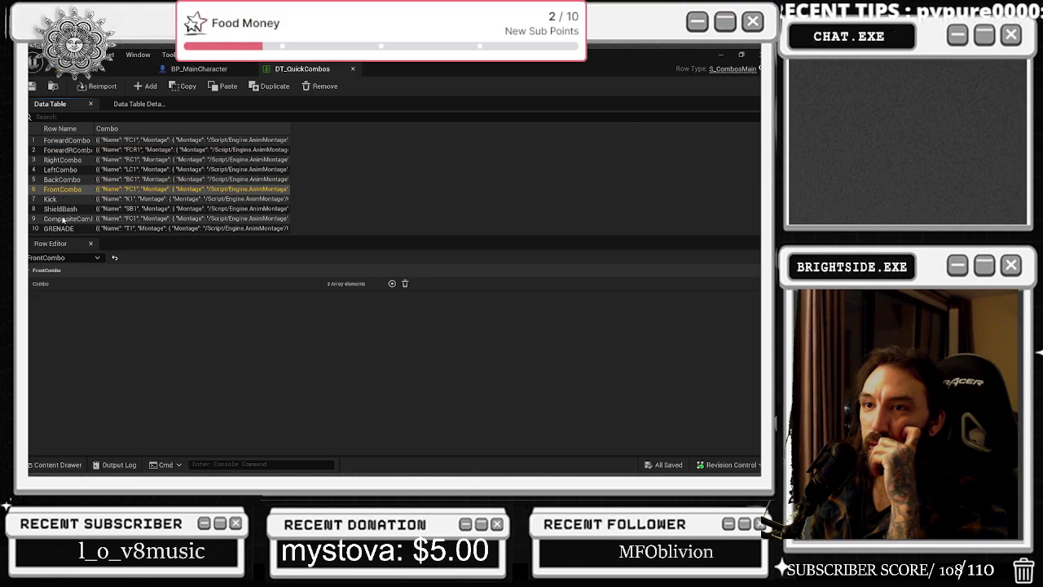
{"action": "left_click", "coordinate": [31, 284]}
{"action": "left_click", "coordinate": [36, 298]}
{"action": "left_click", "coordinate": [41, 324]}
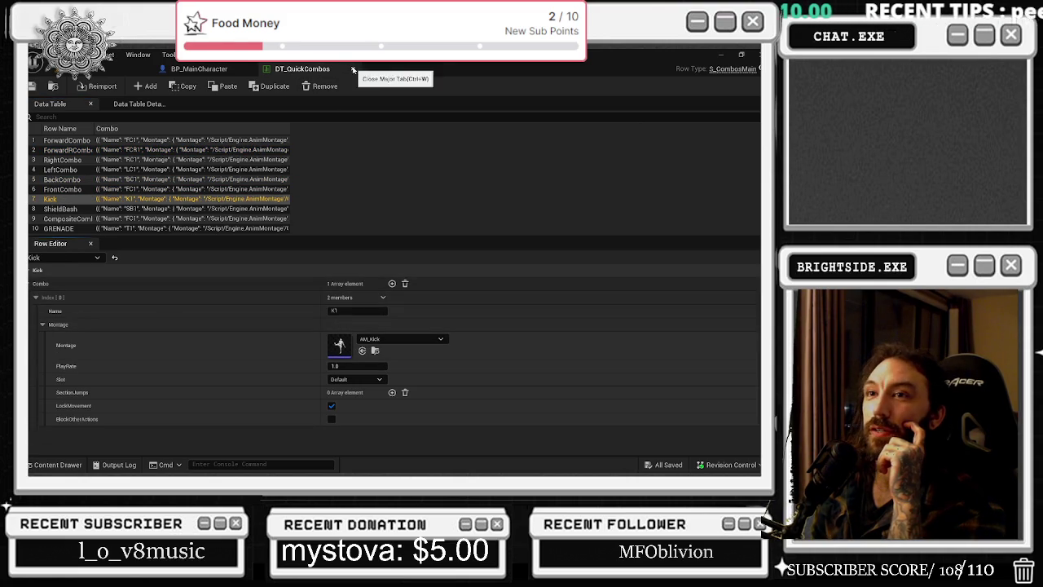
{"action": "left_click", "coordinate": [122, 69]}
Open DT_Combos from the Content Drawer filtered to DT_ and select its Kick row.
{"action": "left_click", "coordinate": [57, 465]}
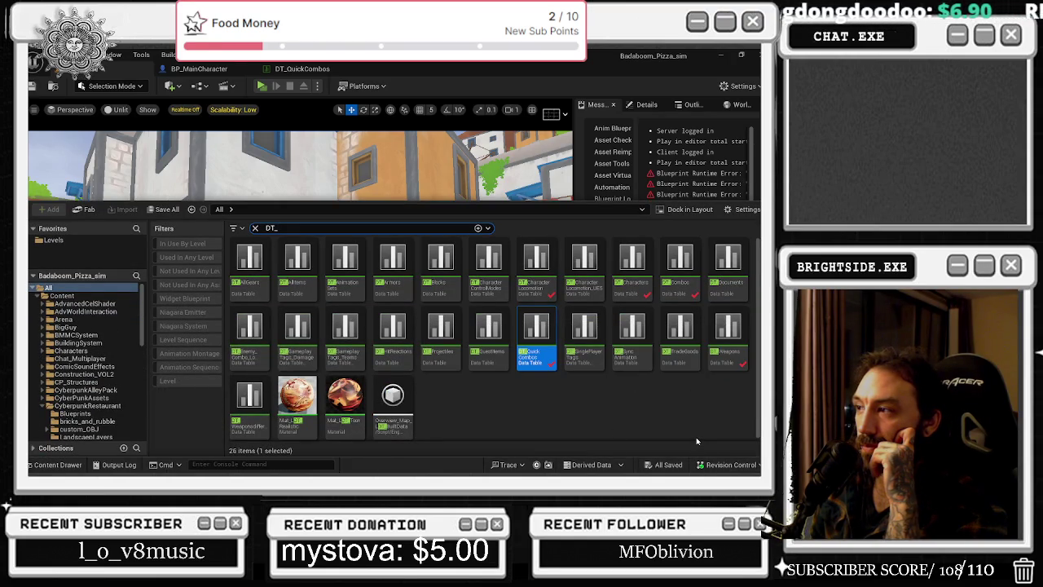
{"action": "double_click", "coordinate": [686, 295]}
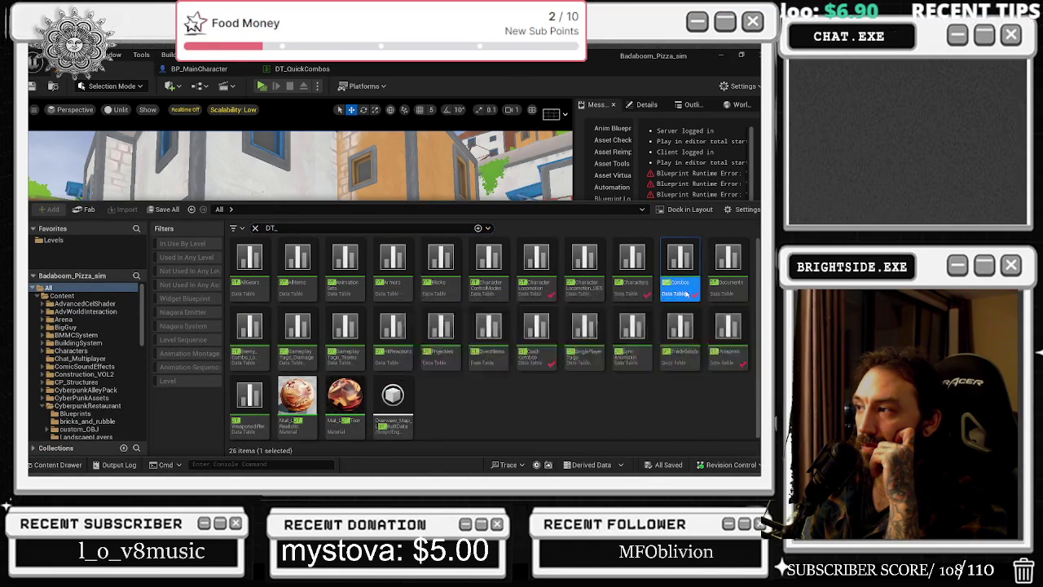
{"action": "left_click", "coordinate": [86, 151]}
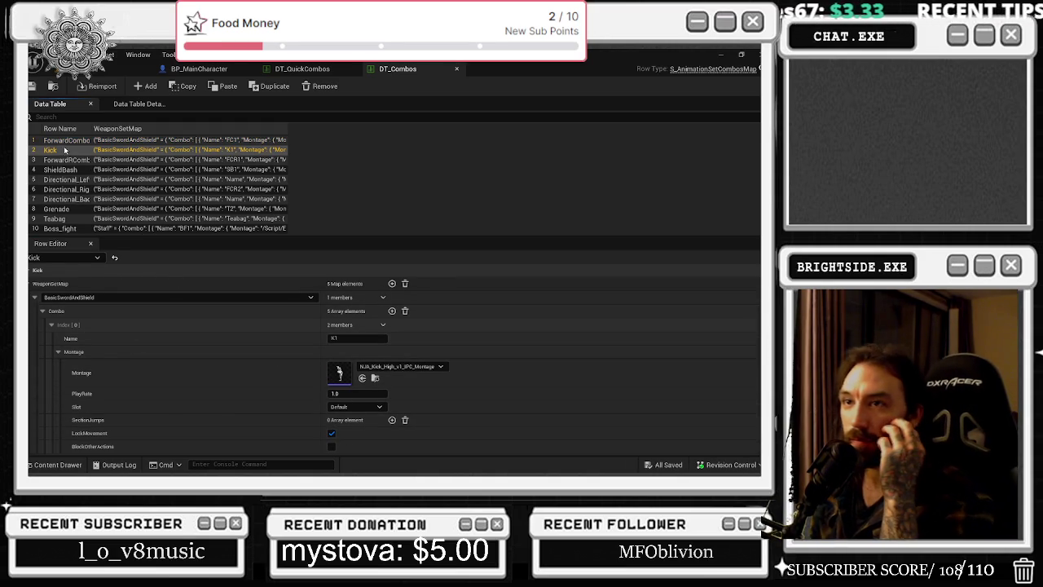
Select ForwardCombo in DT_Combos and expand Staff's second to fourth entries, showing FC2's Primary_Melee_D_Slow_Montage.
{"action": "left_click", "coordinate": [62, 140]}
{"action": "scroll", "coordinate": [196, 325], "scroll_direction": "down", "scroll_amount": 3}
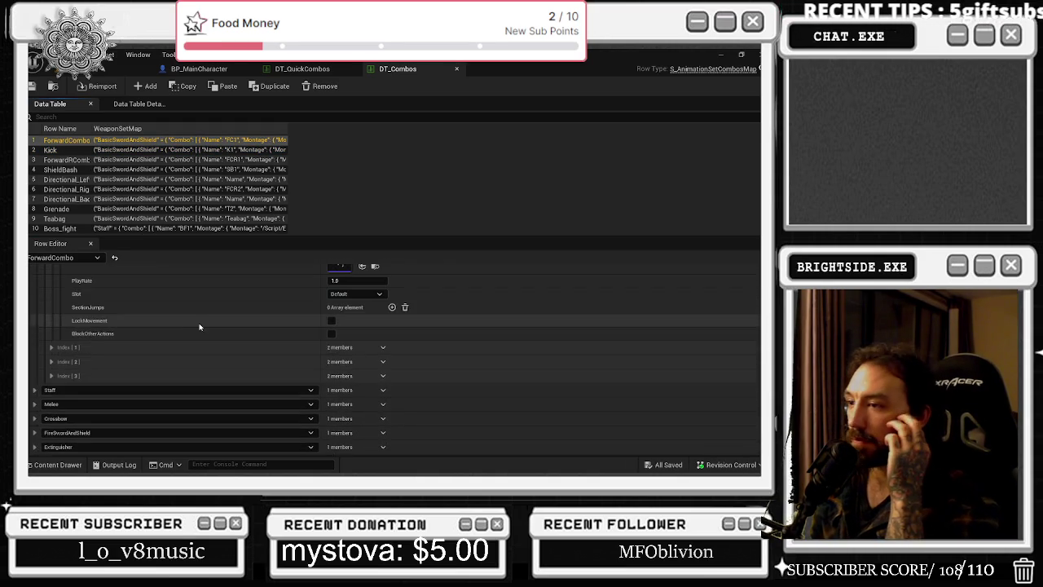
{"action": "left_click", "coordinate": [34, 390]}
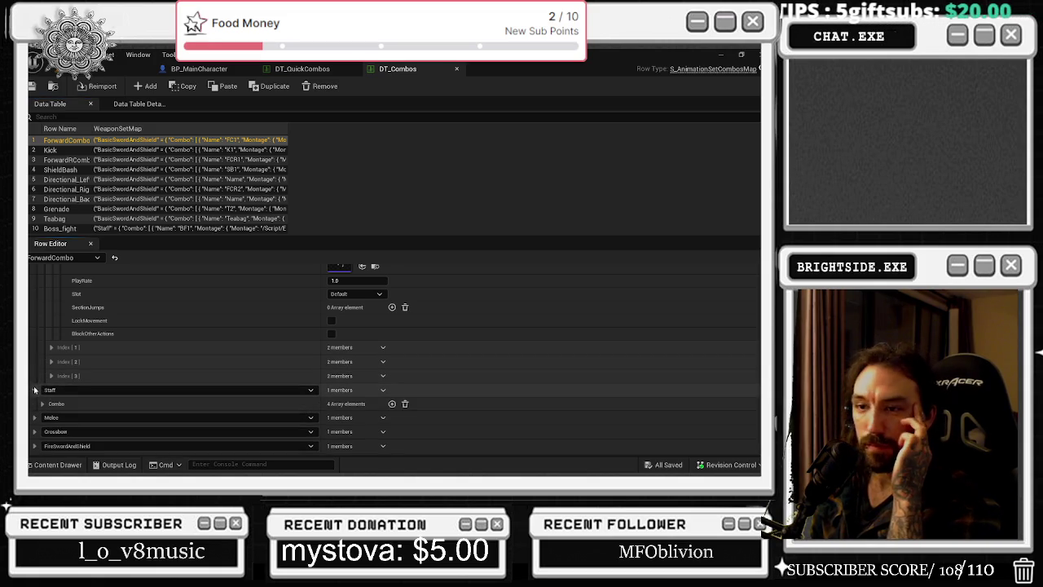
{"action": "left_click", "coordinate": [50, 347]}
{"action": "left_click", "coordinate": [52, 389]}
{"action": "scroll", "coordinate": [55, 389], "scroll_direction": "down", "scroll_amount": 1}
{"action": "left_click", "coordinate": [58, 383]}
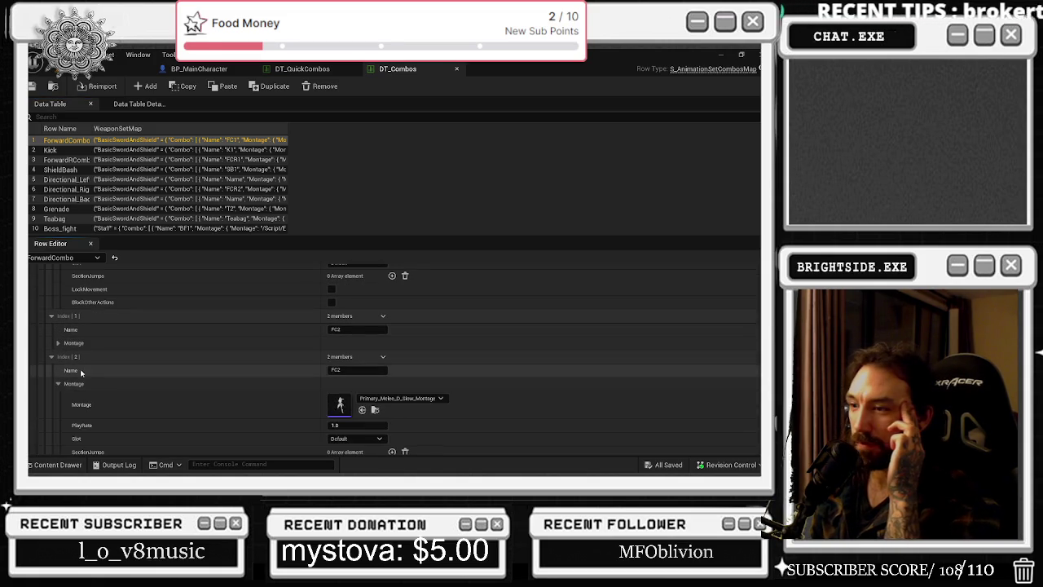
{"action": "scroll", "coordinate": [83, 372], "scroll_direction": "down", "scroll_amount": 5}
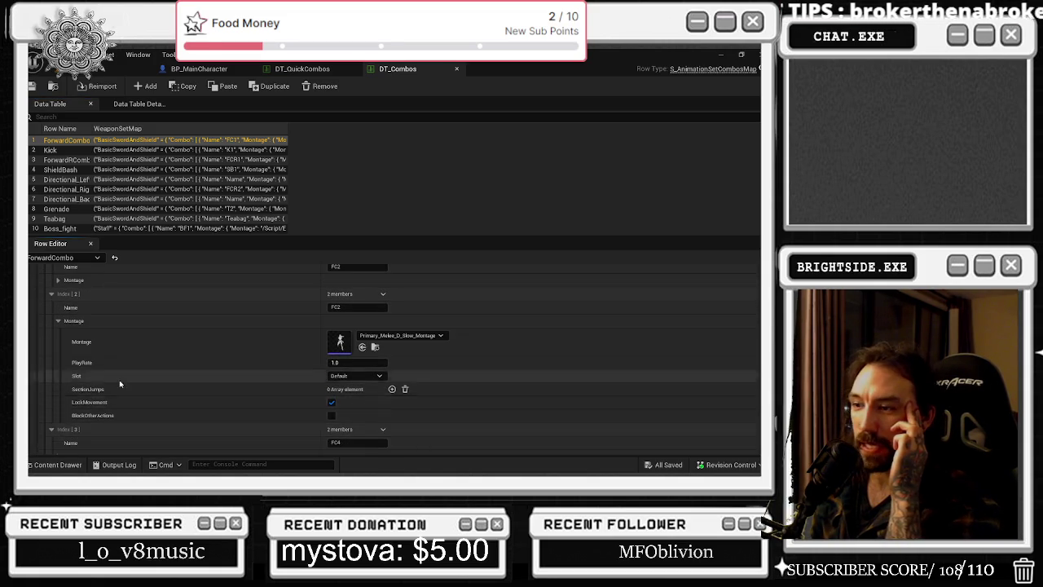
{"action": "left_click", "coordinate": [58, 363]}
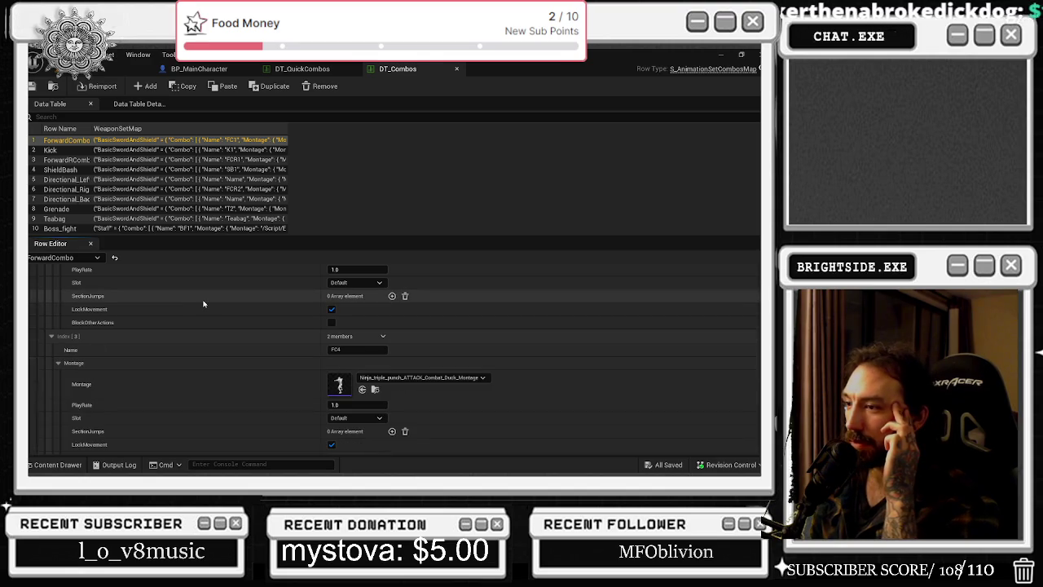
{"action": "scroll", "coordinate": [207, 303], "scroll_direction": "down", "scroll_amount": 2}
{"action": "scroll", "coordinate": [210, 299], "scroll_direction": "up", "scroll_amount": 8}
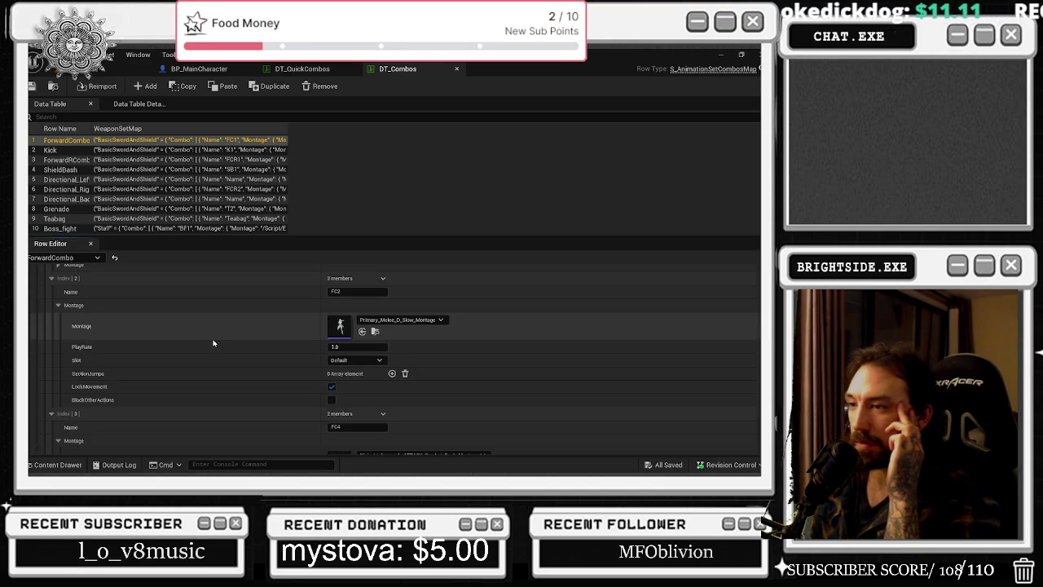
{"action": "scroll", "coordinate": [227, 351], "scroll_direction": "up", "scroll_amount": 2}
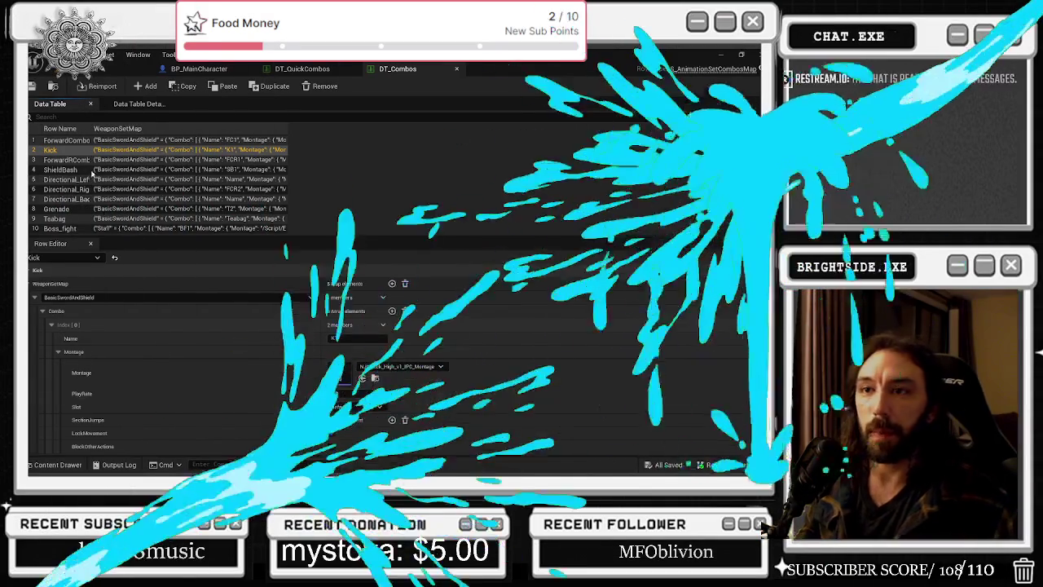
Move from ForwardRCombo to ForwardCombo and expand Index [2] and Index [3]'s Ninja_triple_punch montage.
{"action": "left_click", "coordinate": [65, 159]}
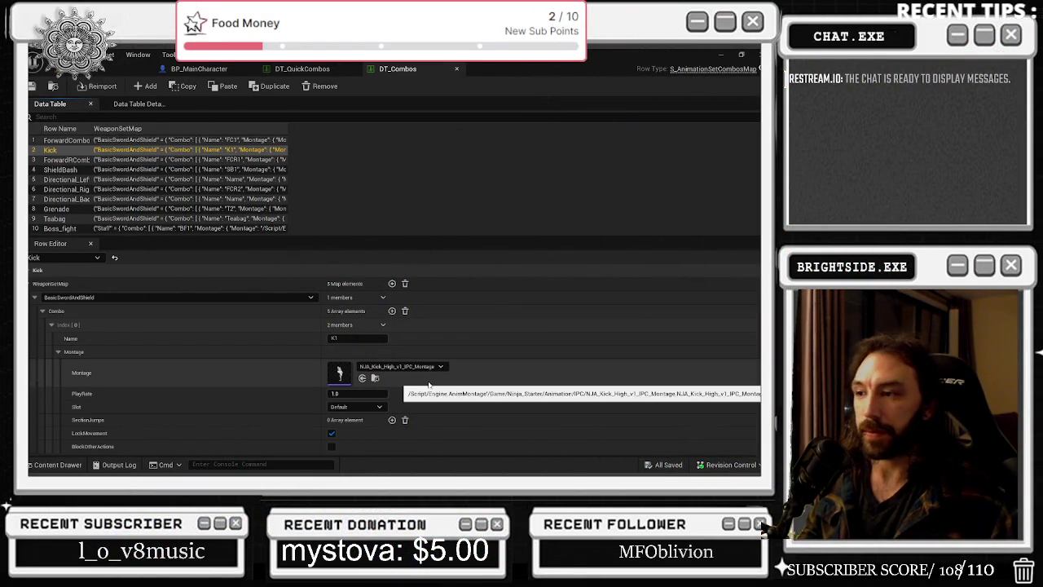
{"action": "key", "text": "Up"}
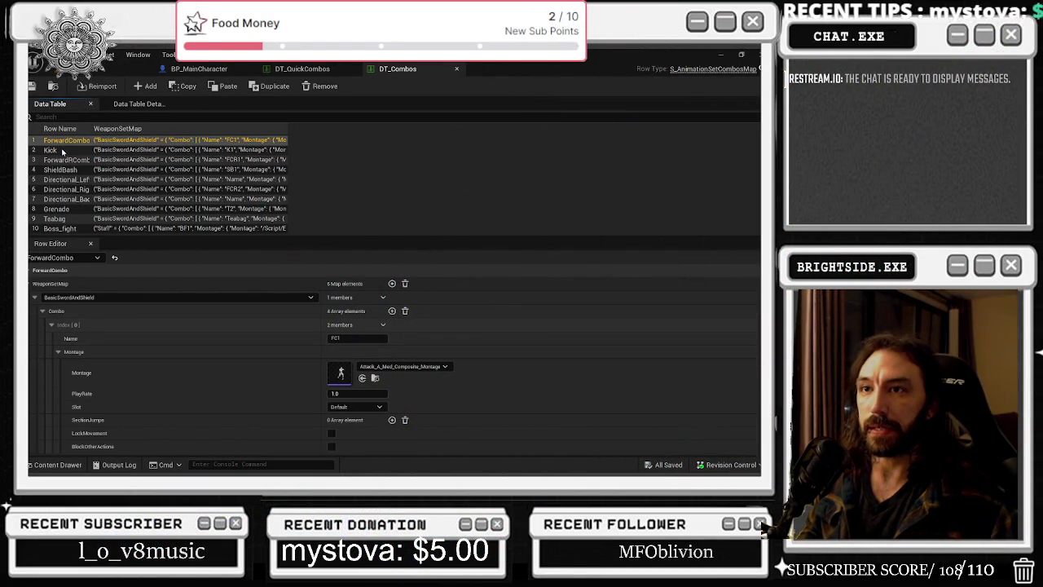
{"action": "scroll", "coordinate": [232, 367], "scroll_direction": "down", "scroll_amount": 4}
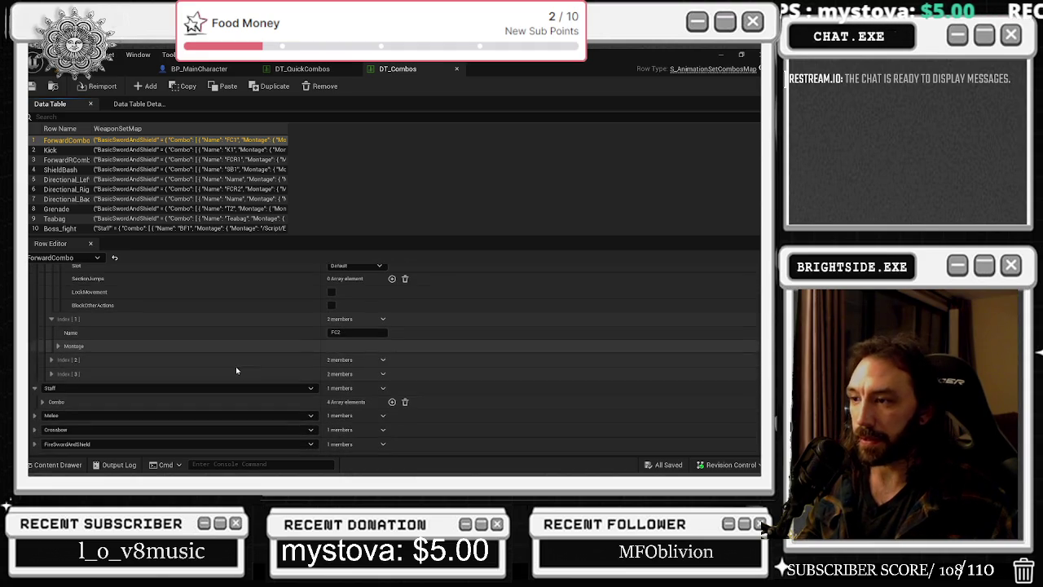
{"action": "left_click", "coordinate": [51, 360]}
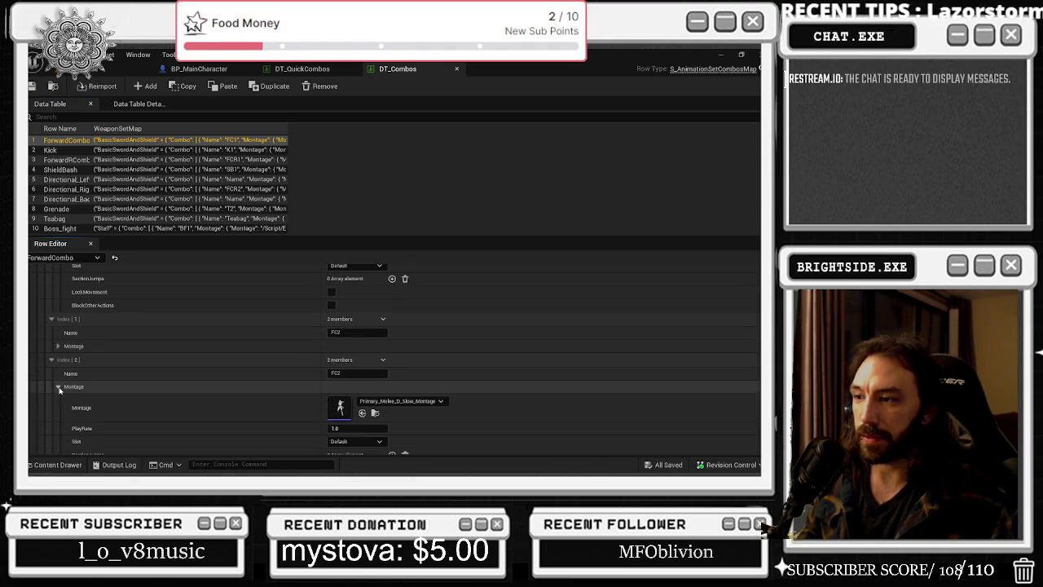
{"action": "scroll", "coordinate": [185, 354], "scroll_direction": "down", "scroll_amount": 2}
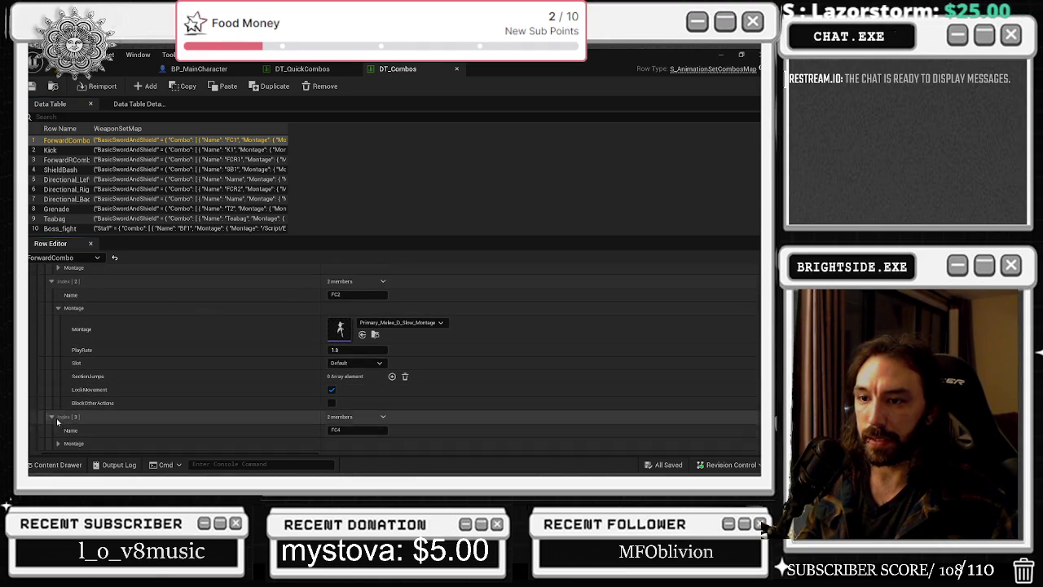
{"action": "scroll", "coordinate": [184, 401], "scroll_direction": "down", "scroll_amount": 2}
{"action": "left_click", "coordinate": [58, 366]}
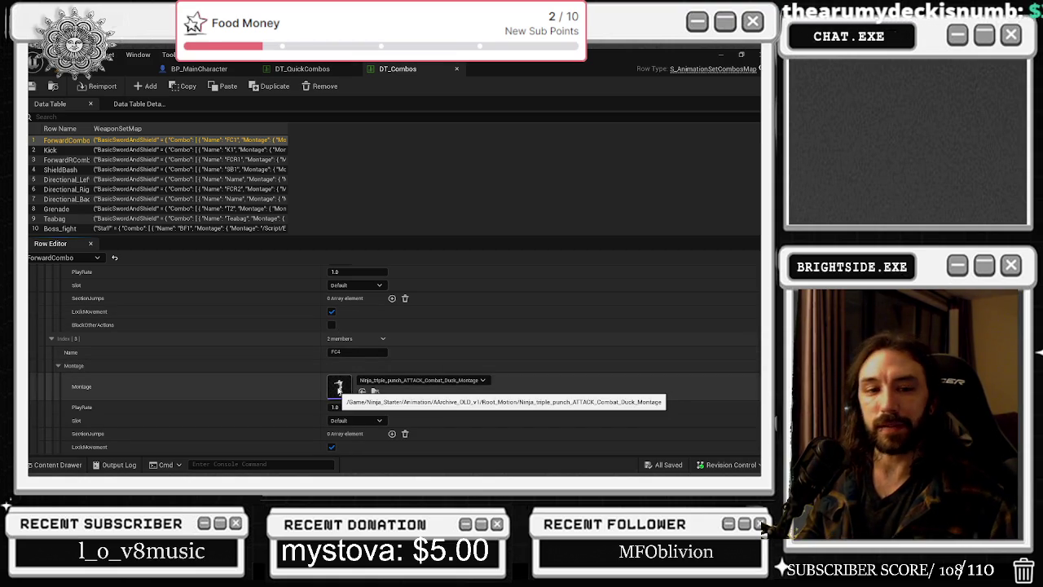
Open and preview the Ninja_triple_punch montage, then return to DT_Combos and collapse Index [3].
{"action": "double_click", "coordinate": [339, 387]}
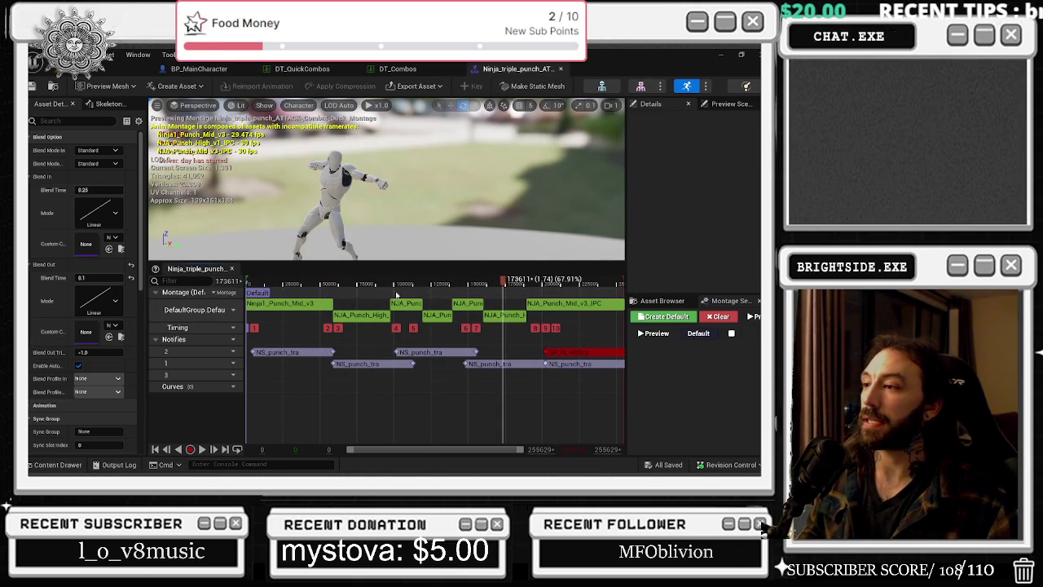
{"action": "left_click", "coordinate": [247, 284]}
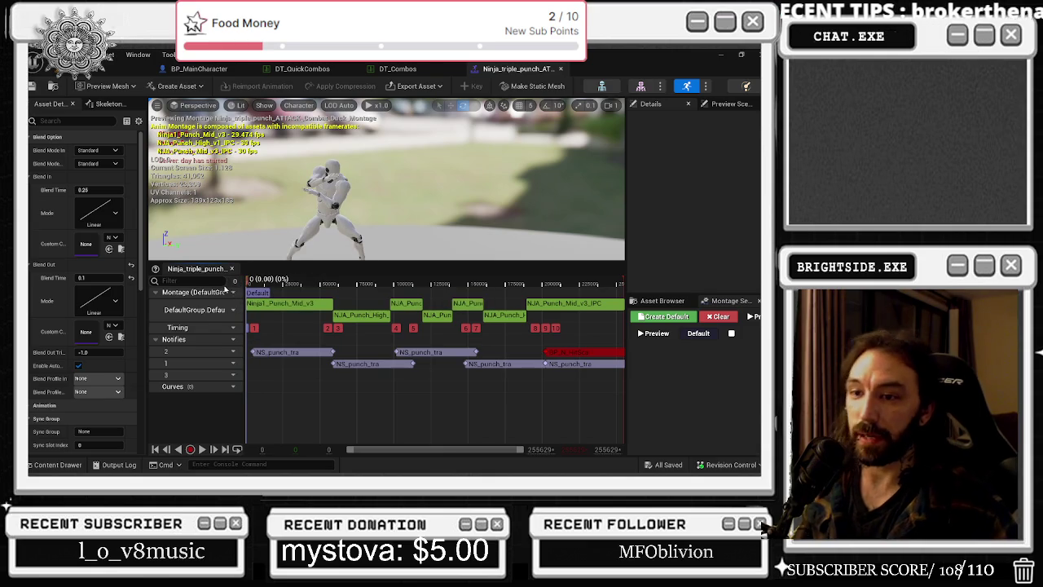
{"action": "left_click", "coordinate": [399, 69]}
{"action": "left_click", "coordinate": [50, 338]}
Expand the Staff combo's FC2 and FC3 entries, revealing FC3 uses Ninja_triple_staff_ATTACK_Montage.
{"action": "scroll", "coordinate": [142, 368], "scroll_direction": "up", "scroll_amount": 2}
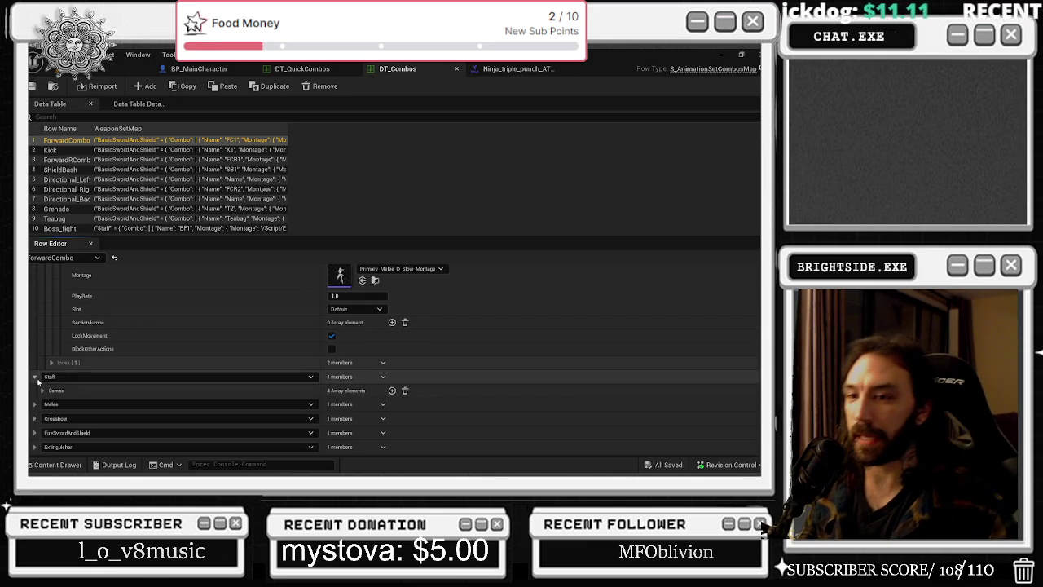
{"action": "left_click", "coordinate": [43, 391]}
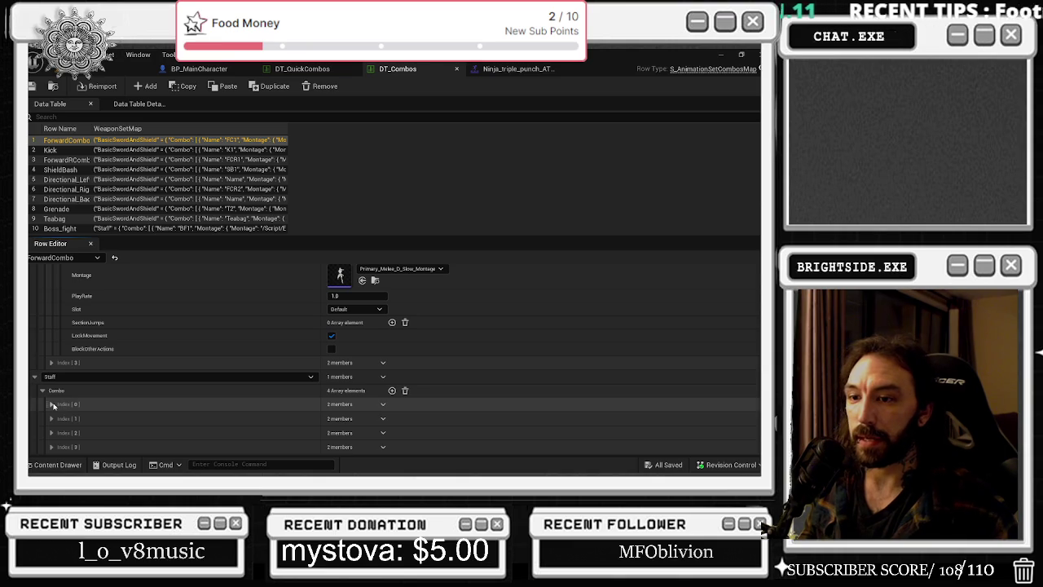
{"action": "scroll", "coordinate": [138, 406], "scroll_direction": "down", "scroll_amount": 3}
{"action": "left_click", "coordinate": [139, 403]}
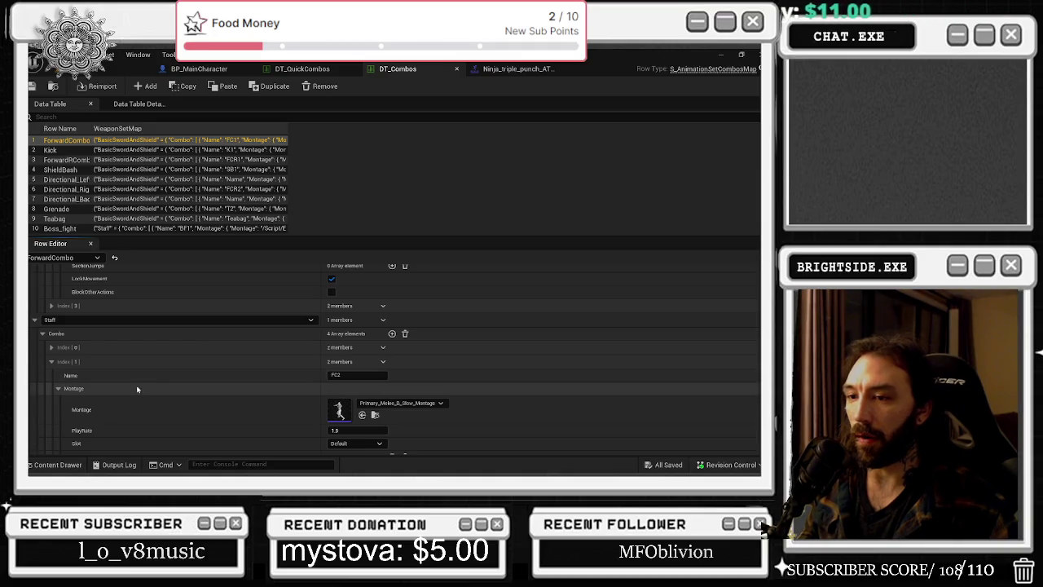
{"action": "left_click", "coordinate": [58, 390]}
{"action": "left_click", "coordinate": [144, 400]}
{"action": "scroll", "coordinate": [144, 396], "scroll_direction": "down", "scroll_amount": 1}
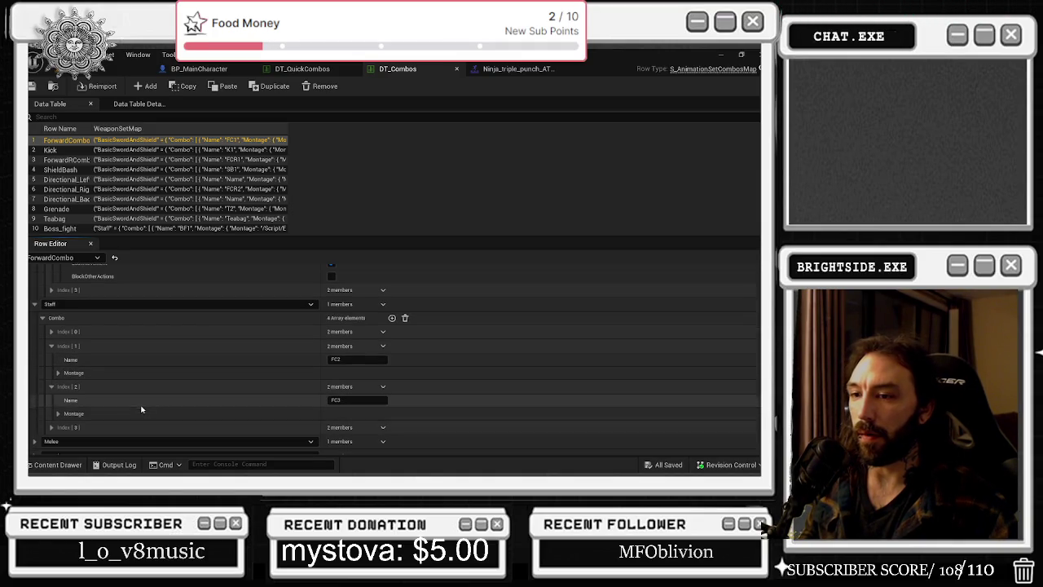
{"action": "left_click", "coordinate": [58, 414]}
{"action": "scroll", "coordinate": [206, 407], "scroll_direction": "down", "scroll_amount": 1}
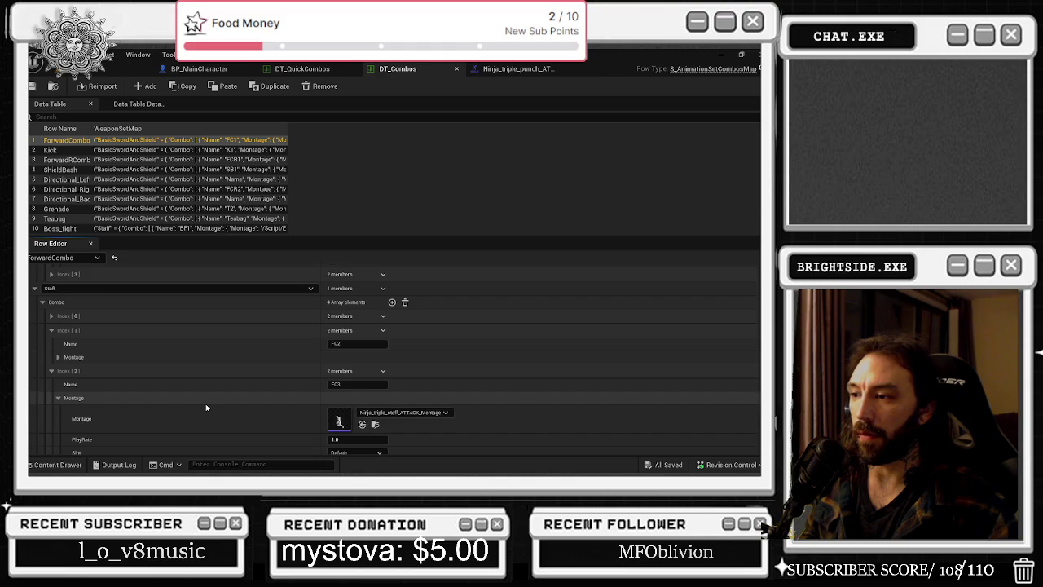
{"action": "scroll", "coordinate": [206, 407], "scroll_direction": "down", "scroll_amount": 1}
{"action": "right_click", "coordinate": [338, 405]}
Open the Ninja_triple_staff_ATTACK montage from the content browser and compare it with the punch montage.
{"action": "key", "text": "Escape"}
{"action": "left_click", "coordinate": [375, 408]}
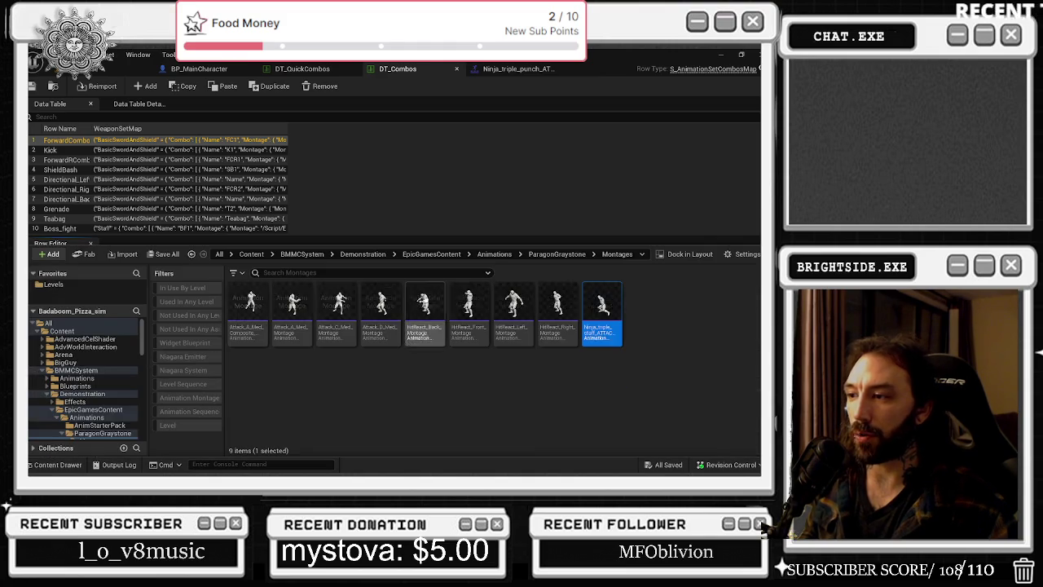
{"action": "right_click", "coordinate": [595, 308]}
{"action": "left_click", "coordinate": [607, 168]}
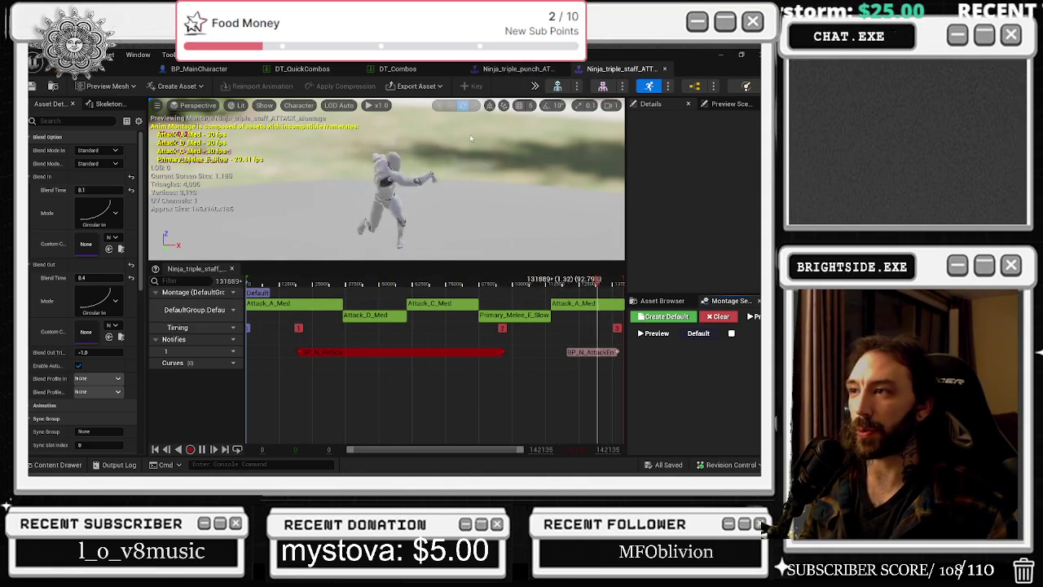
{"action": "left_click", "coordinate": [513, 68]}
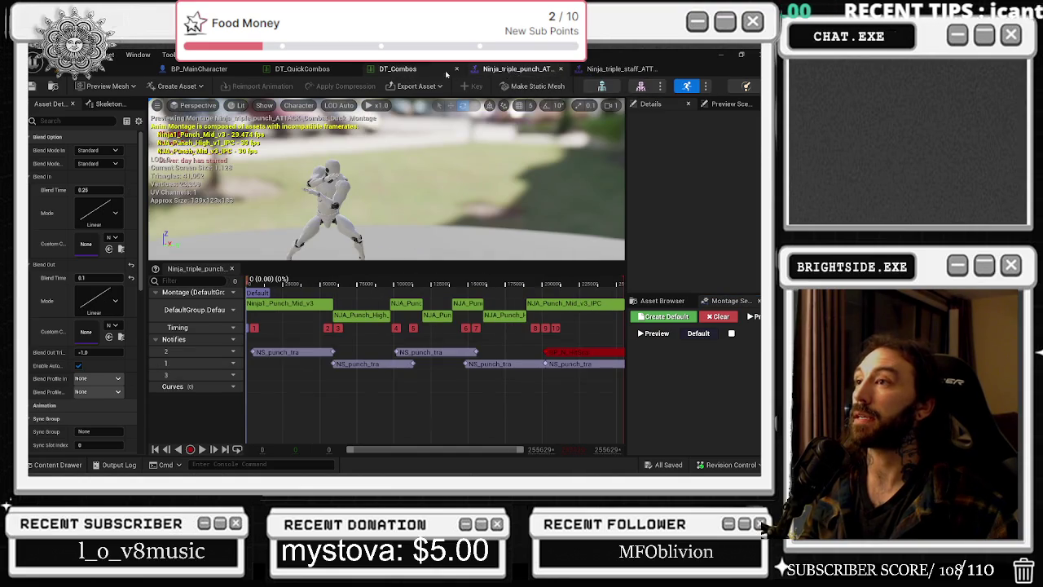
{"action": "left_click", "coordinate": [398, 69]}
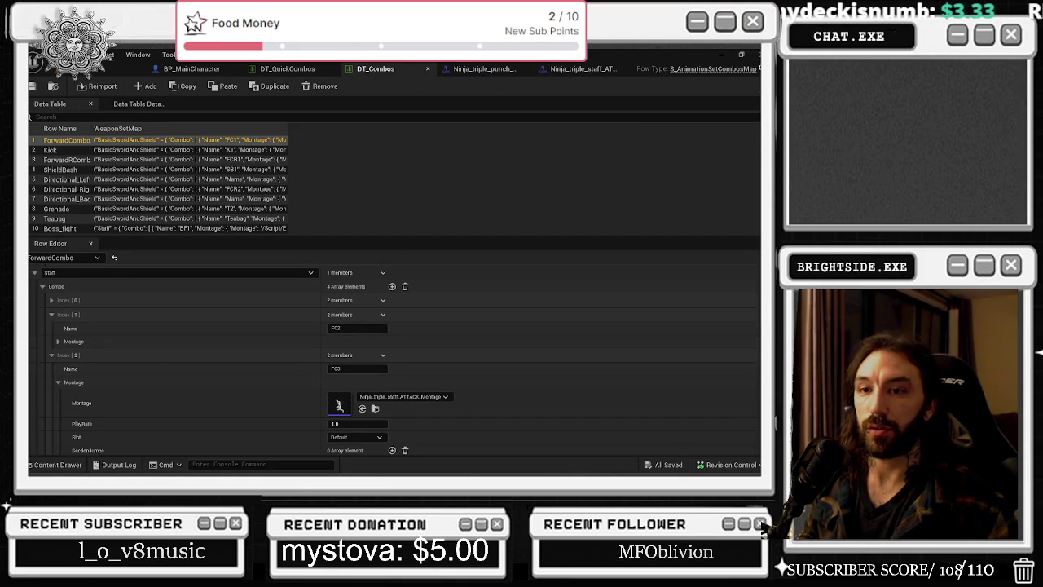
Expand Staff's FC4 entry to show Primary_Melee_SPIN_STAFF_Montage, then switch to the Twitch channel page.
{"action": "scroll", "coordinate": [226, 390], "scroll_direction": "down", "scroll_amount": 2}
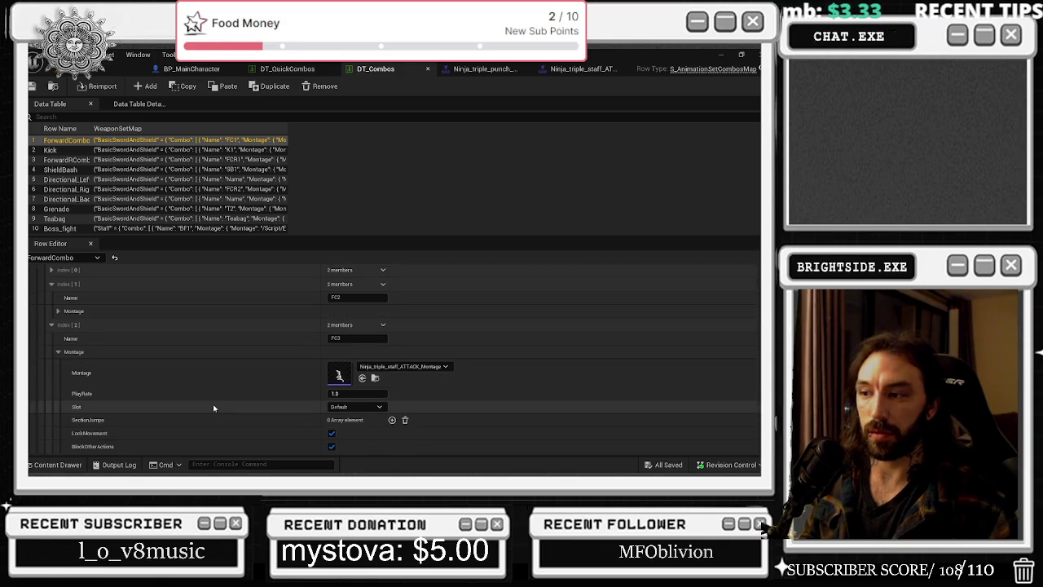
{"action": "scroll", "coordinate": [212, 405], "scroll_direction": "down", "scroll_amount": 4}
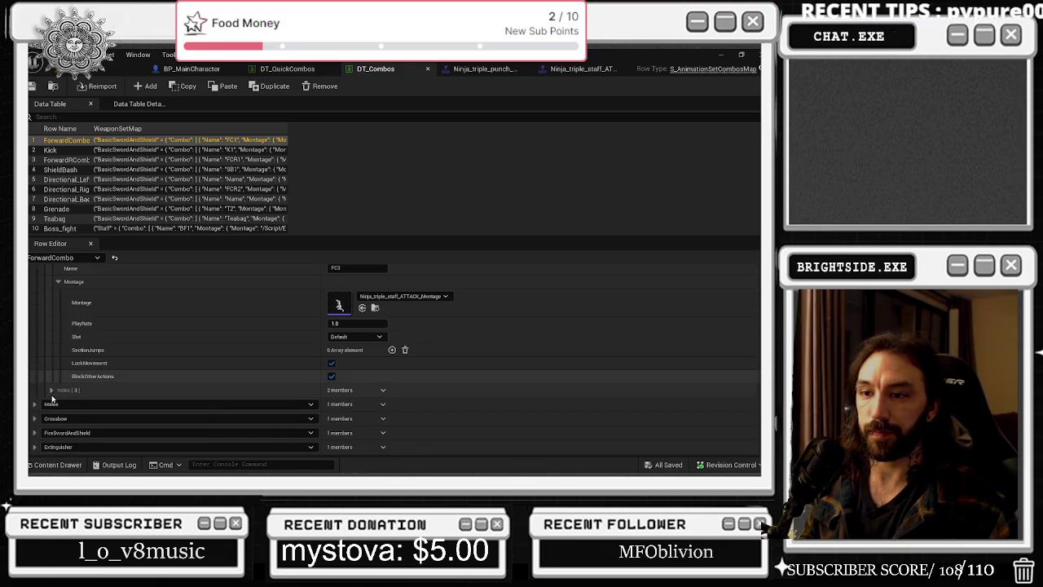
{"action": "left_click", "coordinate": [51, 390]}
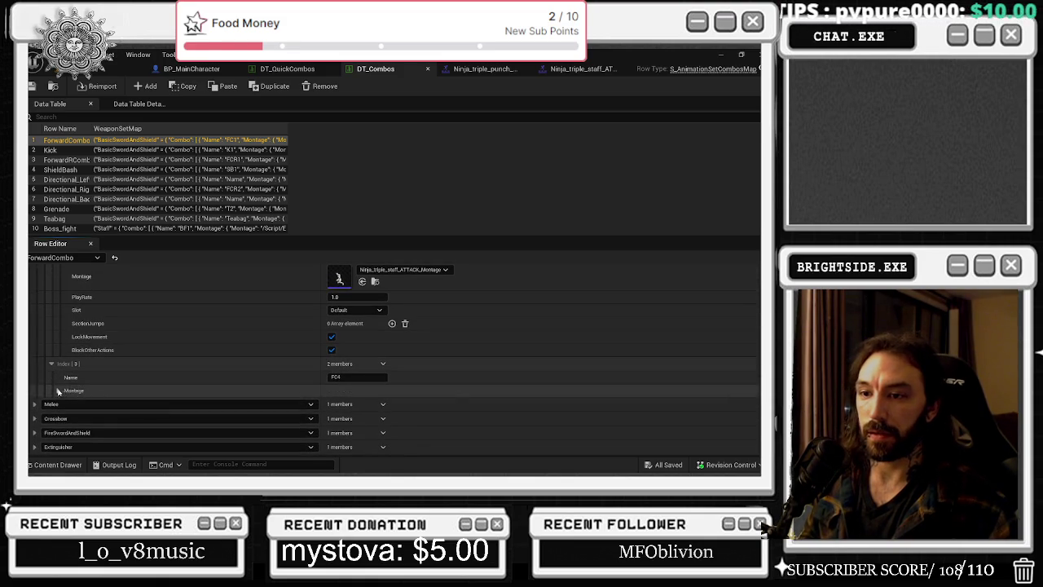
{"action": "left_click", "coordinate": [58, 391]}
{"action": "scroll", "coordinate": [212, 360], "scroll_direction": "down", "scroll_amount": 2}
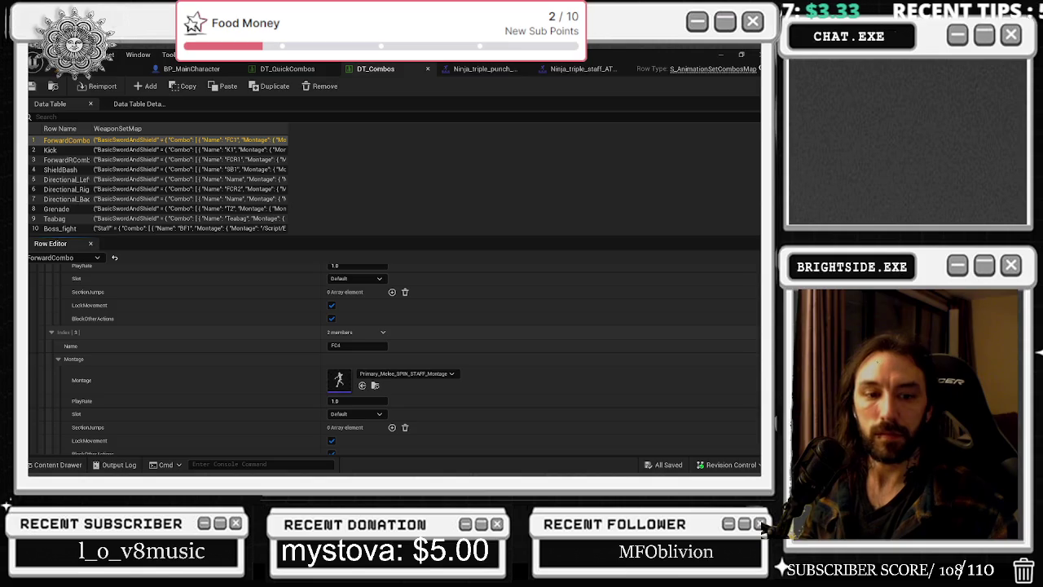
{"action": "key", "text": "alt+Tab"}
{"action": "scroll", "coordinate": [290, 302], "scroll_direction": "up", "scroll_amount": 5}
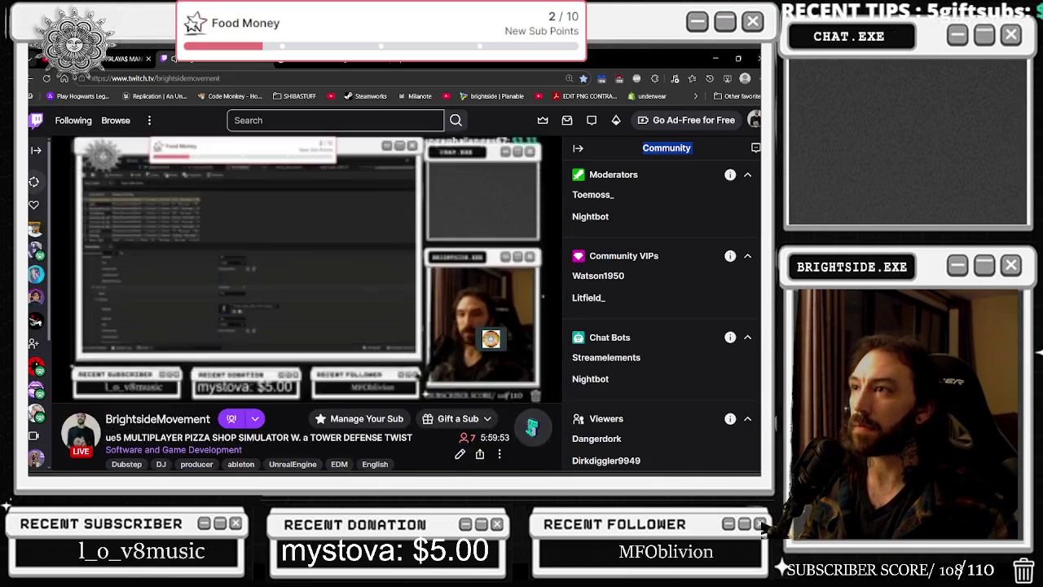
Return to Unreal's Ninja_triple_punch montage tab, then bring the YouTube window over it and shift it left.
{"action": "key", "text": "alt+Tab"}
{"action": "left_click", "coordinate": [476, 72]}
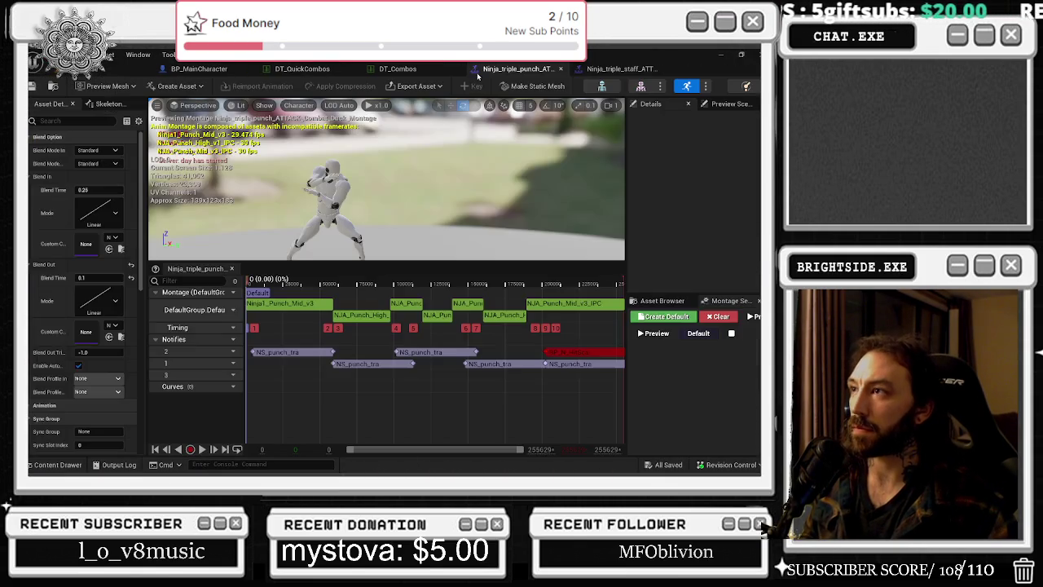
{"action": "key", "text": "alt+Tab"}
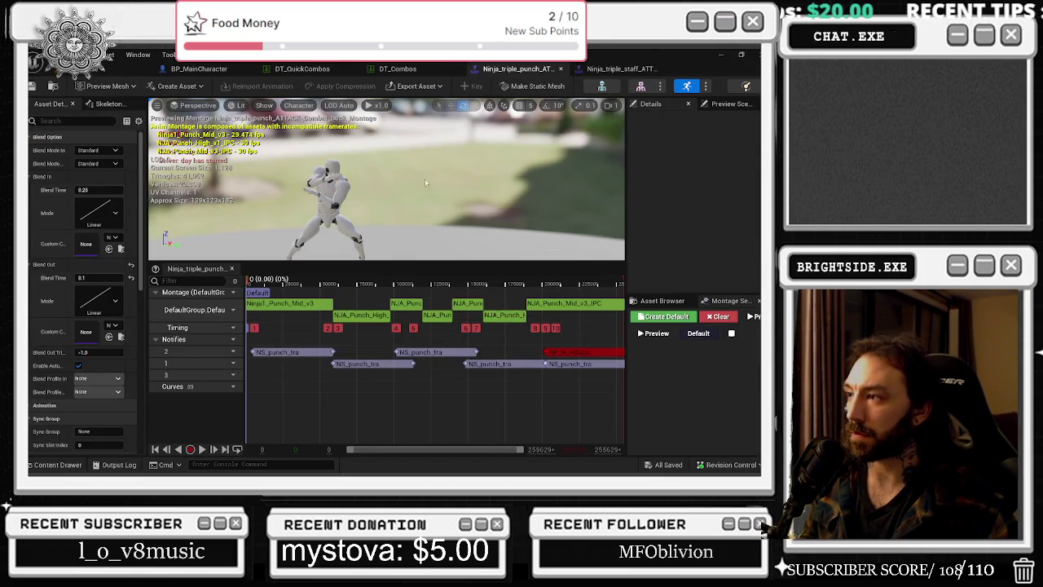
{"action": "mouse_move", "coordinate": [452, 472]}
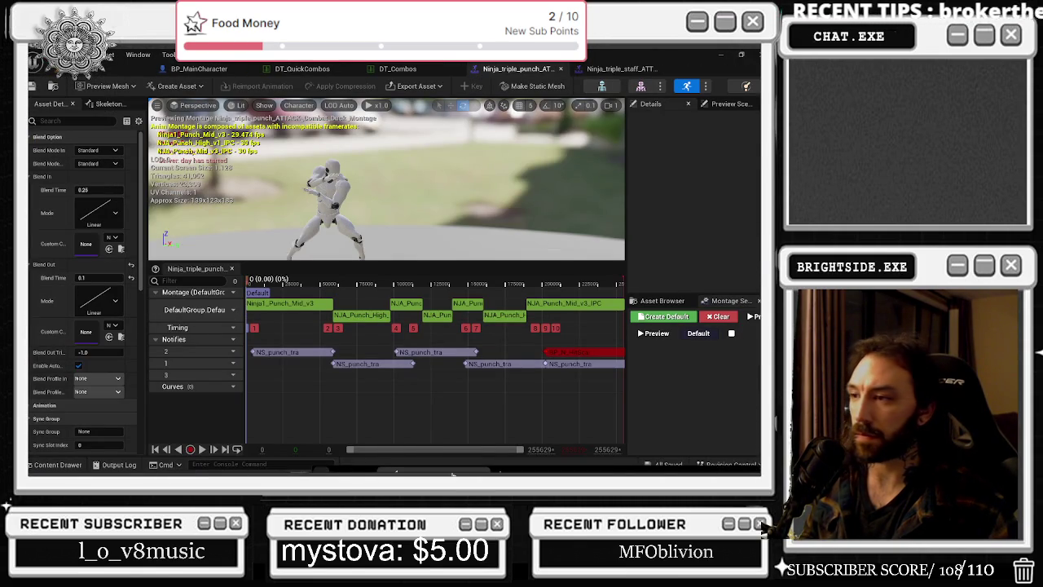
{"action": "mouse_move", "coordinate": [326, 471]}
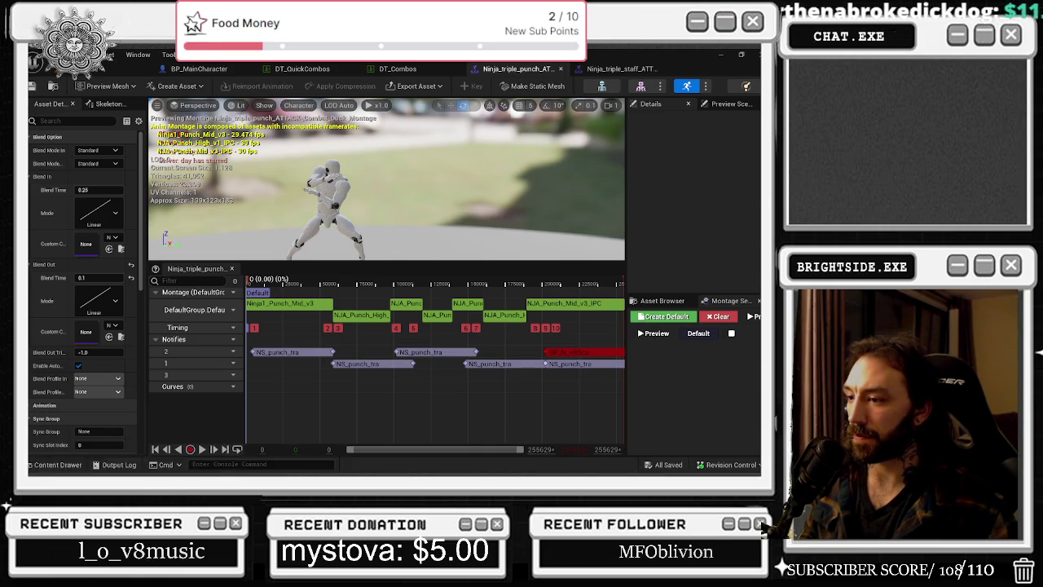
{"action": "left_click", "coordinate": [270, 470]}
{"action": "left_click_drag", "start_coordinate": [713, 120], "coordinate": [482, 120]}
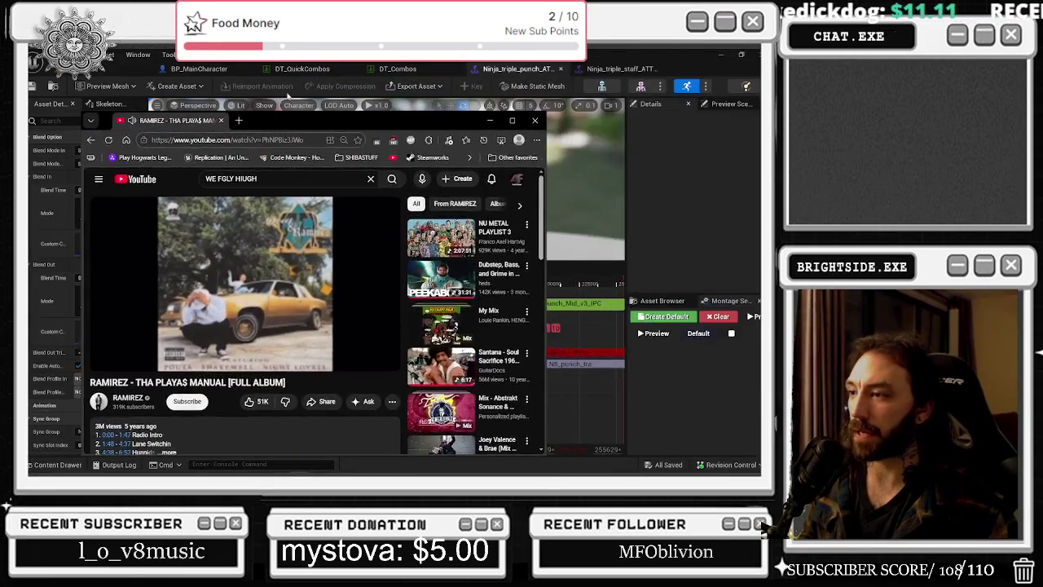
Maximize the YouTube album window, then minimize it again to reveal Unreal.
{"action": "left_click", "coordinate": [517, 121]}
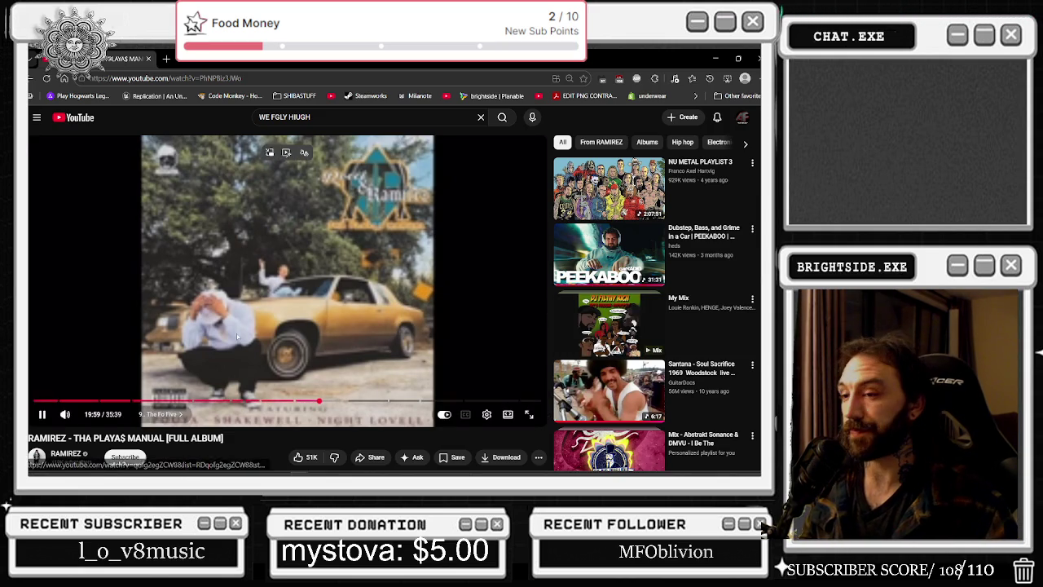
{"action": "left_click", "coordinate": [711, 58]}
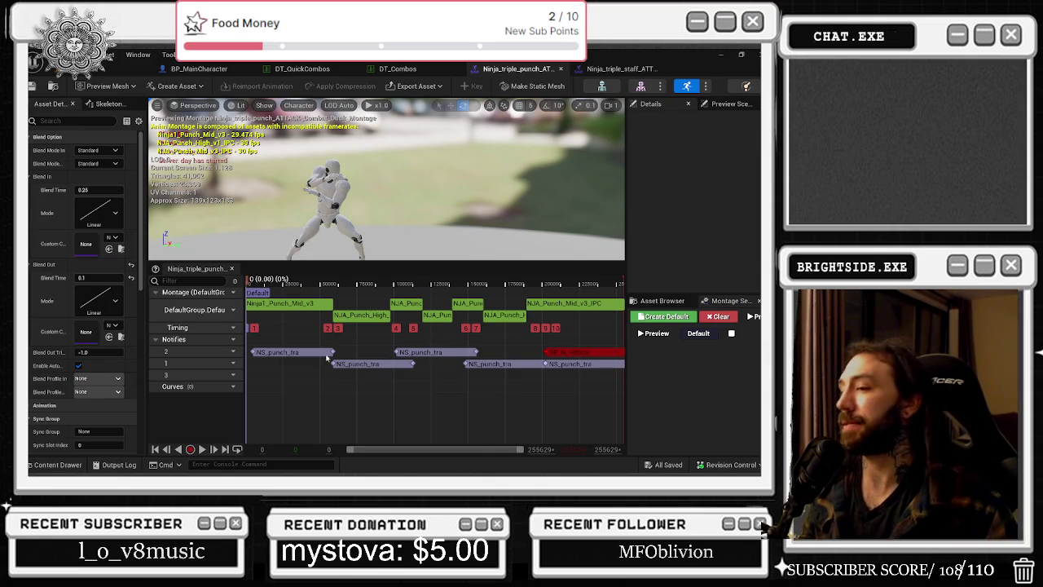
Open Ninja_triple_staff_ATTACK_Montage from the DT_Combos ForwardCombo row.
{"action": "left_click", "coordinate": [398, 70]}
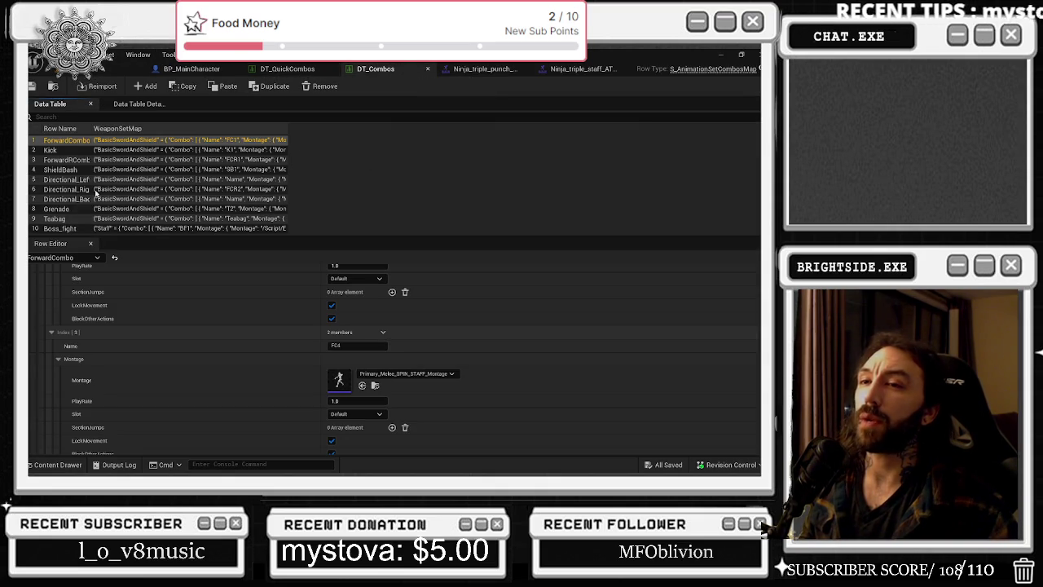
{"action": "scroll", "coordinate": [275, 407], "scroll_direction": "down", "scroll_amount": 2}
{"action": "scroll", "coordinate": [264, 405], "scroll_direction": "down", "scroll_amount": 3}
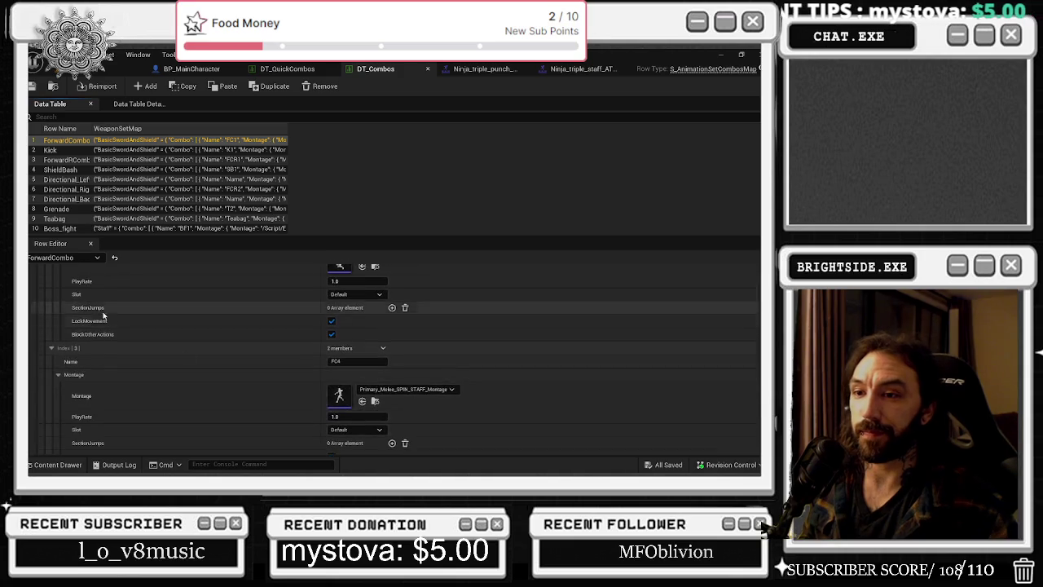
{"action": "double_click", "coordinate": [339, 318]}
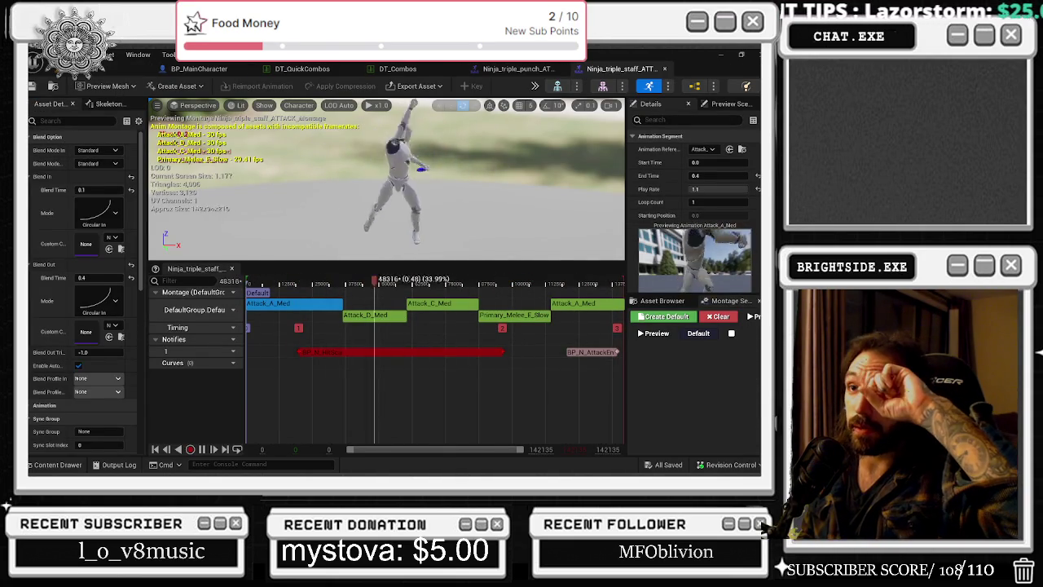
Check the staff montage in the Content Drawer, then bring DT_Combos back to the front.
{"action": "key", "text": "ctrl+Tab"}
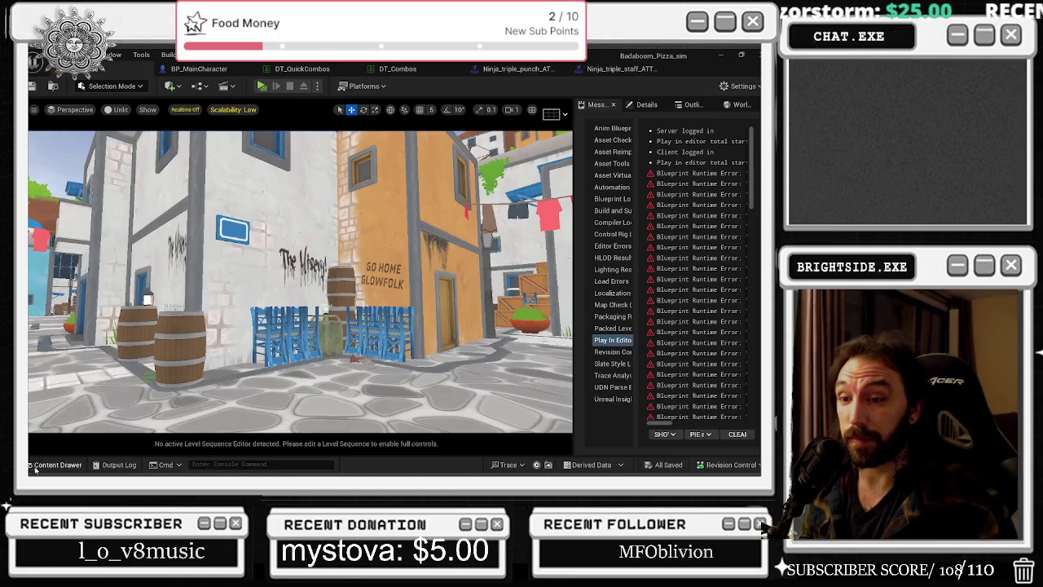
{"action": "left_click", "coordinate": [33, 466]}
{"action": "right_click", "coordinate": [612, 274]}
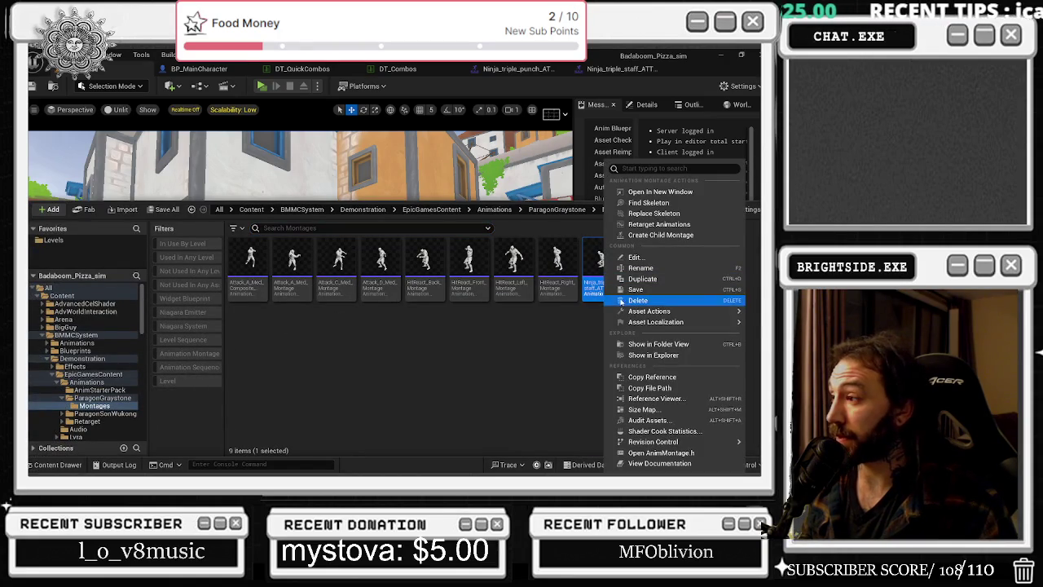
{"action": "left_click", "coordinate": [524, 66]}
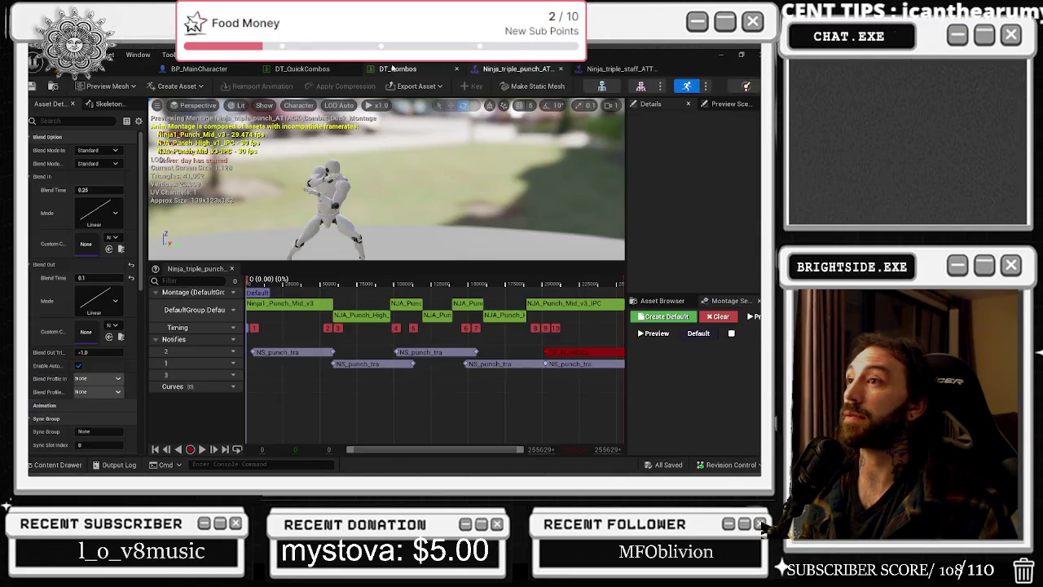
{"action": "left_click", "coordinate": [471, 68]}
{"action": "scroll", "coordinate": [375, 432], "scroll_direction": "down", "scroll_amount": 1}
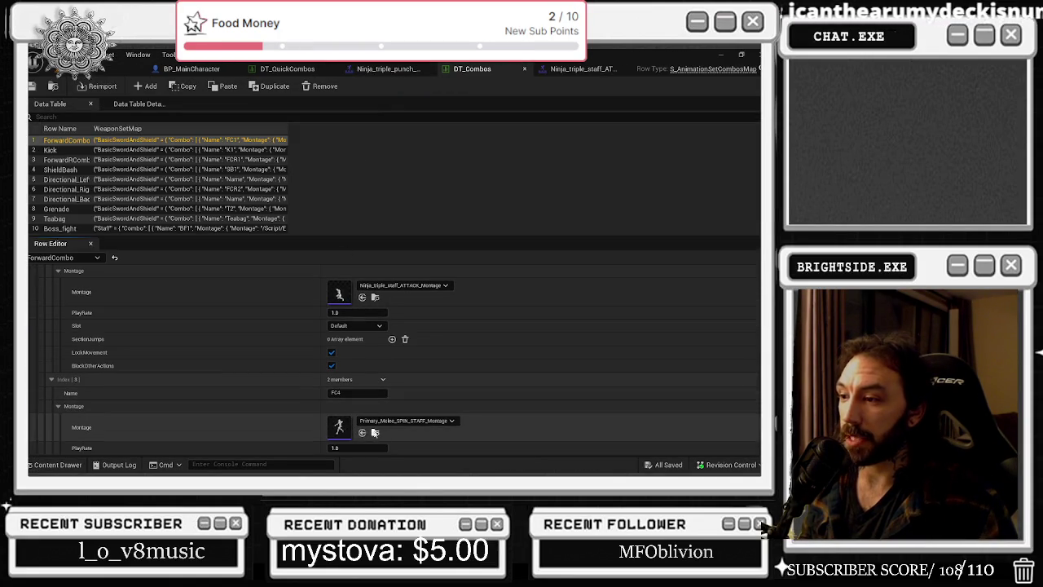
Open Primary_Melee_SPIN_STAFF_Montage in its own editor, then return to DT_Combos.
{"action": "left_click", "coordinate": [375, 433]}
{"action": "right_click", "coordinate": [507, 314]}
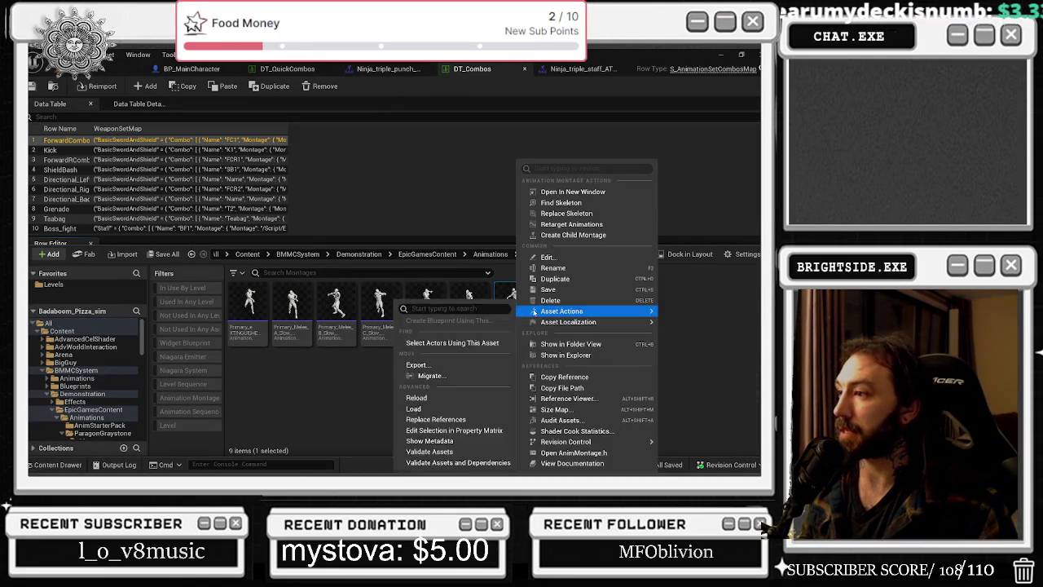
{"action": "left_click", "coordinate": [575, 191]}
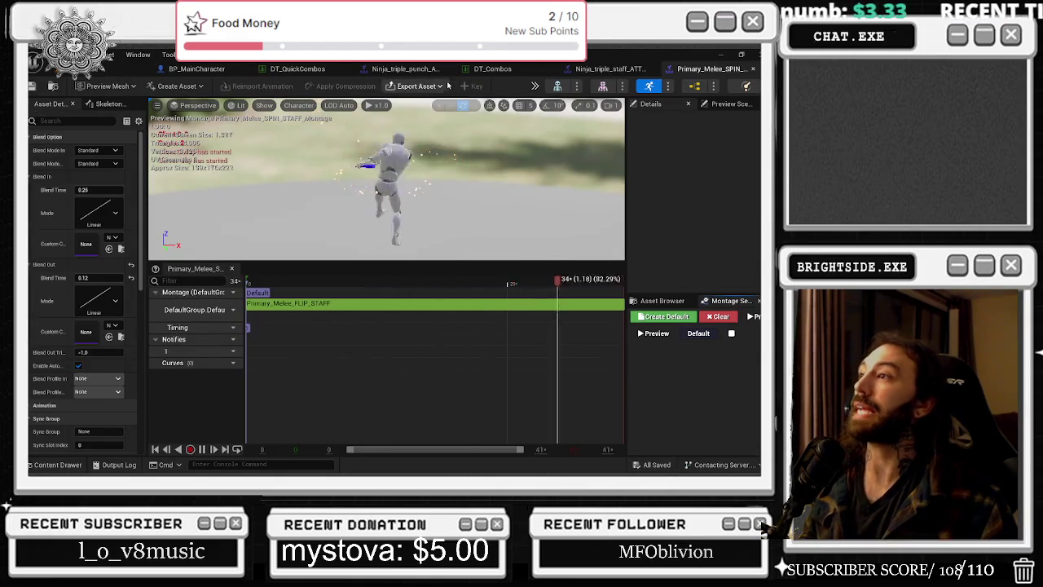
{"action": "left_click", "coordinate": [613, 68]}
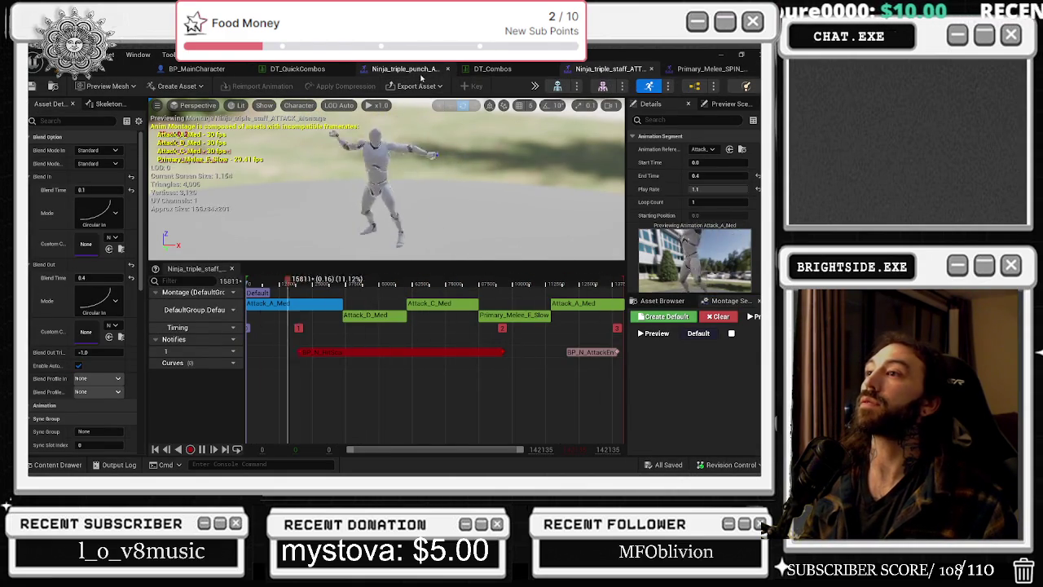
{"action": "left_click", "coordinate": [511, 68]}
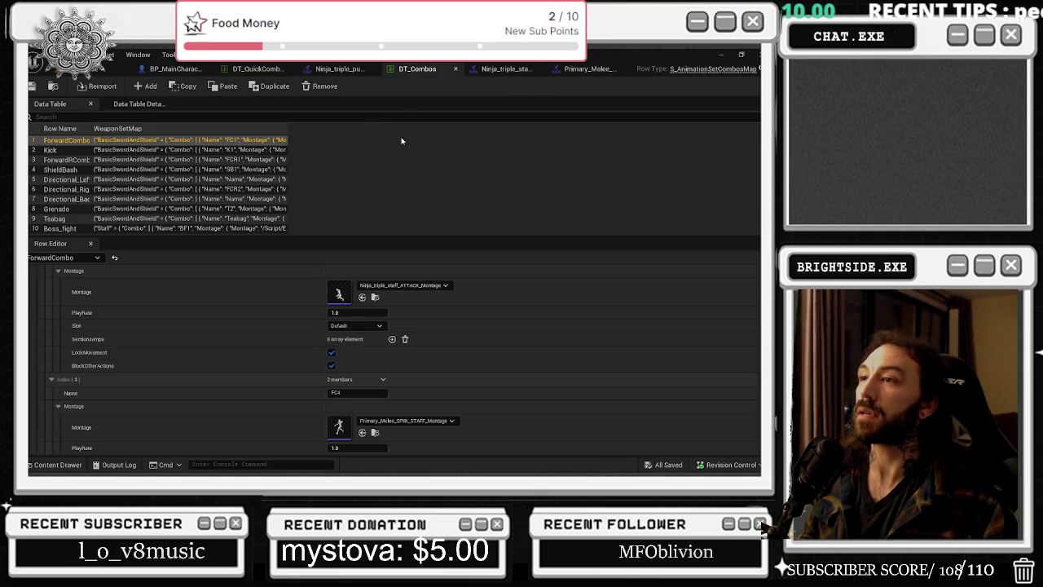
Expand the Melee combo entry and reveal the montage used by its FC1 step.
{"action": "left_click_drag", "start_coordinate": [424, 70], "coordinate": [342, 70]}
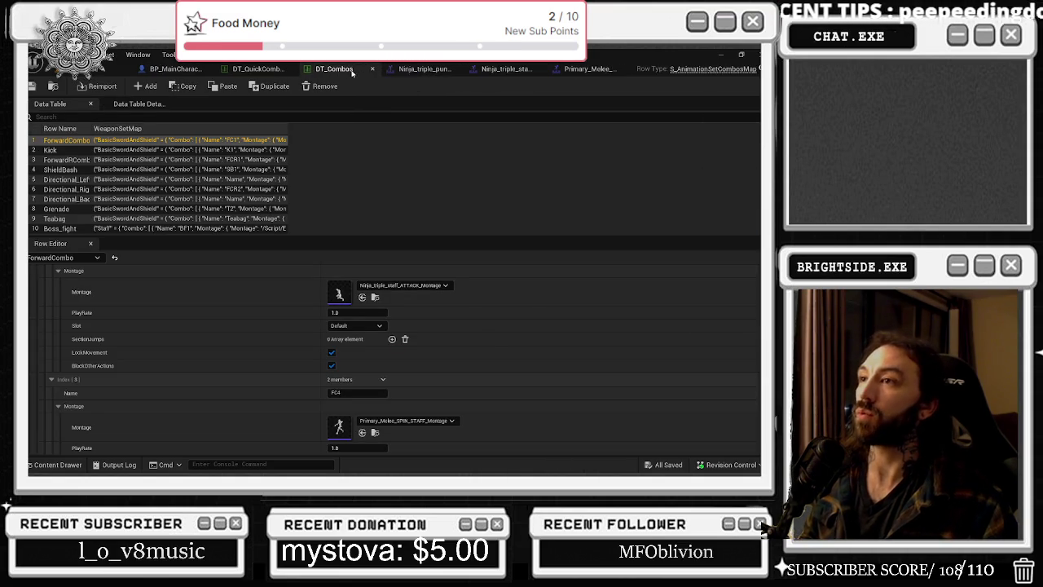
{"action": "scroll", "coordinate": [389, 363], "scroll_direction": "down", "scroll_amount": 1}
{"action": "scroll", "coordinate": [389, 363], "scroll_direction": "down", "scroll_amount": 2}
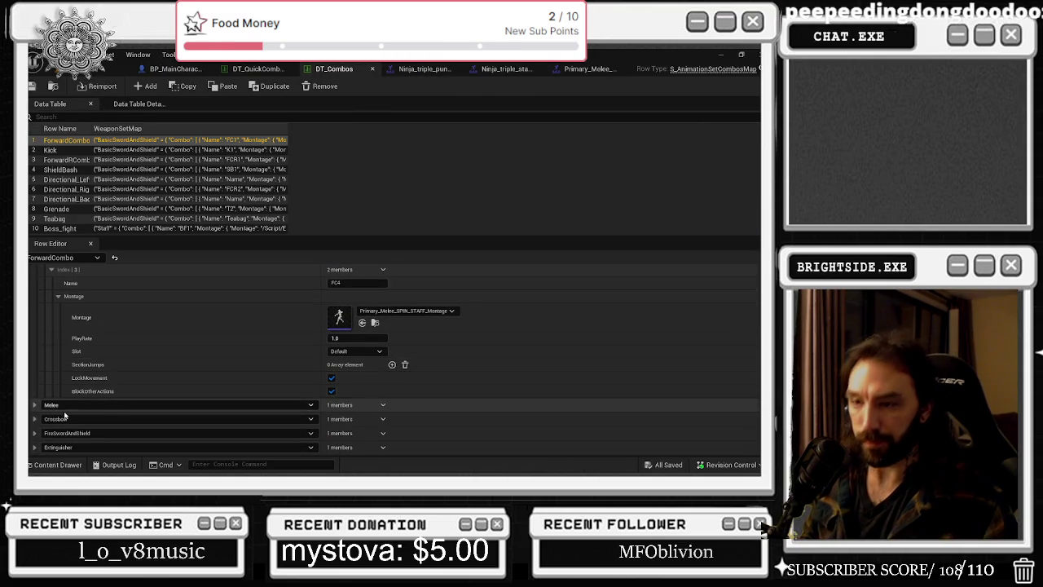
{"action": "left_click", "coordinate": [34, 405]}
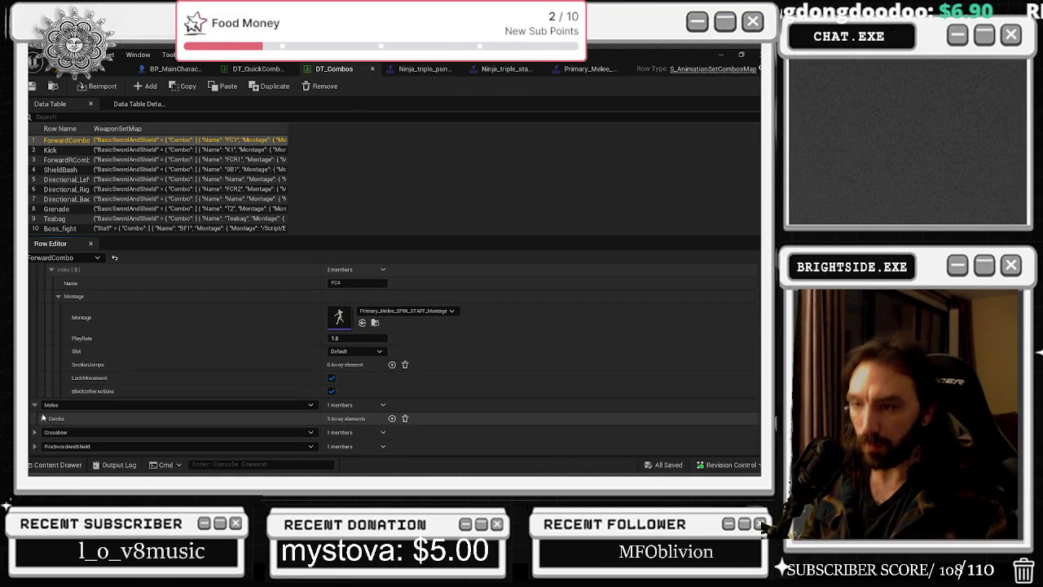
{"action": "left_click", "coordinate": [43, 419]}
{"action": "left_click", "coordinate": [51, 417]}
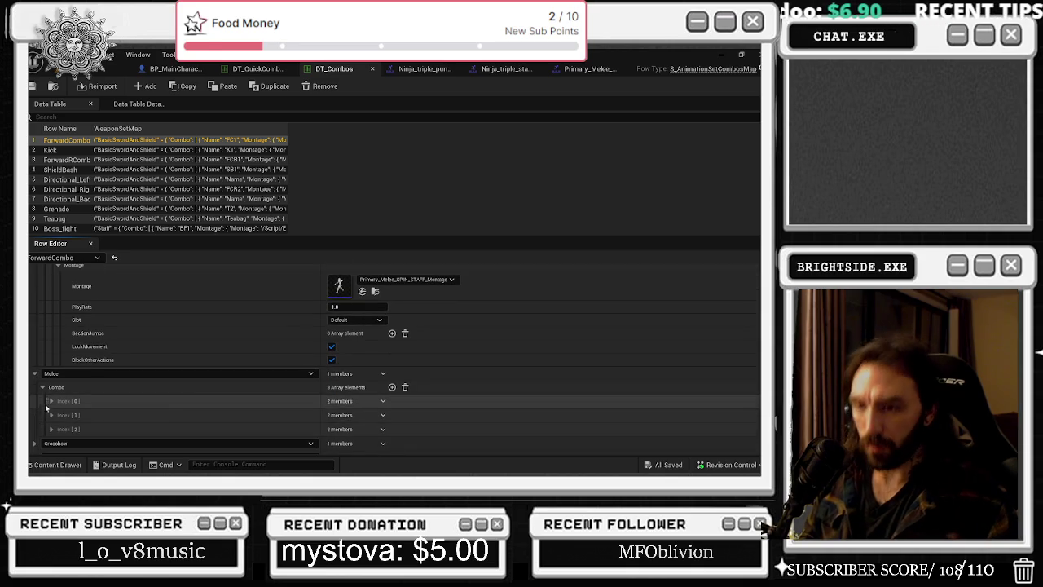
{"action": "scroll", "coordinate": [52, 407], "scroll_direction": "down", "scroll_amount": 2}
{"action": "left_click", "coordinate": [58, 396]}
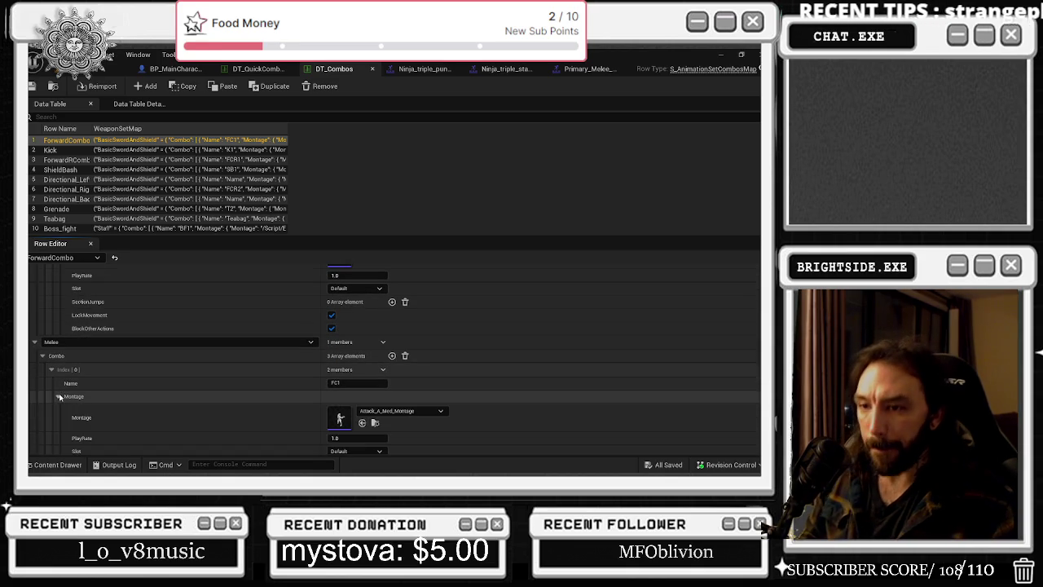
Reveal the montages used by Melee's FC3 and FC2 combo steps.
{"action": "scroll", "coordinate": [60, 396], "scroll_direction": "down", "scroll_amount": 3}
{"action": "left_click", "coordinate": [51, 424]}
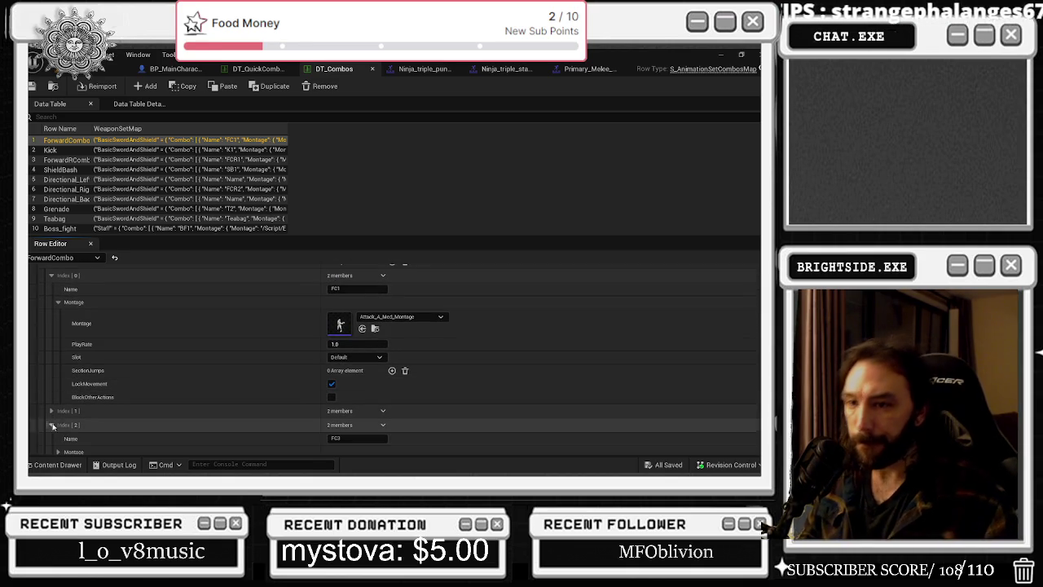
{"action": "scroll", "coordinate": [55, 416], "scroll_direction": "down", "scroll_amount": 2}
{"action": "left_click", "coordinate": [57, 405]}
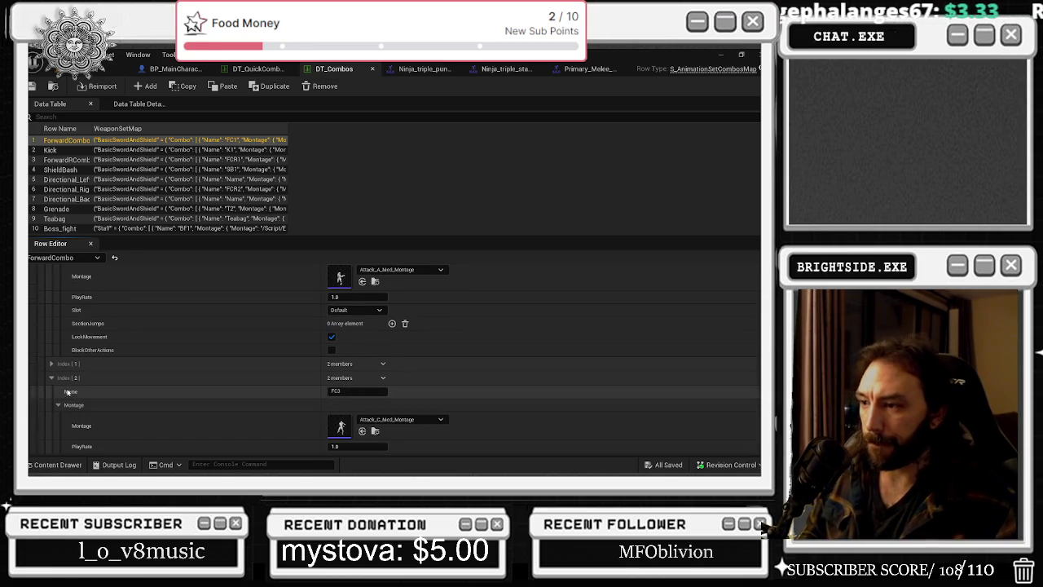
{"action": "left_click", "coordinate": [50, 380]}
{"action": "left_click", "coordinate": [50, 364]}
{"action": "left_click", "coordinate": [58, 390]}
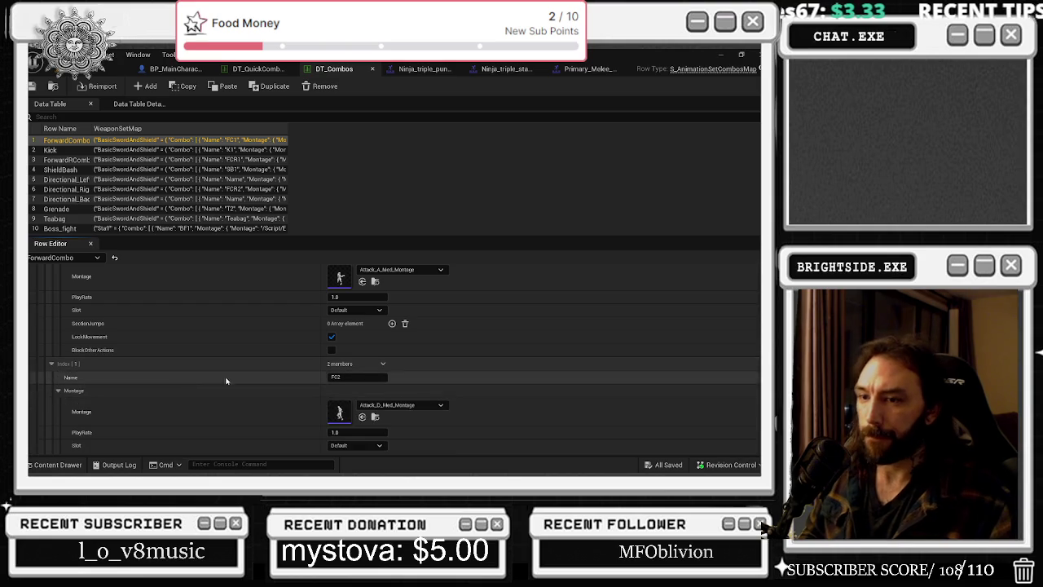
{"action": "scroll", "coordinate": [227, 376], "scroll_direction": "down", "scroll_amount": 3}
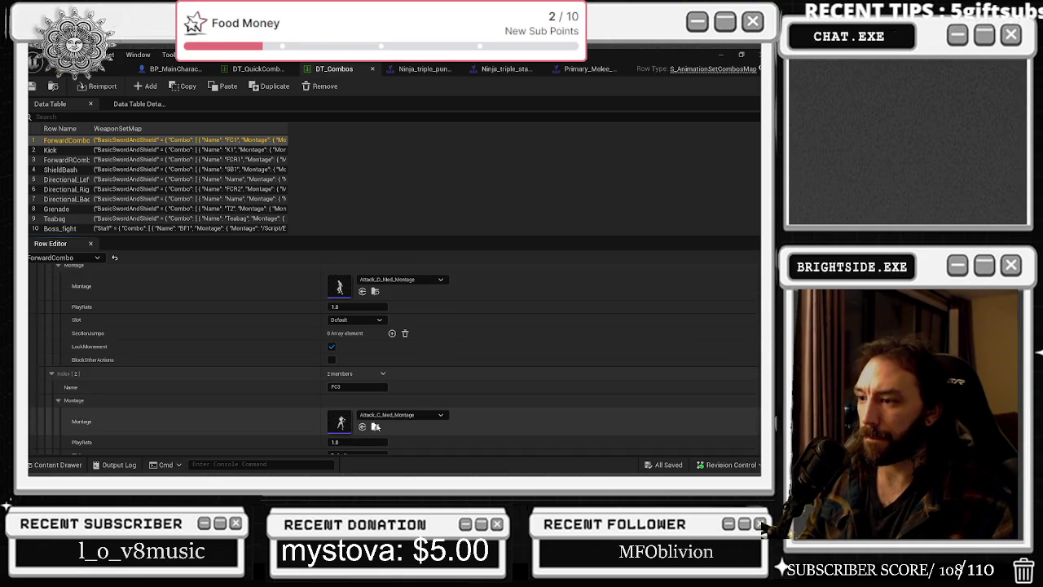
Open Attack_C_Med_Montage in its own window to inspect it, then close it.
{"action": "left_click", "coordinate": [376, 426]}
{"action": "right_click", "coordinate": [337, 313]}
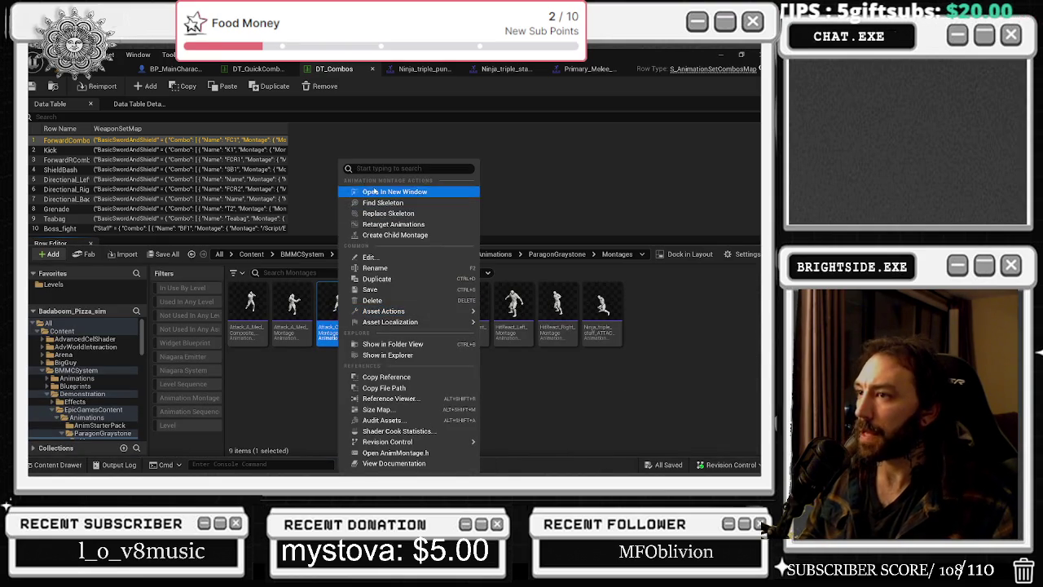
{"action": "left_click", "coordinate": [377, 191]}
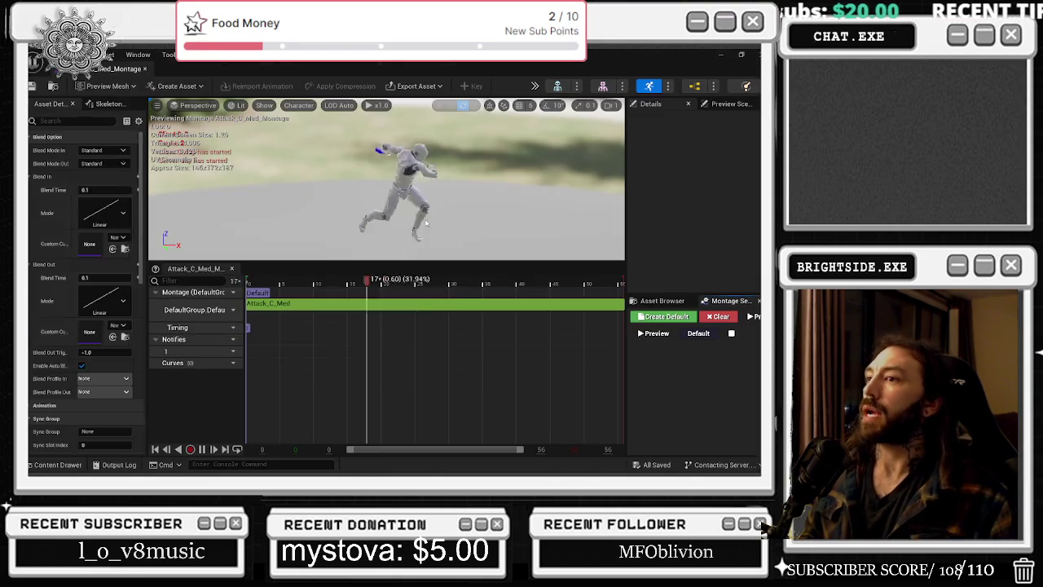
{"action": "left_click", "coordinate": [144, 69]}
Expand the Crossbow combo and reveal the montages of its FC1 and FC2 steps.
{"action": "scroll", "coordinate": [188, 399], "scroll_direction": "down", "scroll_amount": 3}
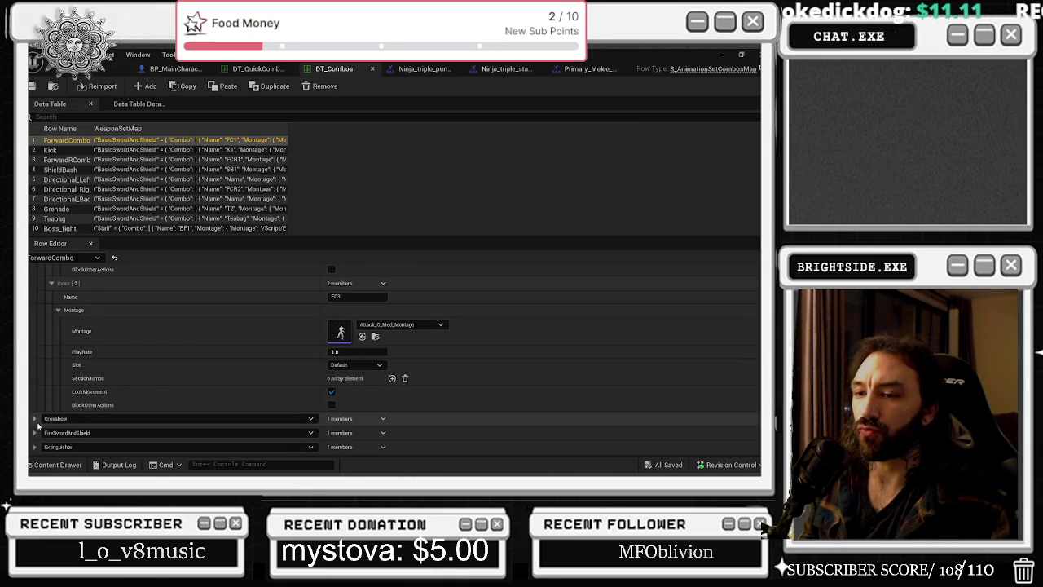
{"action": "left_click", "coordinate": [34, 418]}
{"action": "left_click", "coordinate": [43, 432]}
{"action": "scroll", "coordinate": [54, 415], "scroll_direction": "down", "scroll_amount": 2}
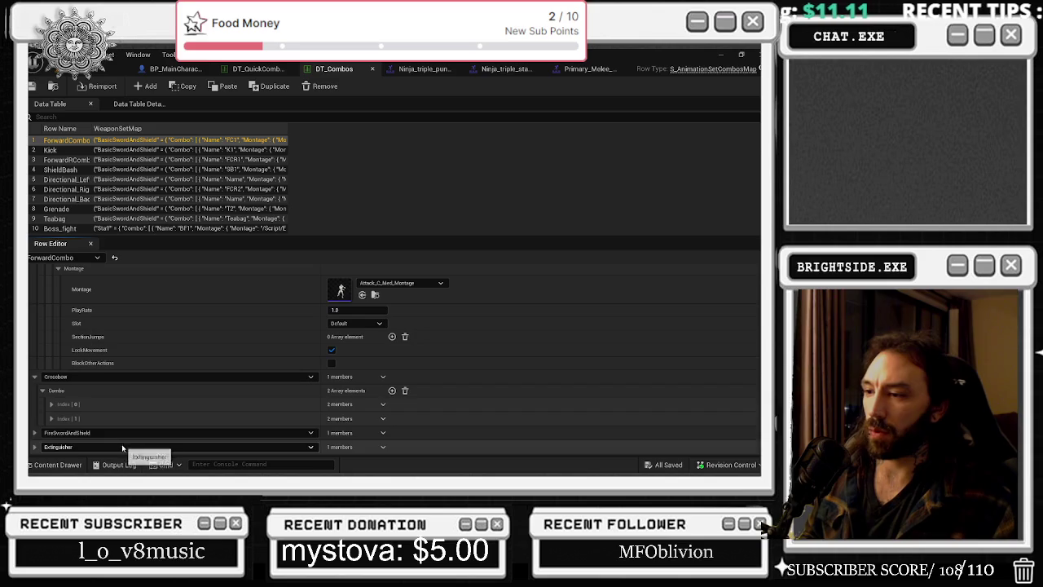
{"action": "left_click", "coordinate": [51, 404]}
{"action": "scroll", "coordinate": [53, 416], "scroll_direction": "down", "scroll_amount": 1}
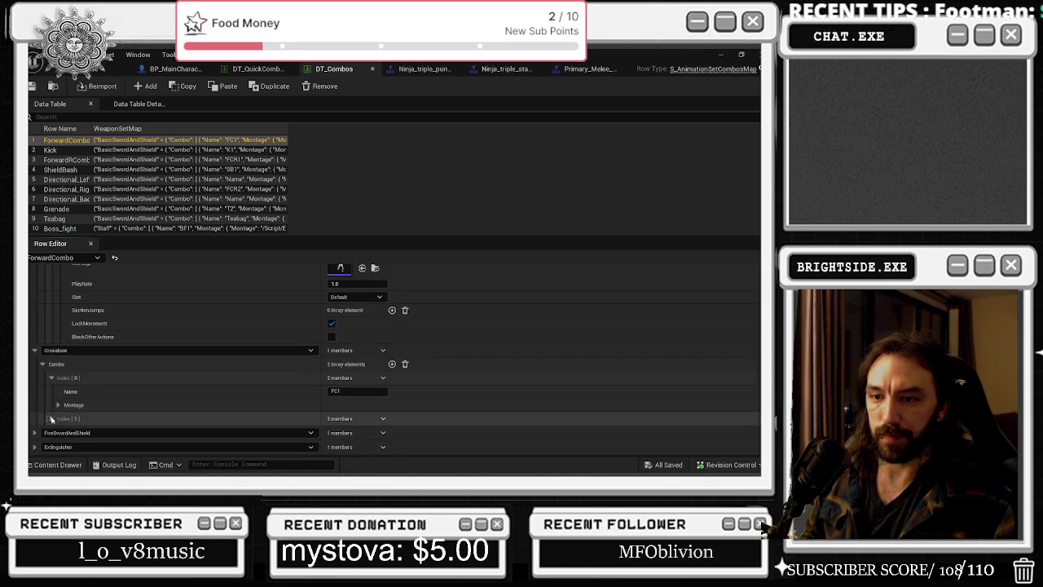
{"action": "left_click", "coordinate": [51, 418]}
{"action": "scroll", "coordinate": [62, 418], "scroll_direction": "down", "scroll_amount": 1}
{"action": "left_click", "coordinate": [57, 419]}
{"action": "scroll", "coordinate": [62, 415], "scroll_direction": "down", "scroll_amount": 1}
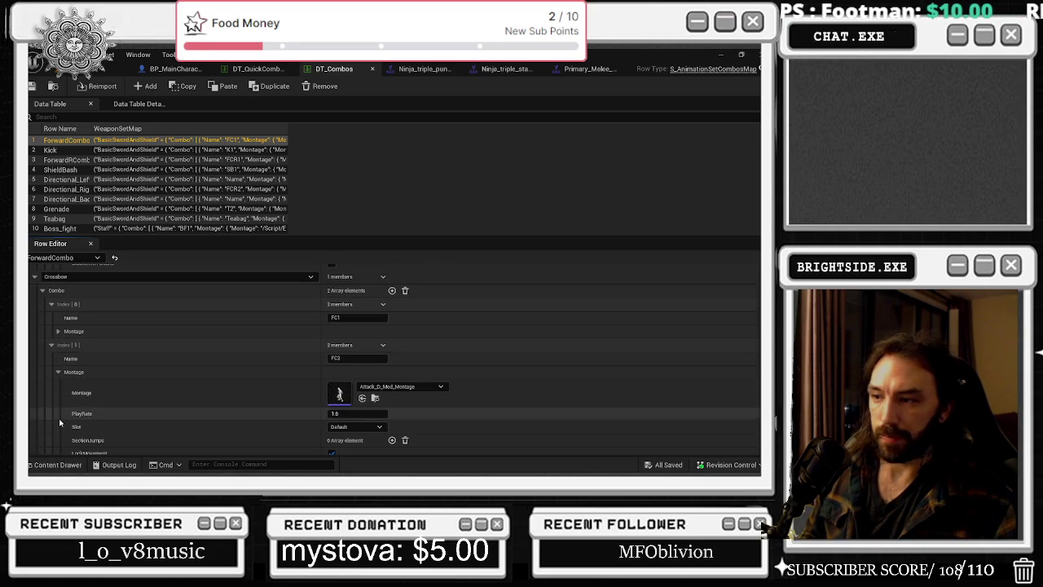
{"action": "left_click", "coordinate": [57, 332]}
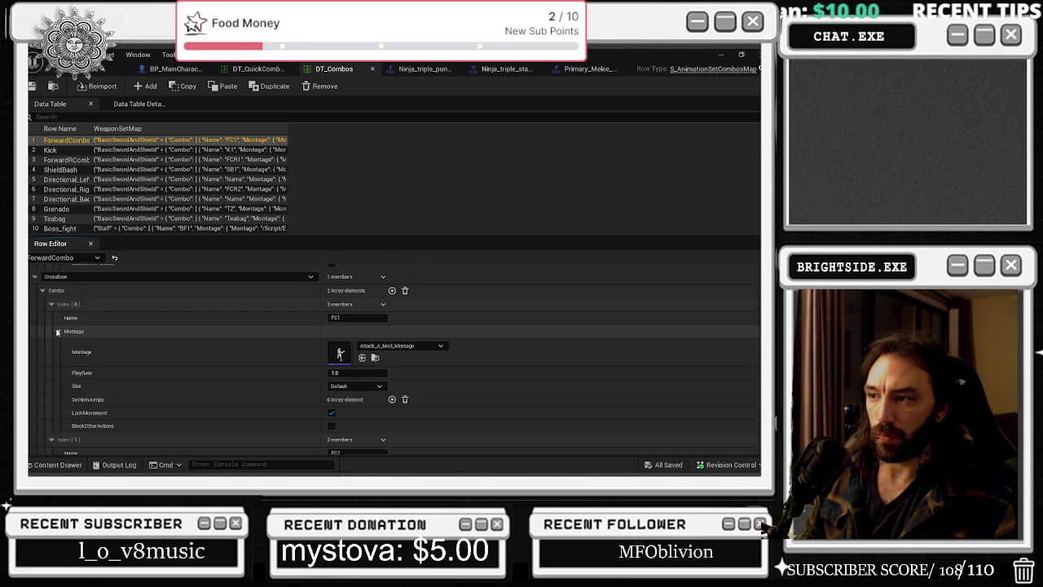
{"action": "scroll", "coordinate": [111, 339], "scroll_direction": "down", "scroll_amount": 2}
{"action": "scroll", "coordinate": [111, 339], "scroll_direction": "down", "scroll_amount": 1}
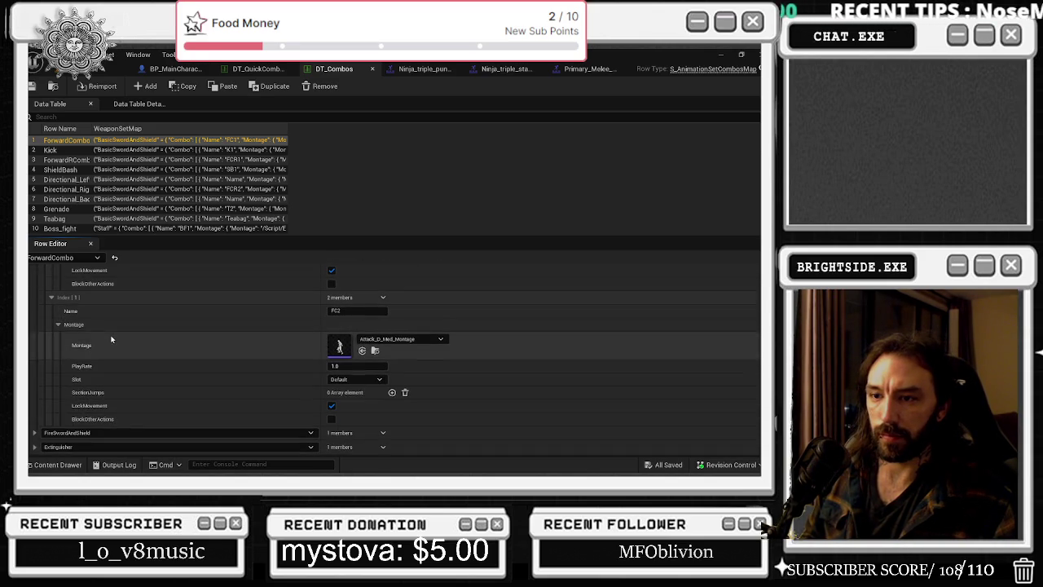
Expand Extinguisher's FC1 and FC4 steps and locate FC4's air-slam montage among the assets.
{"action": "left_click", "coordinate": [35, 447]}
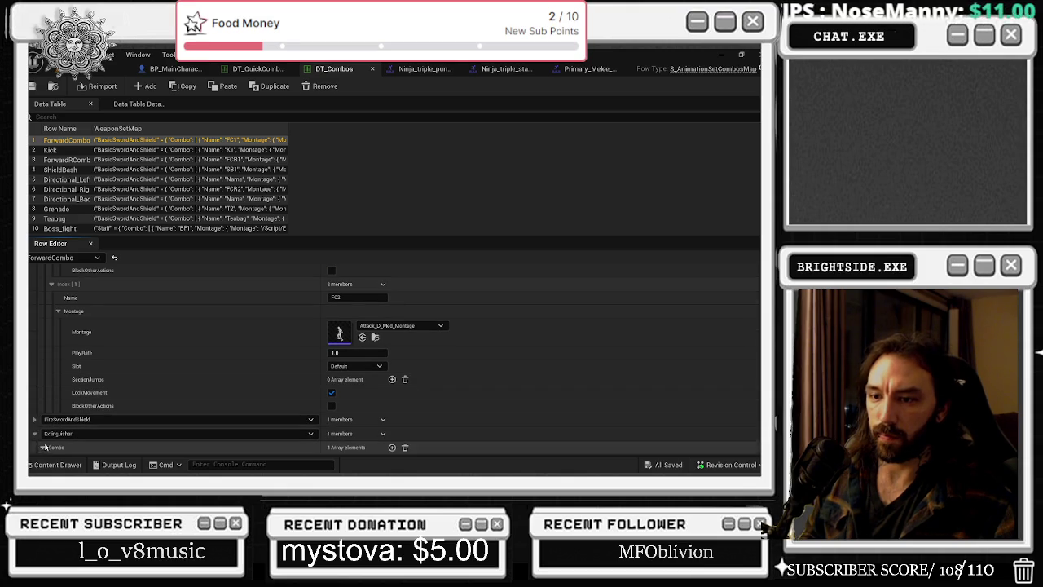
{"action": "left_click", "coordinate": [43, 447]}
{"action": "left_click", "coordinate": [52, 441]}
{"action": "scroll", "coordinate": [59, 441], "scroll_direction": "down", "scroll_amount": 2}
{"action": "left_click", "coordinate": [51, 446]}
{"action": "scroll", "coordinate": [65, 440], "scroll_direction": "down", "scroll_amount": 1}
{"action": "left_click", "coordinate": [58, 434]}
{"action": "scroll", "coordinate": [147, 426], "scroll_direction": "down", "scroll_amount": 2}
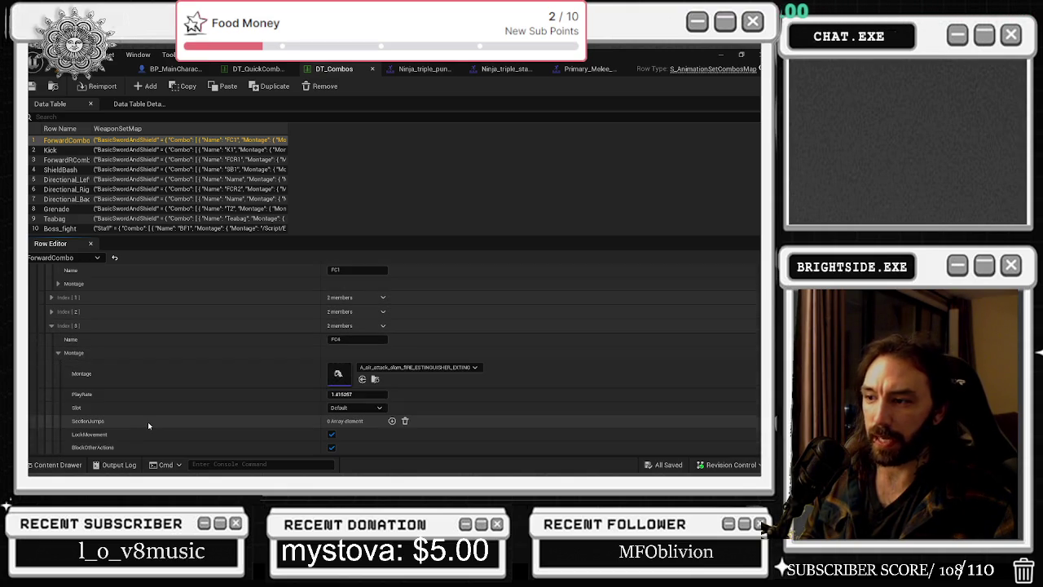
{"action": "left_click", "coordinate": [376, 380]}
{"action": "right_click", "coordinate": [355, 316]}
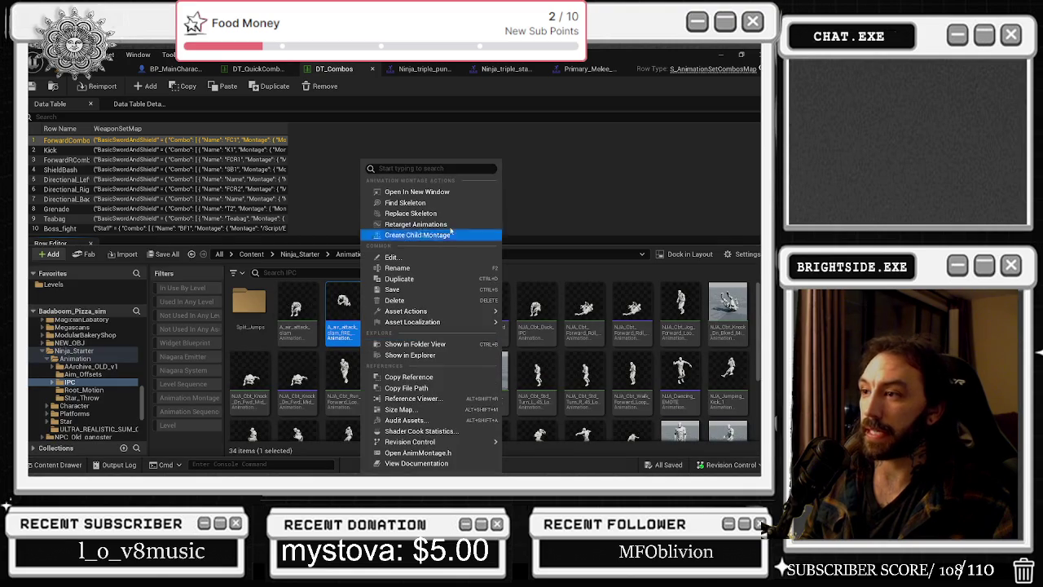
Open A_air_attack_slam in its own tab, review the other montage tabs, and return to DT_Combos.
{"action": "left_click", "coordinate": [432, 196]}
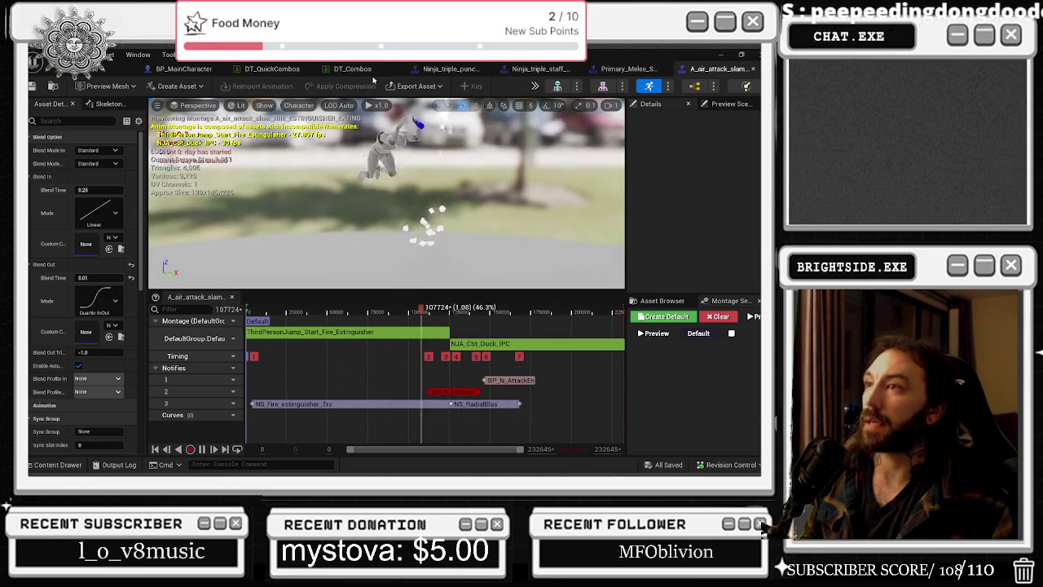
{"action": "left_click", "coordinate": [431, 70]}
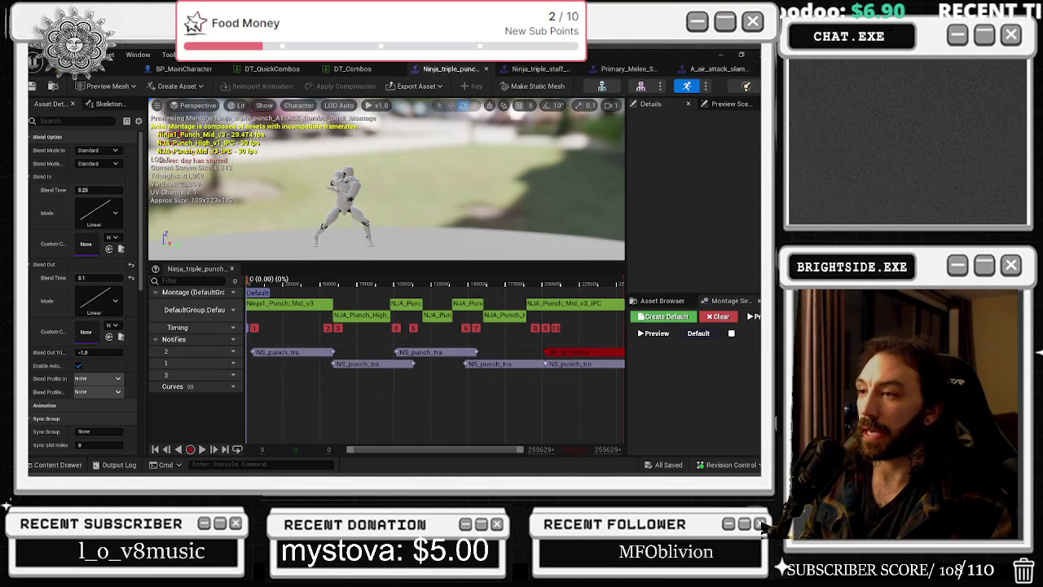
{"action": "left_click", "coordinate": [255, 284]}
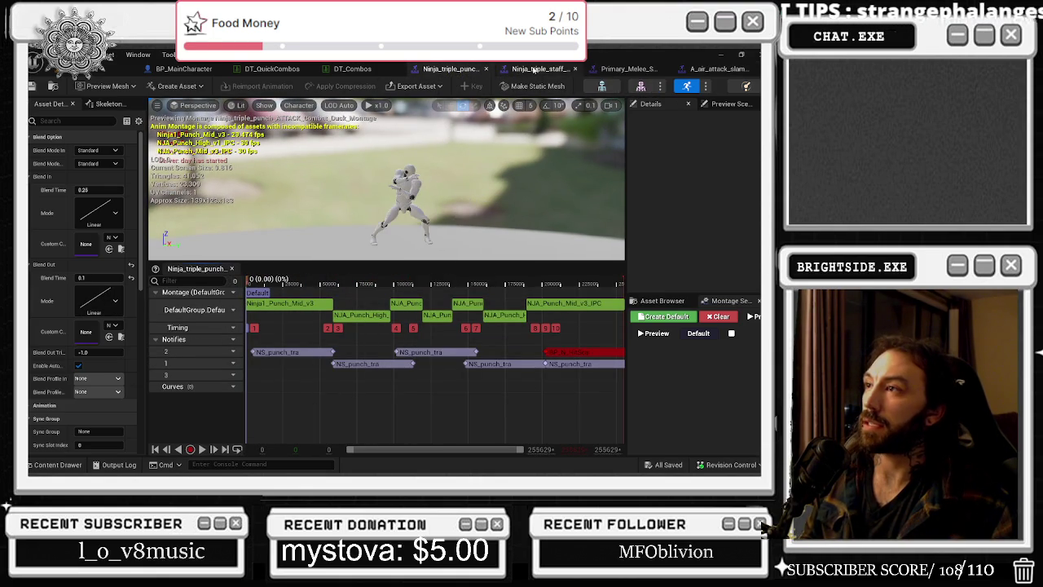
{"action": "left_click", "coordinate": [532, 69]}
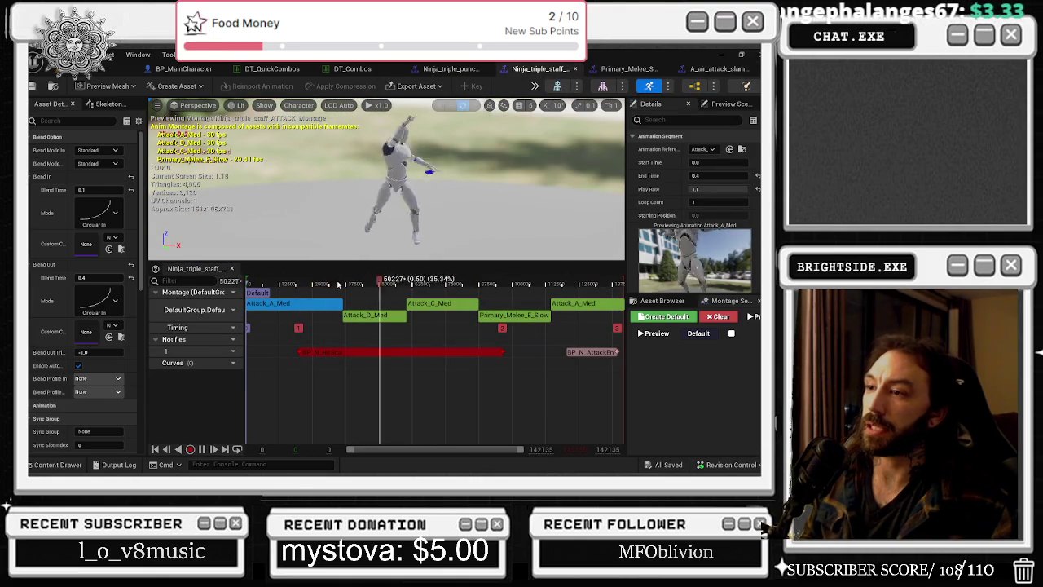
{"action": "left_click", "coordinate": [598, 70]}
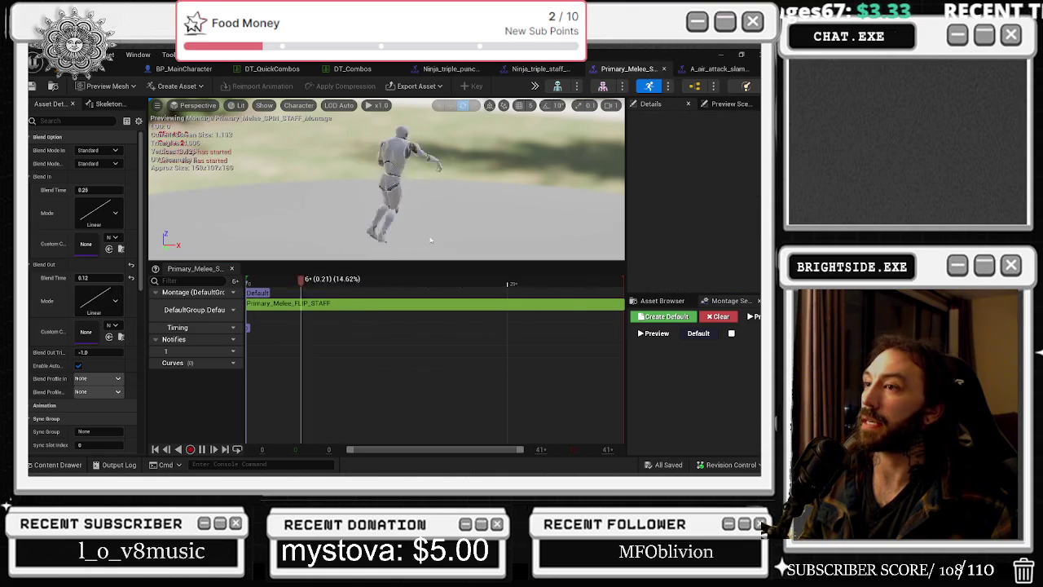
{"action": "left_click", "coordinate": [707, 70]}
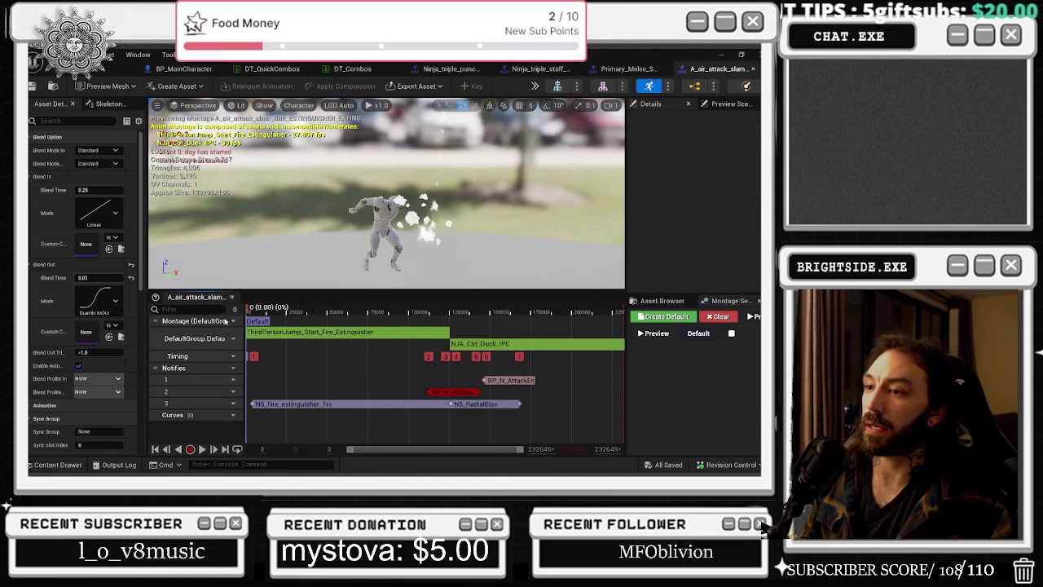
{"action": "left_click", "coordinate": [352, 68]}
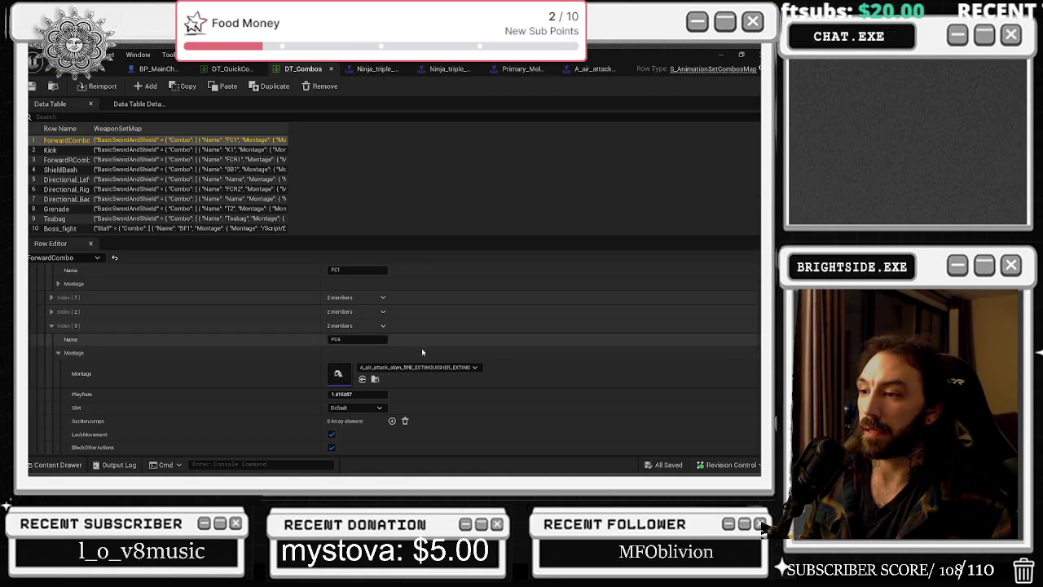
Open FC3's Ninja_triple_staff_ATTACK_Montage in its own window.
{"action": "left_click", "coordinate": [50, 311]}
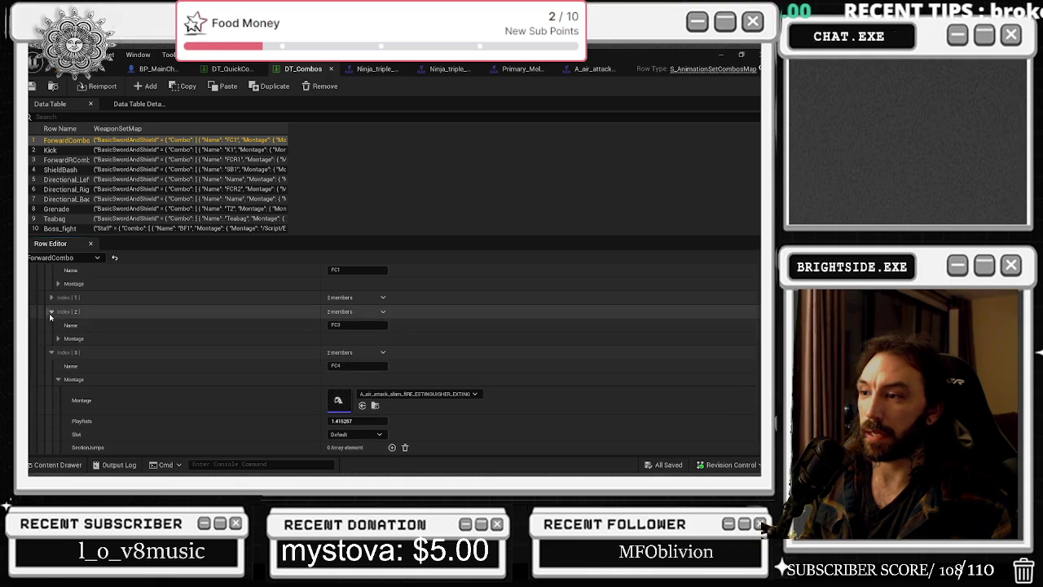
{"action": "left_click", "coordinate": [57, 338]}
{"action": "left_click", "coordinate": [375, 367]}
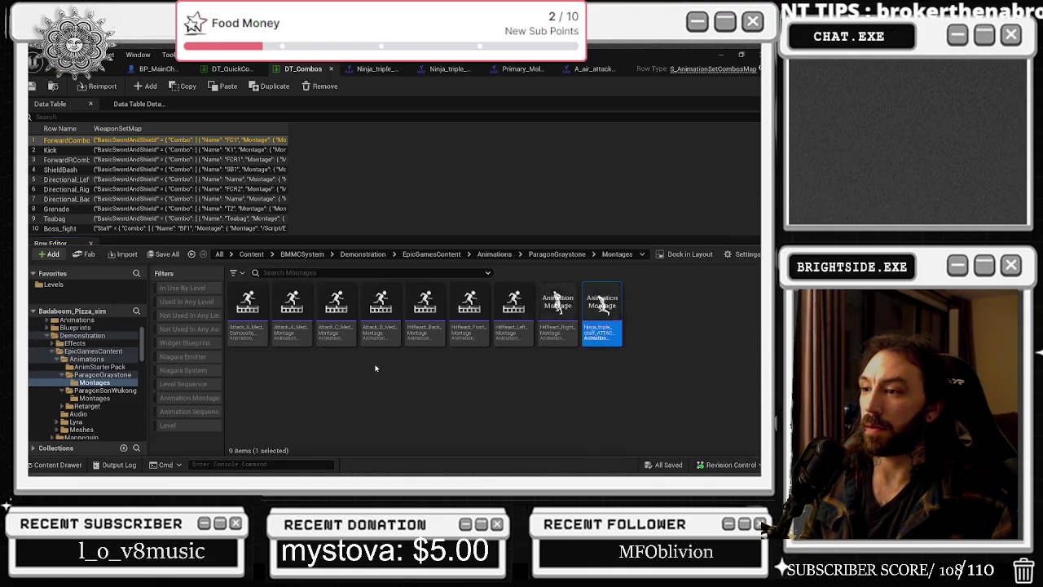
{"action": "right_click", "coordinate": [599, 327]}
{"action": "left_click", "coordinate": [627, 192]}
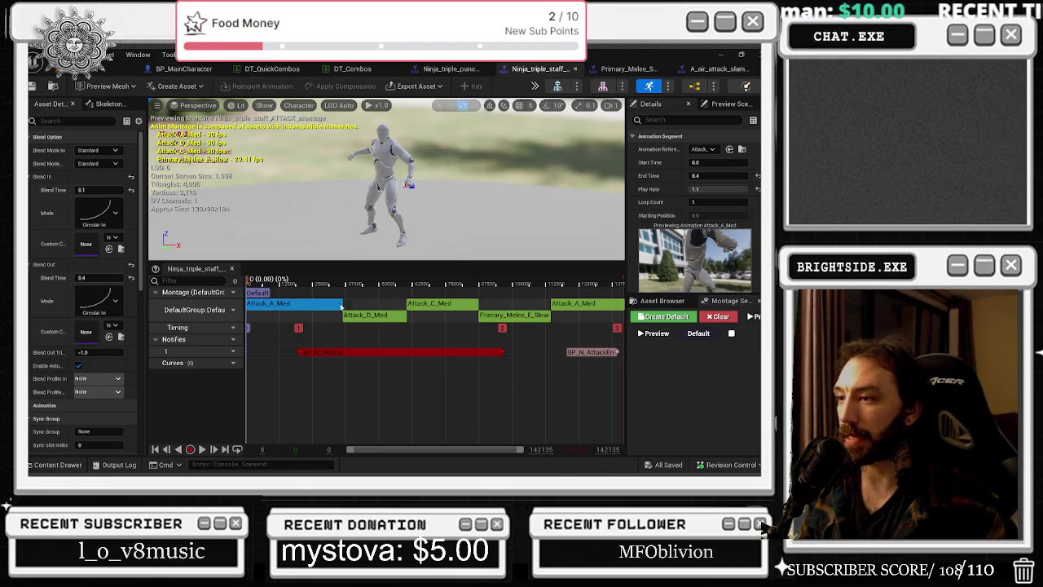
Compare the air-slam, staff and spin-staff montage tabs, restore full screen, and return to DT_Combos.
{"action": "left_click", "coordinate": [717, 70]}
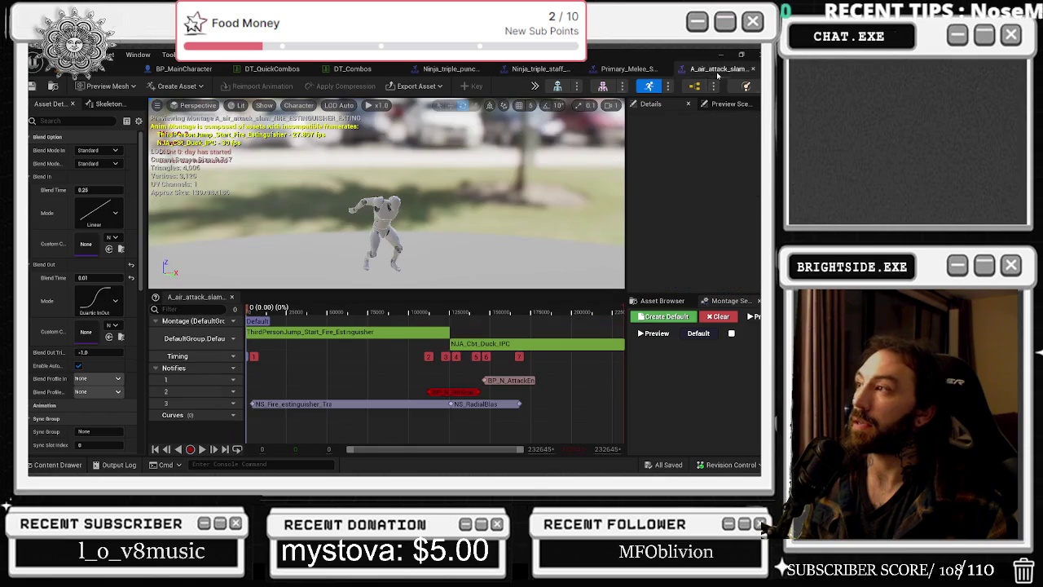
{"action": "left_click", "coordinate": [540, 70]}
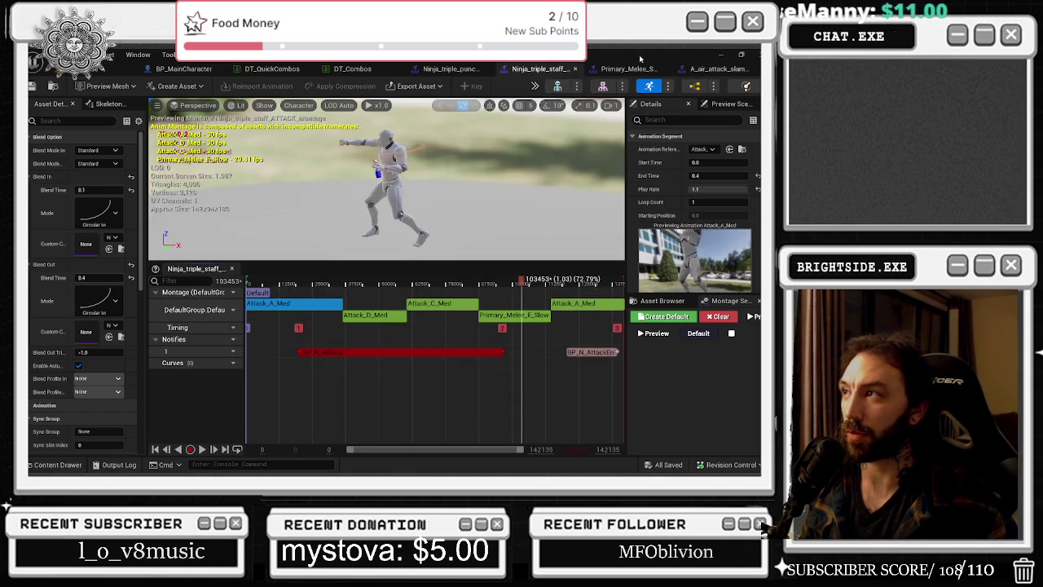
{"action": "left_click", "coordinate": [644, 69]}
{"action": "key", "text": "super+Down"}
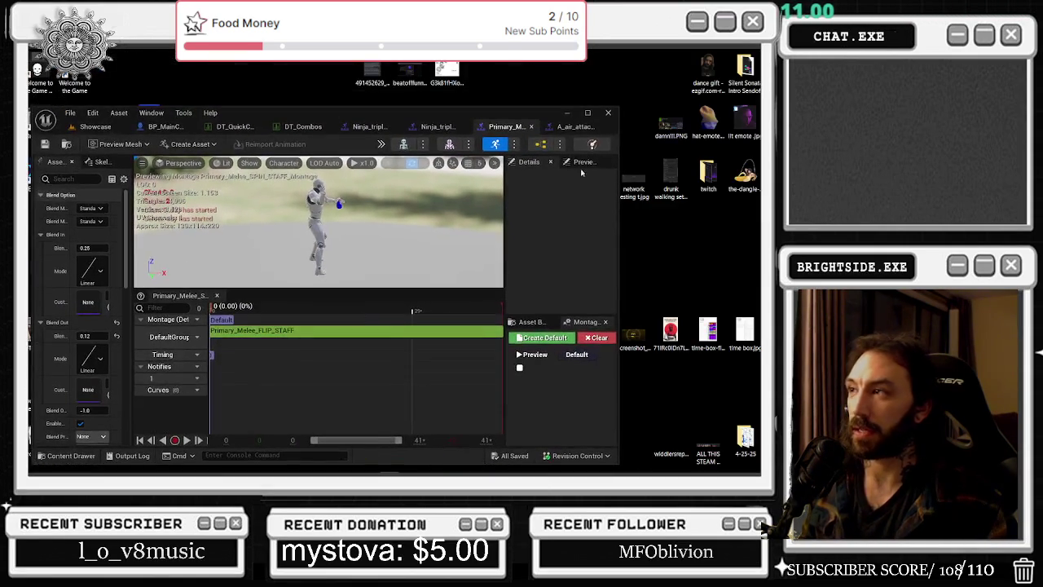
{"action": "left_click", "coordinate": [577, 126]}
{"action": "left_click", "coordinate": [588, 112]}
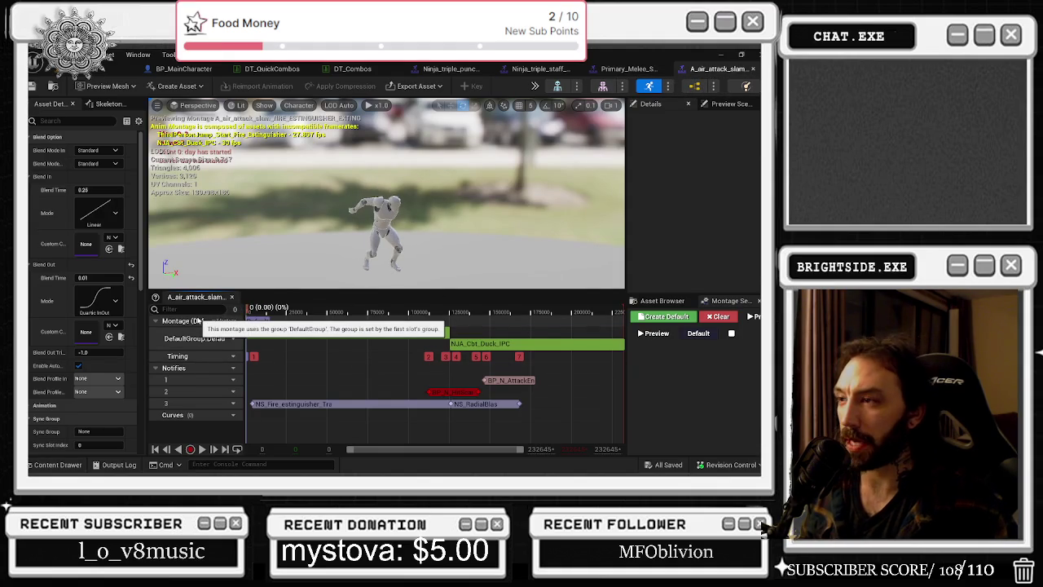
{"action": "left_click", "coordinate": [640, 71]}
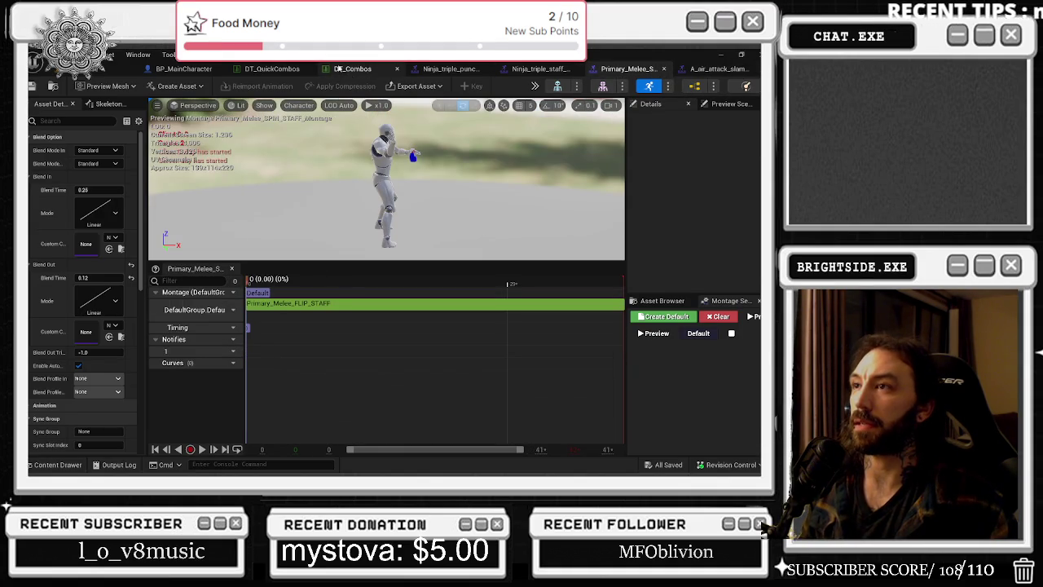
{"action": "left_click", "coordinate": [363, 75]}
Reopen the Ninja_triple_staff_ATTACK_Montage editor and play its preview.
{"action": "key", "text": "alt+Tab"}
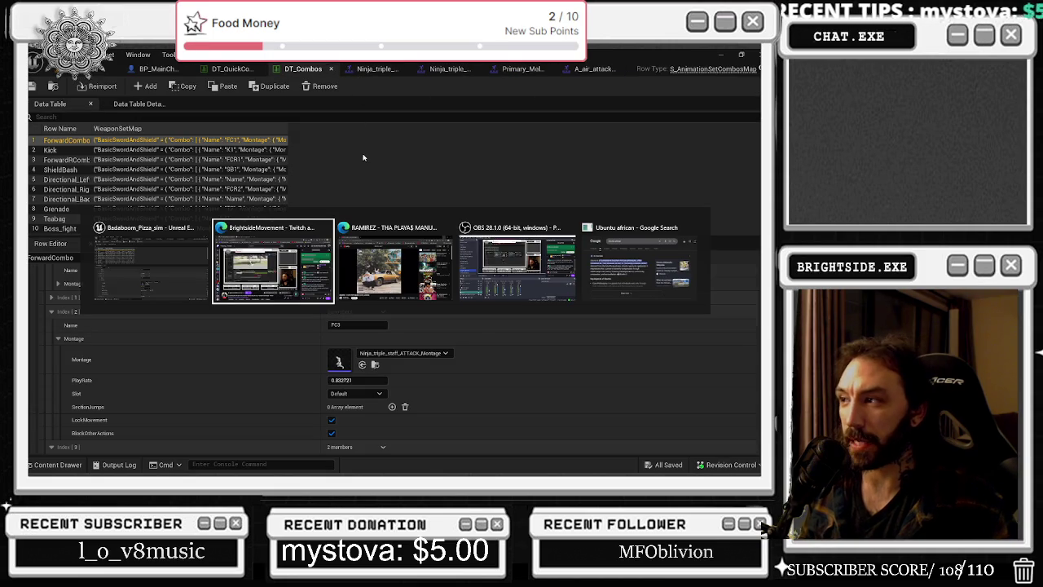
{"action": "key", "text": "Escape"}
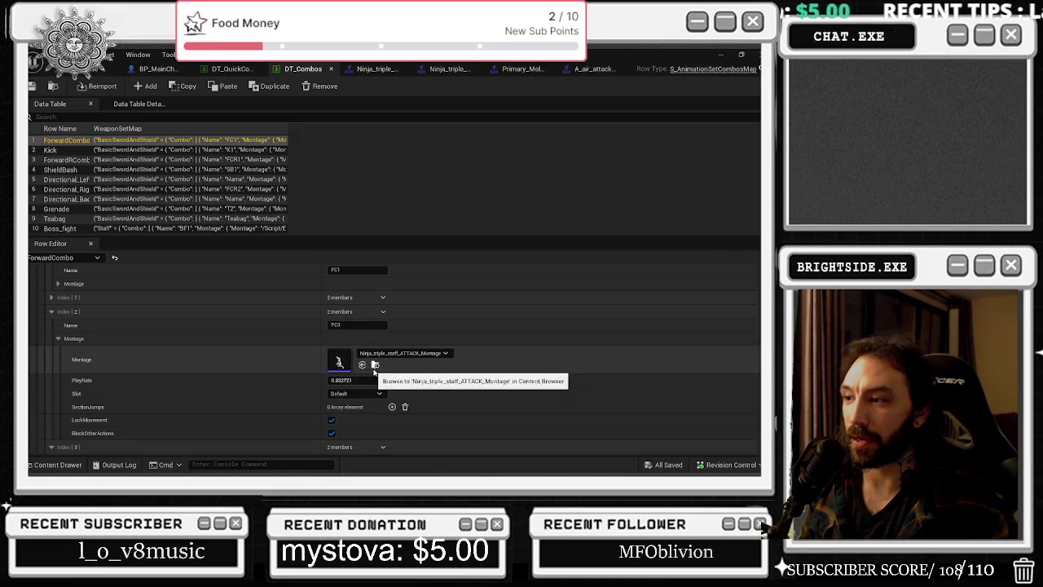
{"action": "left_click", "coordinate": [374, 365]}
{"action": "right_click", "coordinate": [607, 318]}
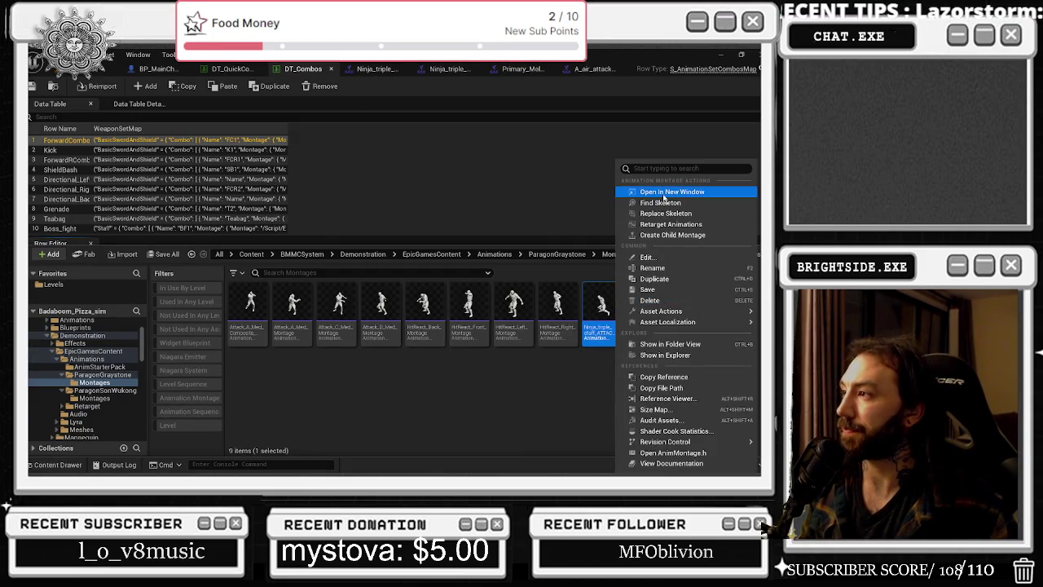
{"action": "left_click", "coordinate": [661, 201]}
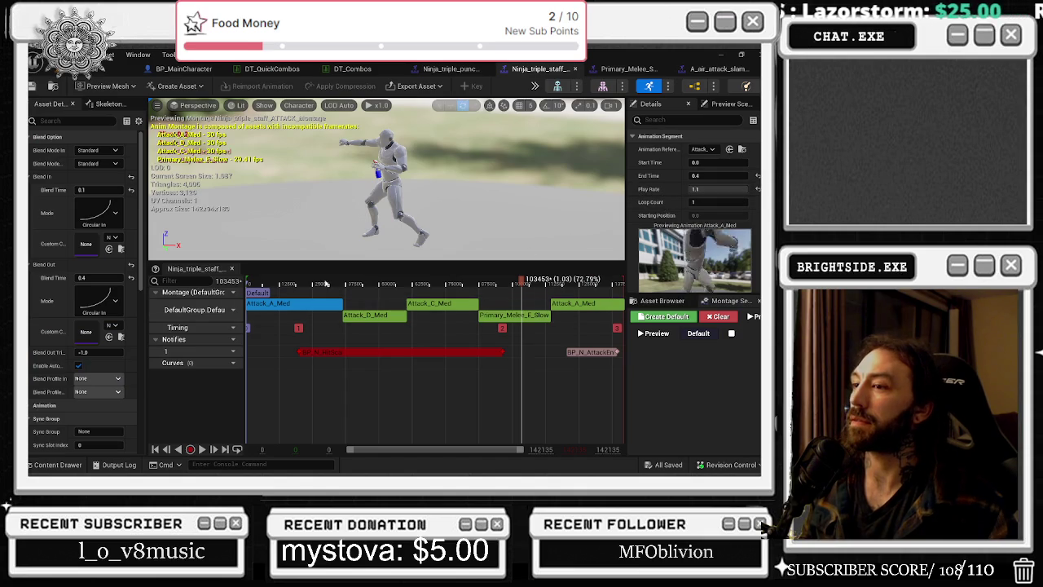
{"action": "key", "text": "space"}
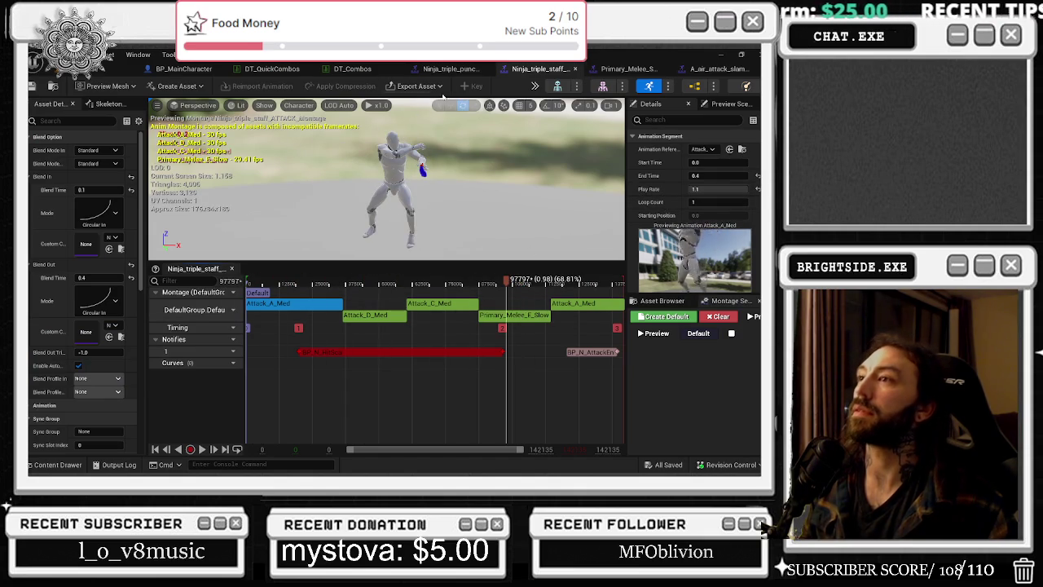
Select the Kick row in DT_Combos to show its combo entries.
{"action": "left_click", "coordinate": [359, 69]}
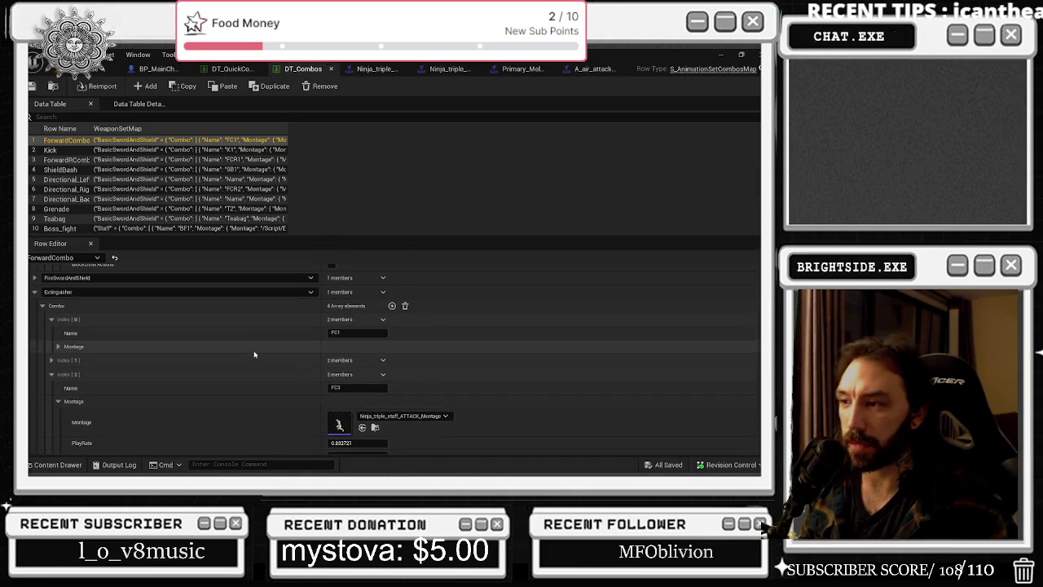
{"action": "scroll", "coordinate": [147, 350], "scroll_direction": "down", "scroll_amount": 5}
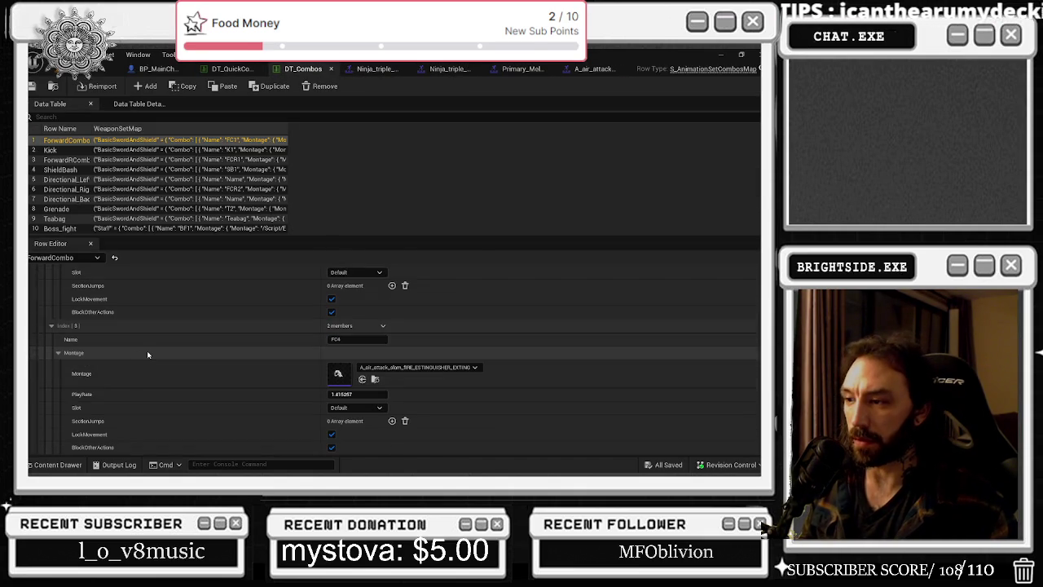
{"action": "left_click", "coordinate": [63, 152]}
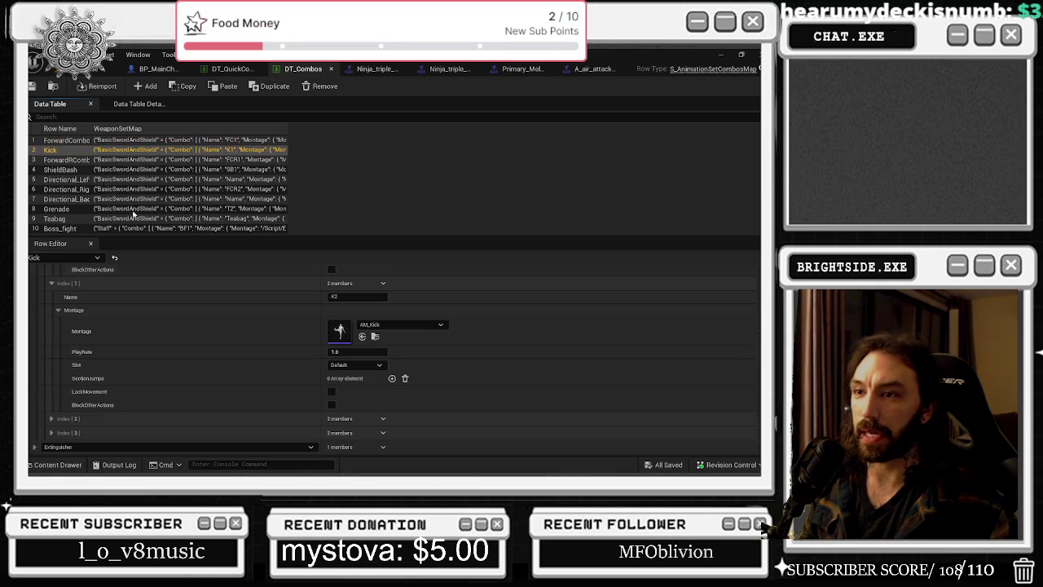
Expand Kick's K3 and K4 entries and reveal their montage assignments.
{"action": "left_click", "coordinate": [51, 418]}
{"action": "scroll", "coordinate": [147, 405], "scroll_direction": "down", "scroll_amount": 1}
{"action": "left_click", "coordinate": [58, 418]}
{"action": "scroll", "coordinate": [161, 388], "scroll_direction": "down", "scroll_amount": 3}
{"action": "scroll", "coordinate": [163, 392], "scroll_direction": "down", "scroll_amount": 3}
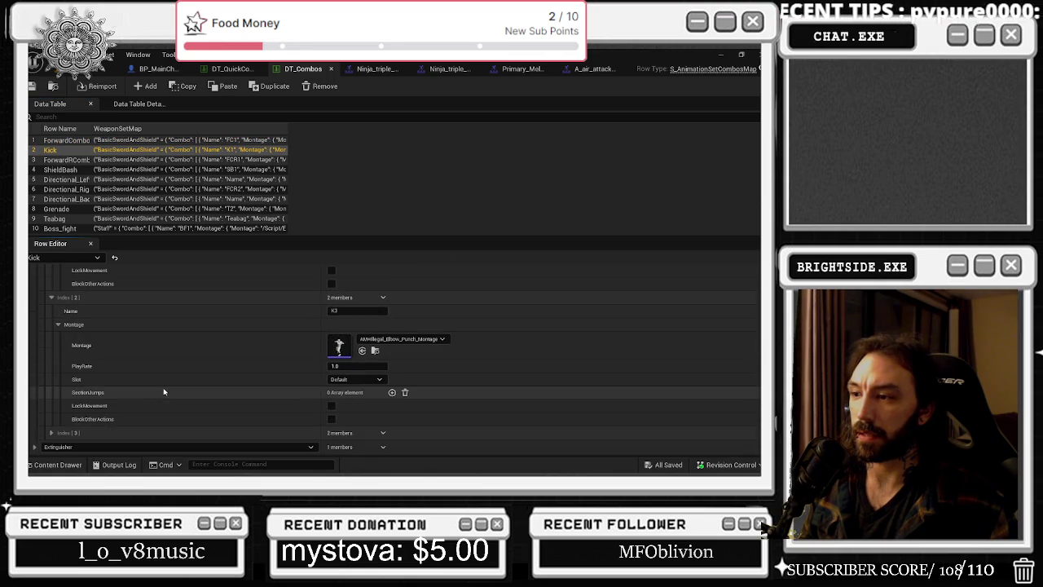
{"action": "left_click", "coordinate": [53, 433]}
{"action": "scroll", "coordinate": [53, 424], "scroll_direction": "down", "scroll_amount": 2}
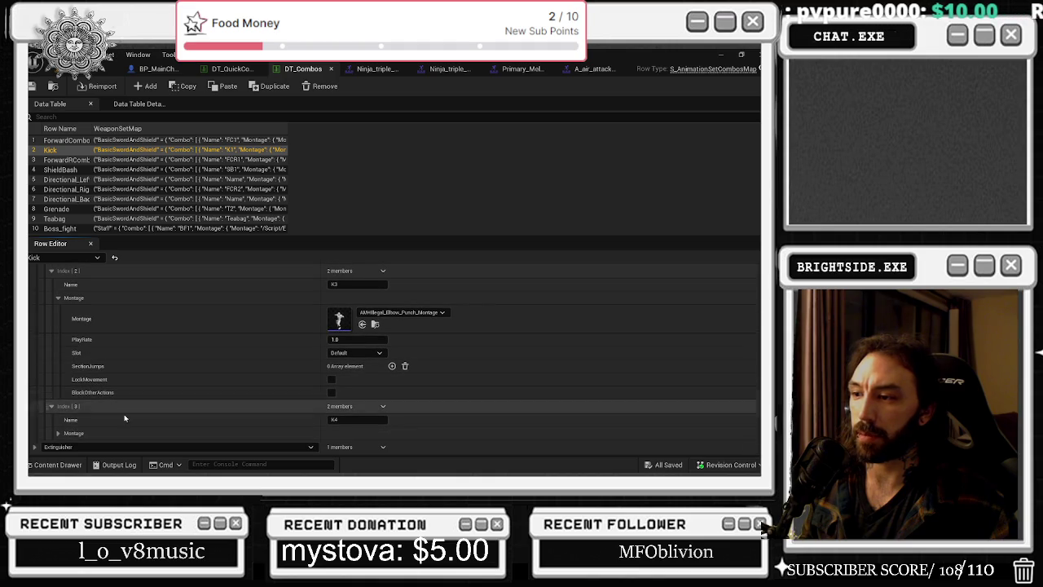
{"action": "left_click", "coordinate": [57, 434]}
{"action": "scroll", "coordinate": [184, 406], "scroll_direction": "down", "scroll_amount": 3}
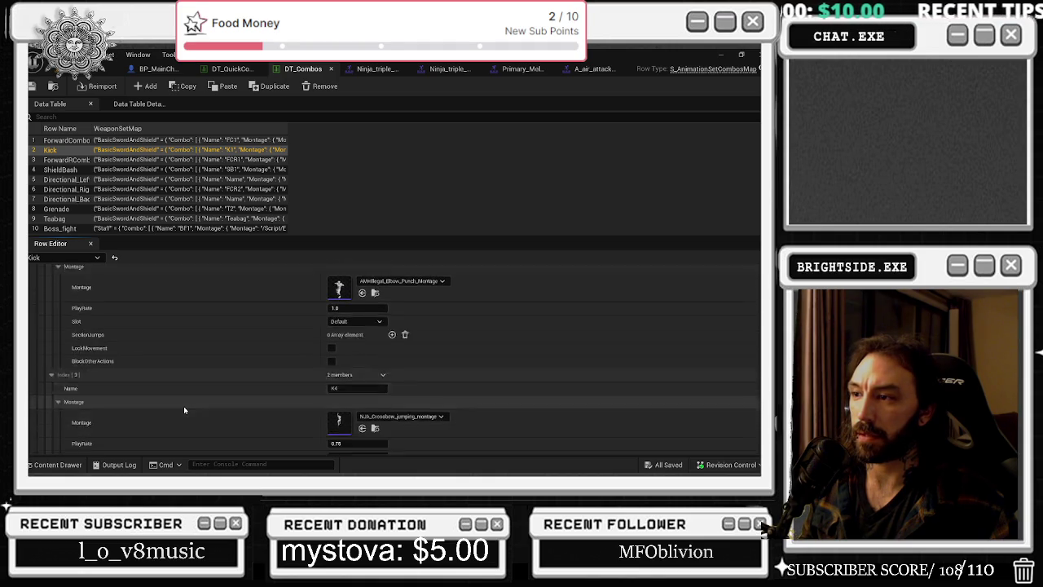
{"action": "scroll", "coordinate": [184, 410], "scroll_direction": "down", "scroll_amount": 3}
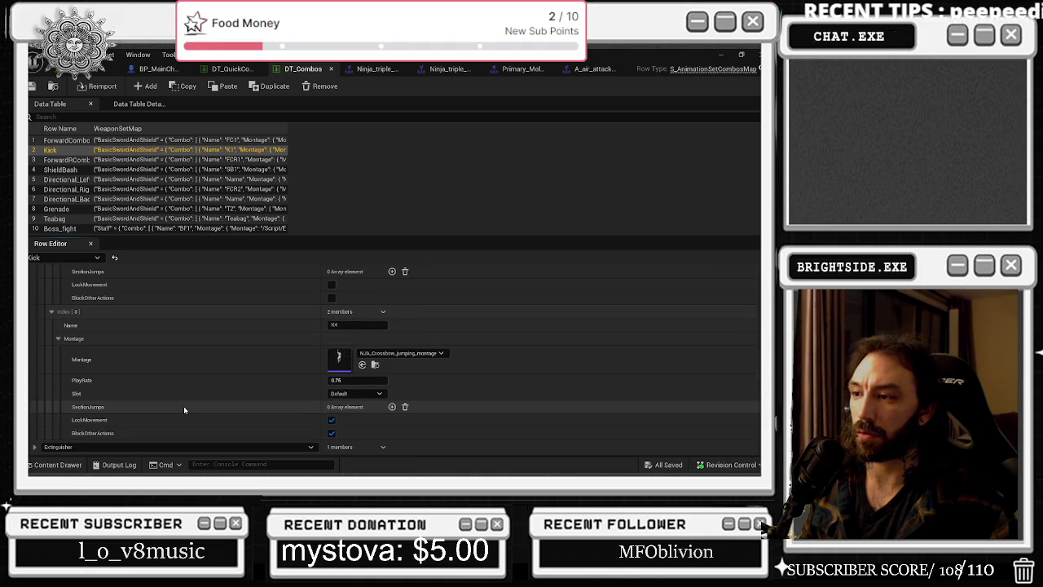
Open K4's NJA_Crossbow_jumping_montage in its own window, then return to DT_Combos.
{"action": "left_click", "coordinate": [375, 364]}
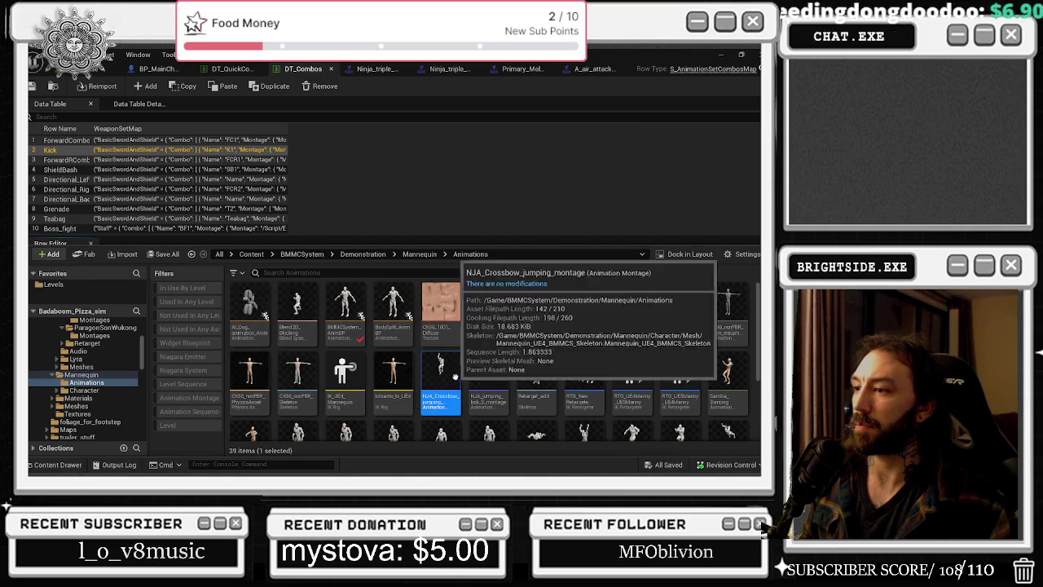
{"action": "right_click", "coordinate": [453, 377]}
{"action": "left_click", "coordinate": [505, 96]}
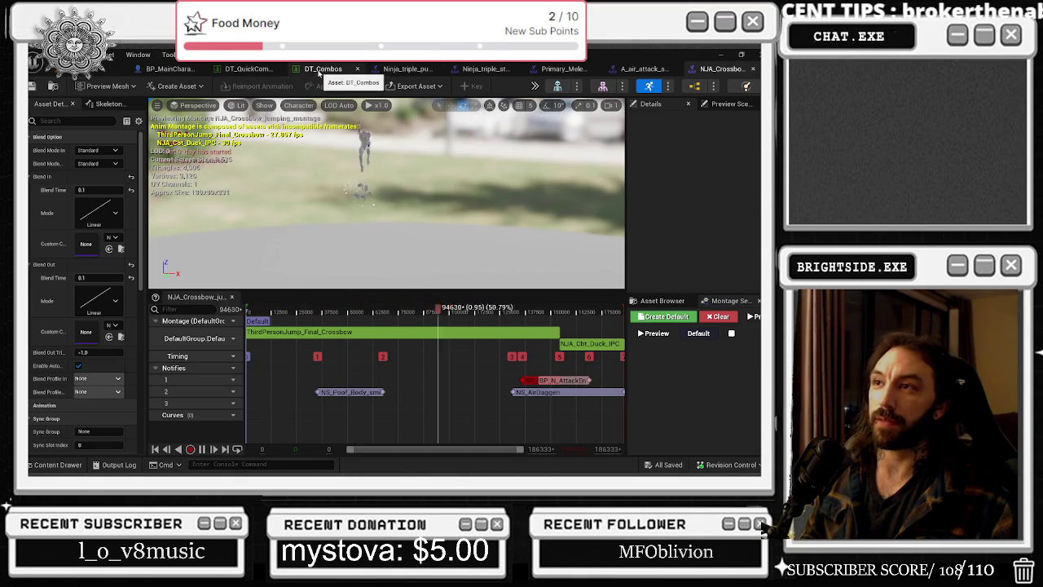
{"action": "left_click", "coordinate": [323, 69]}
Expand Kick's Extinguisher combo to list its five entries and open K5.
{"action": "left_click", "coordinate": [49, 446]}
{"action": "scroll", "coordinate": [128, 415], "scroll_direction": "down", "scroll_amount": 1}
{"action": "left_click", "coordinate": [42, 447]}
{"action": "scroll", "coordinate": [47, 444], "scroll_direction": "down", "scroll_amount": 3}
{"action": "left_click", "coordinate": [50, 447]}
{"action": "scroll", "coordinate": [125, 387], "scroll_direction": "down", "scroll_amount": 1}
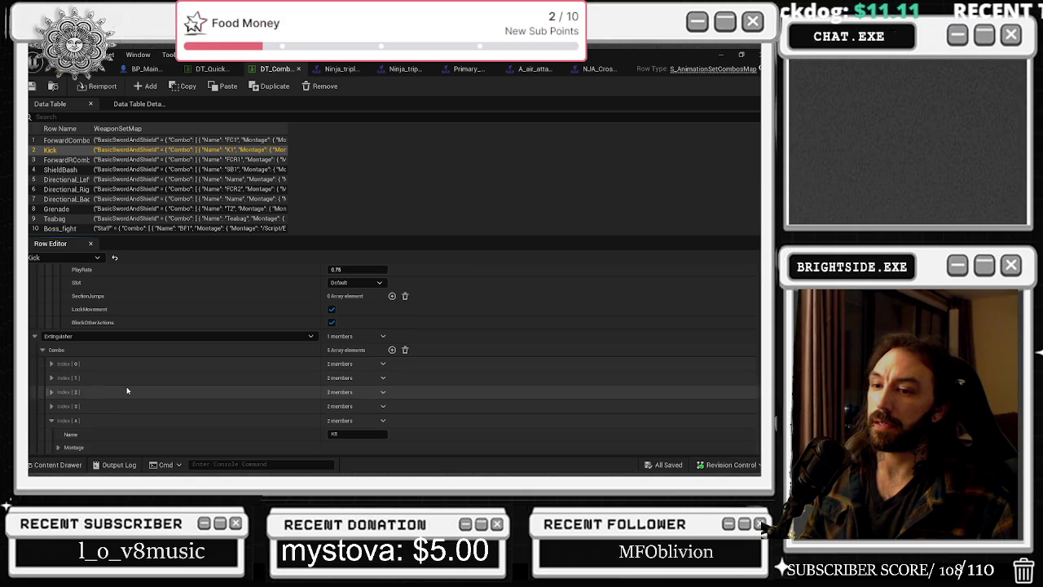
Open K5's NJA_jumping_kick_3_montage in its own window, preview it, and return to DT_Combos.
{"action": "left_click", "coordinate": [58, 447]}
{"action": "scroll", "coordinate": [162, 387], "scroll_direction": "down", "scroll_amount": 3}
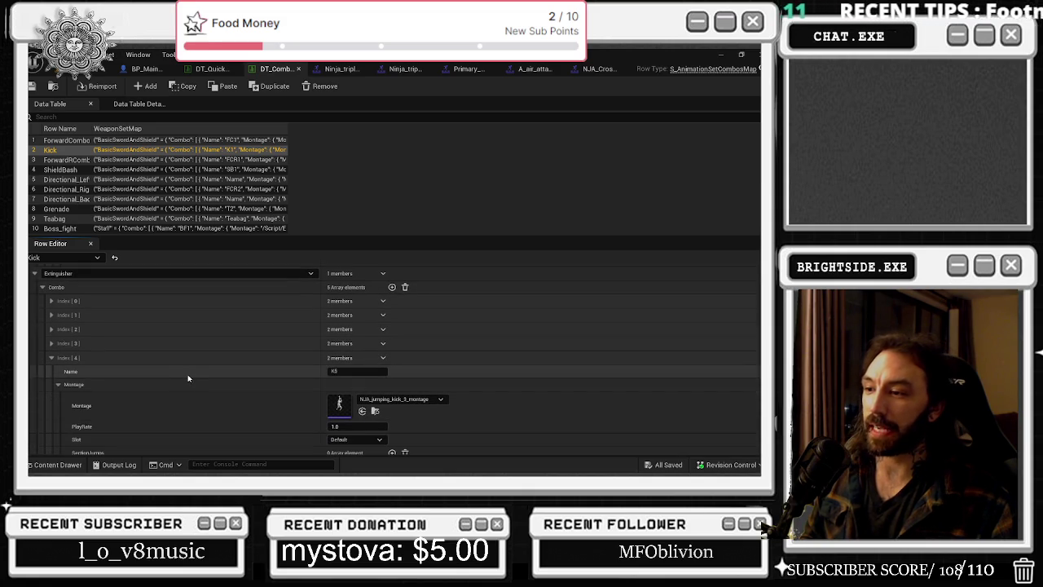
{"action": "left_click", "coordinate": [376, 411]}
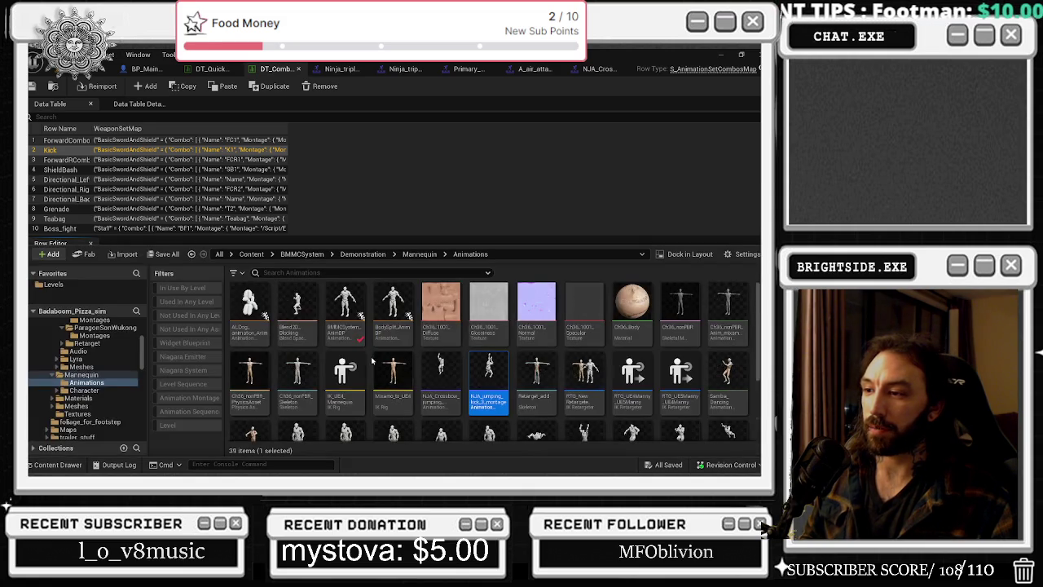
{"action": "right_click", "coordinate": [489, 369]}
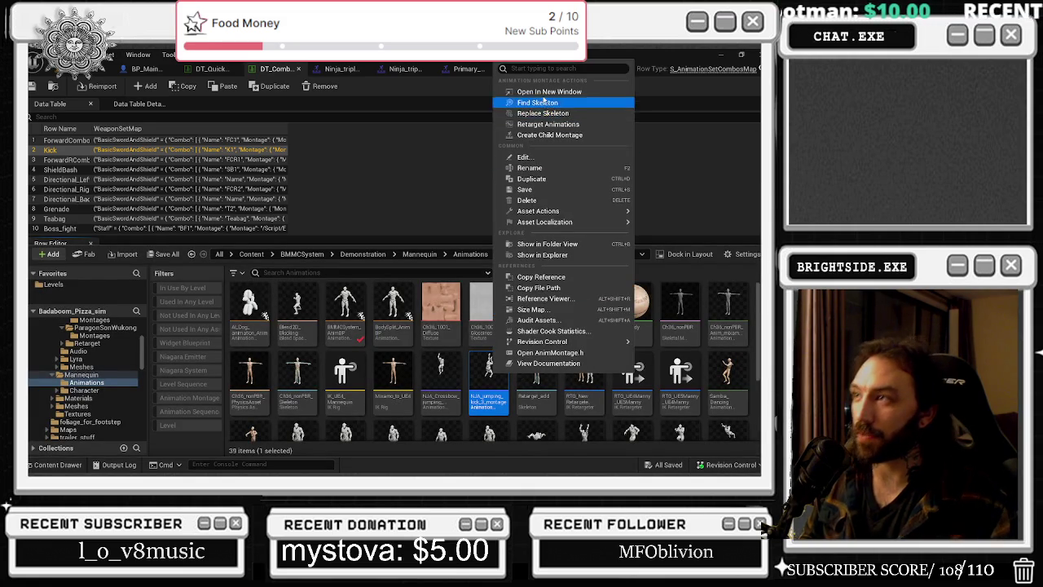
{"action": "left_click", "coordinate": [541, 96]}
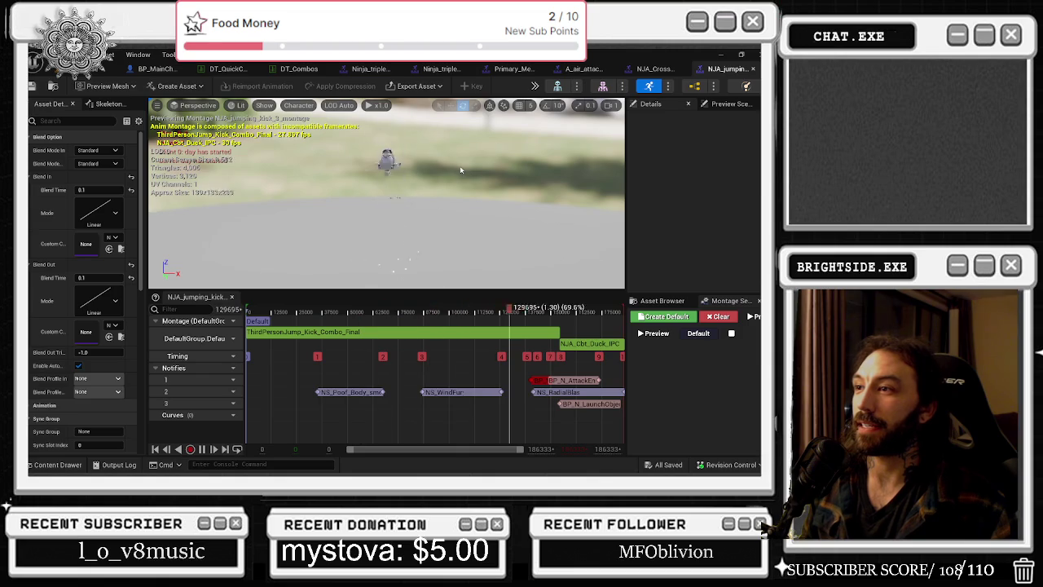
{"action": "left_click", "coordinate": [323, 72]}
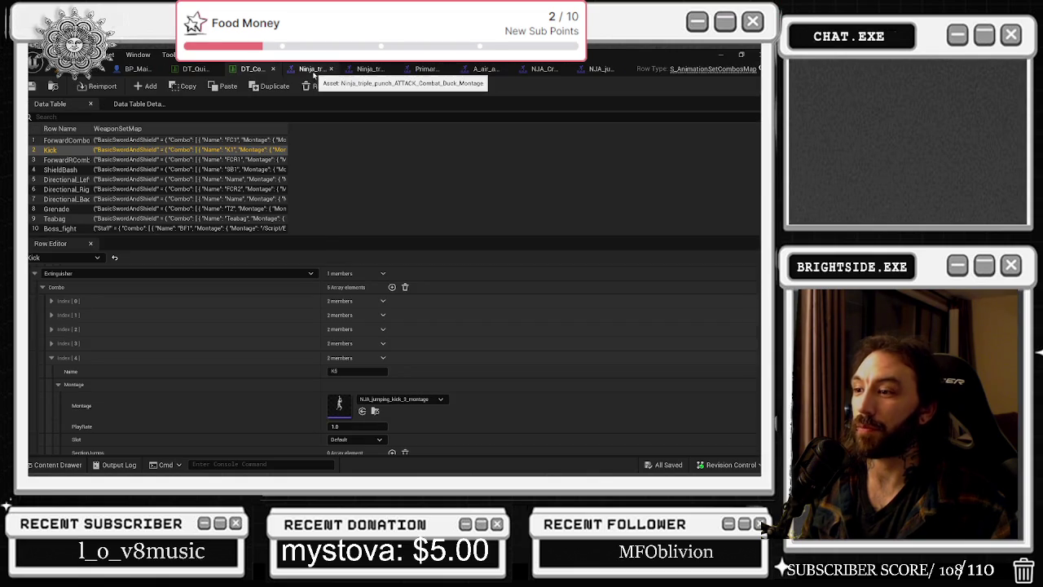
Expand the K4 entry and open NJA_jumping_kick_2_montage in its own window.
{"action": "left_click", "coordinate": [53, 345]}
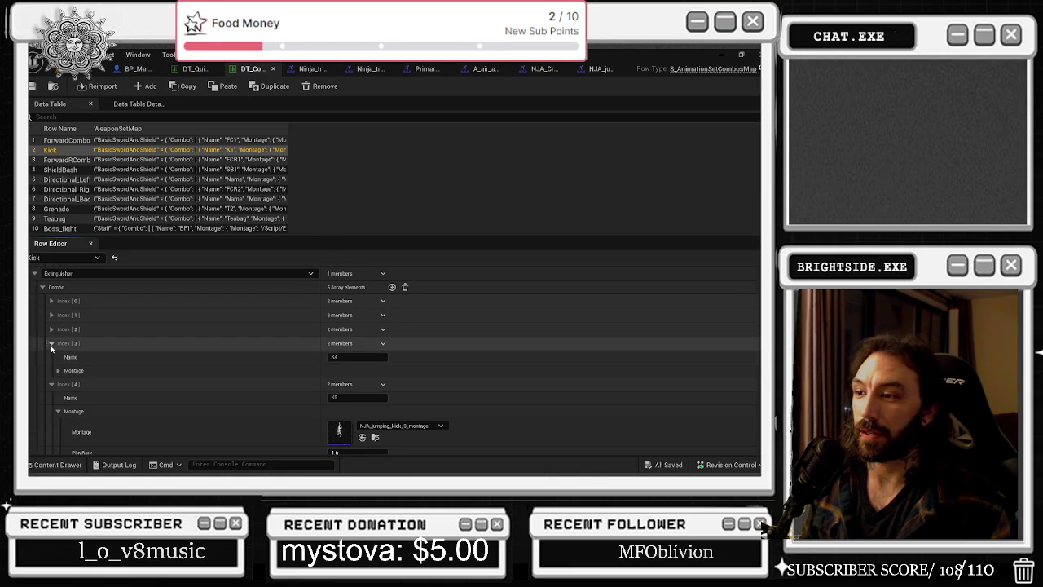
{"action": "left_click", "coordinate": [376, 396]}
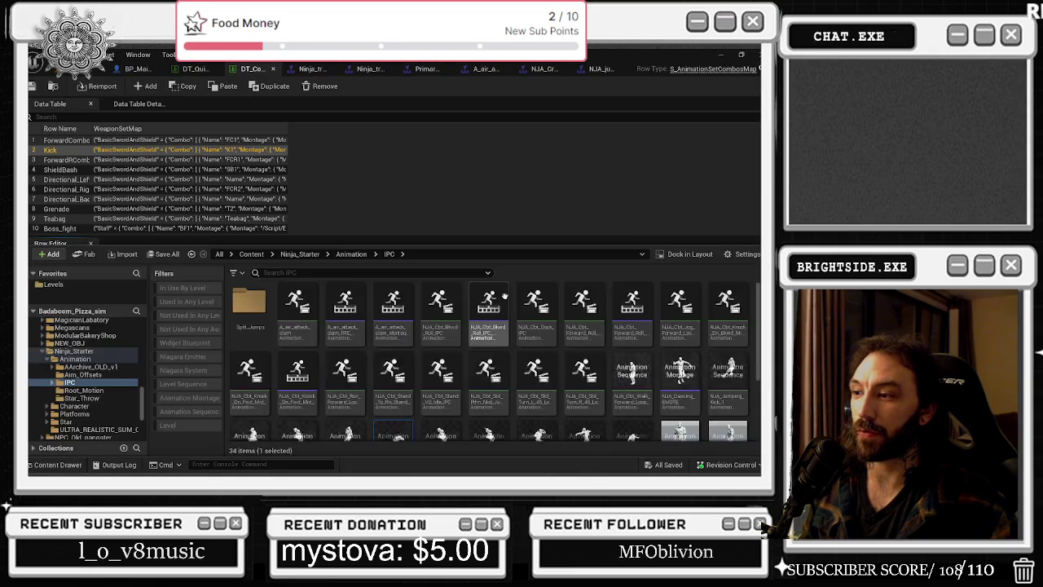
{"action": "scroll", "coordinate": [419, 401], "scroll_direction": "down", "scroll_amount": 1}
{"action": "right_click", "coordinate": [393, 403]}
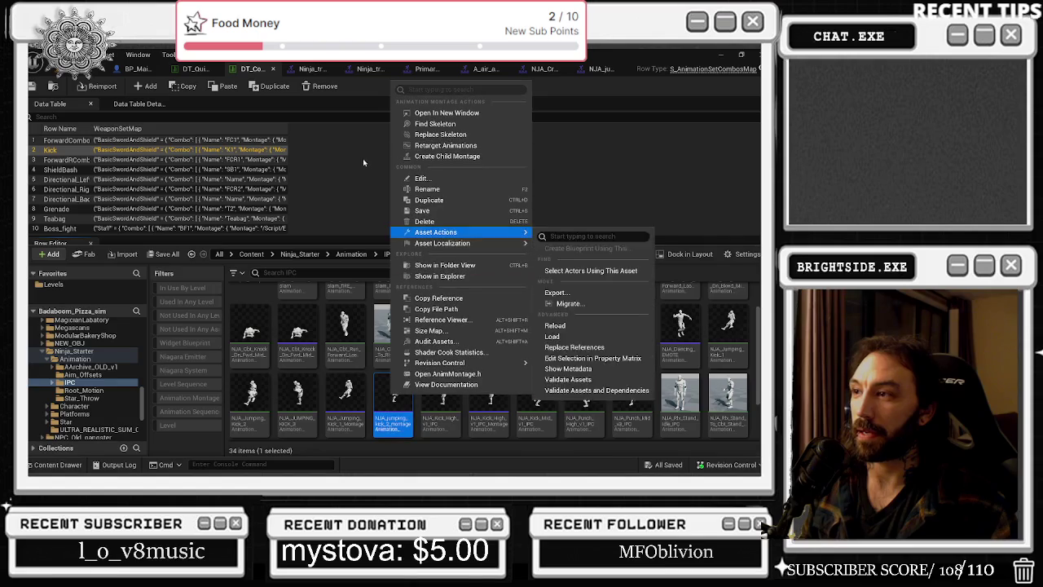
{"action": "left_click", "coordinate": [440, 110]}
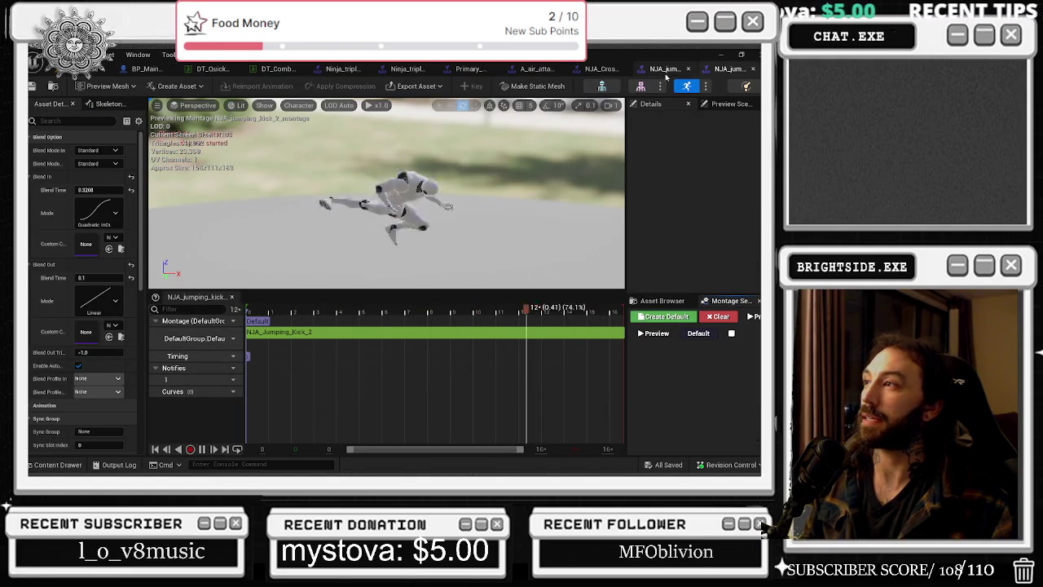
Preview NJA_jumping_kick_3_montage from the asset library over the montage editor.
{"action": "key", "text": "ctrl+space"}
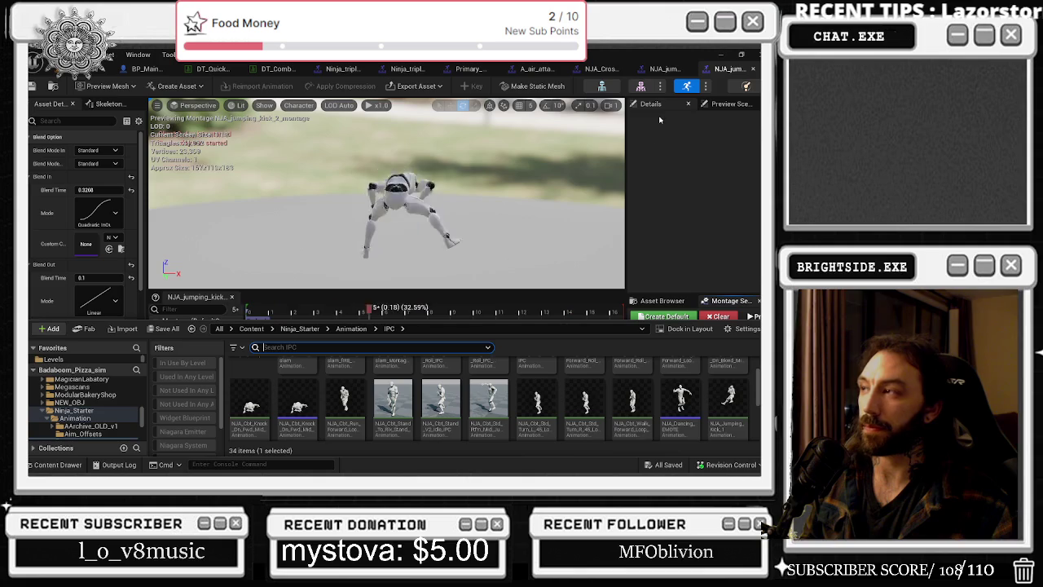
{"action": "double_click", "coordinate": [585, 399]}
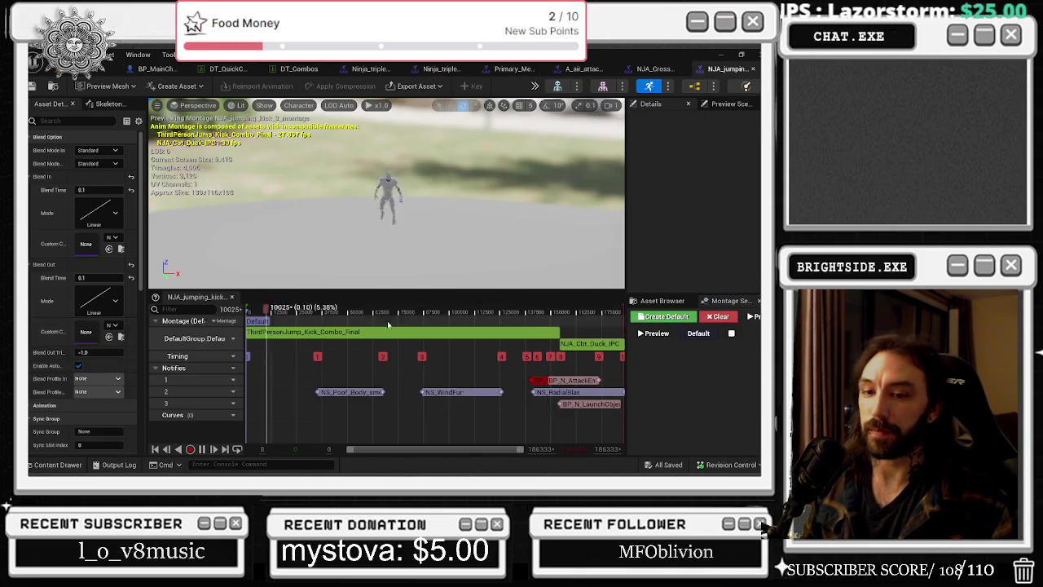
{"action": "mouse_move", "coordinate": [231, 371]}
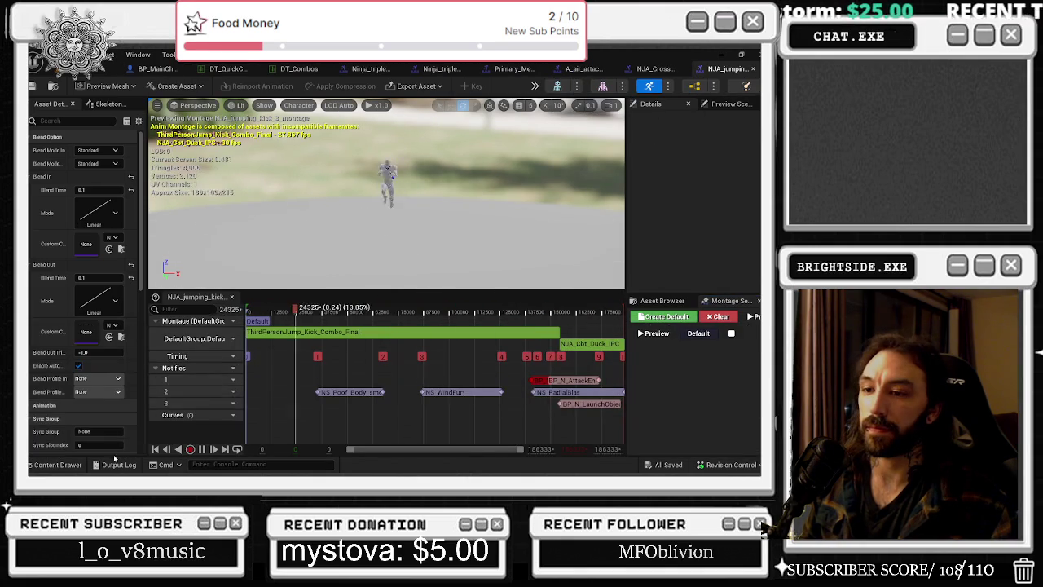
{"action": "key", "text": "ctrl+space"}
{"action": "scroll", "coordinate": [693, 377], "scroll_direction": "down", "scroll_amount": 1}
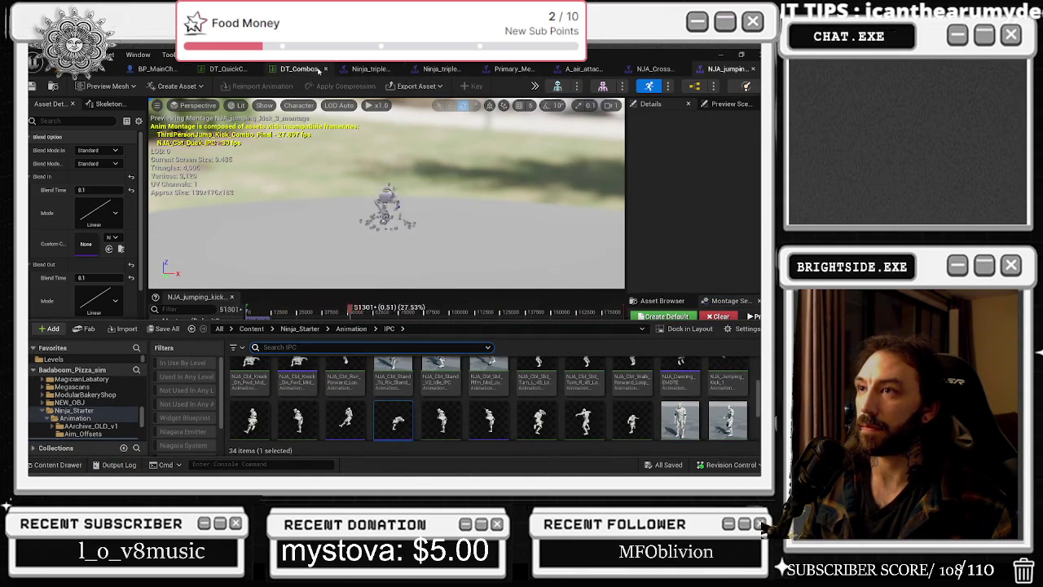
Back in DT_Combos, expand K3 to show it plays NJA_Jumping_Kick_1_Montage.
{"action": "left_click", "coordinate": [321, 70]}
{"action": "scroll", "coordinate": [269, 384], "scroll_direction": "down", "scroll_amount": 1}
{"action": "left_click", "coordinate": [88, 343]}
{"action": "left_click", "coordinate": [58, 372]}
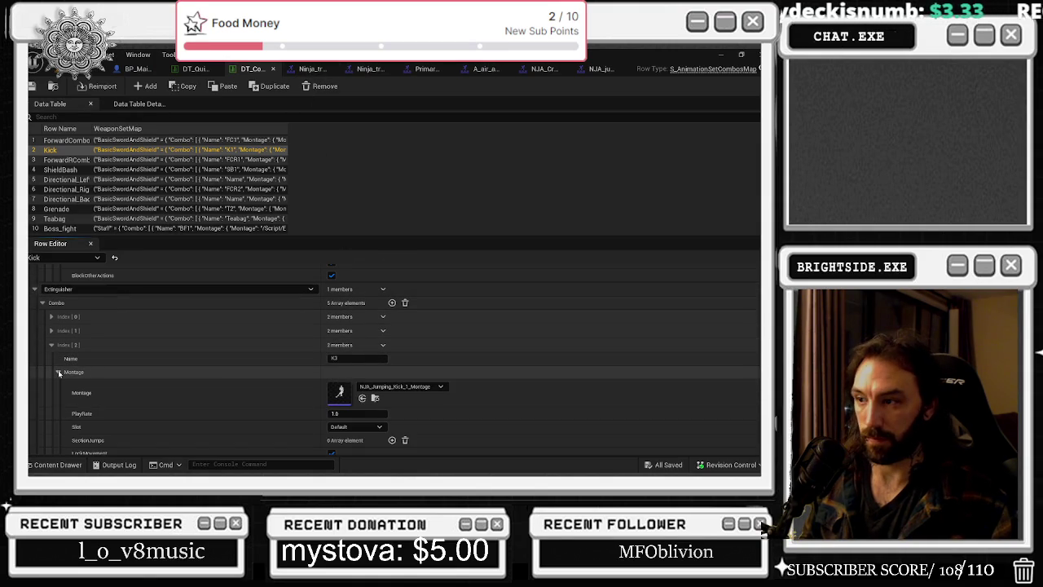
Reveal montages for Kick K2 and ForwardRCombo FCR1/FCR2, then locate ShieldBash SB1's Primary_EXTINGUISHER montage.
{"action": "left_click", "coordinate": [51, 331]}
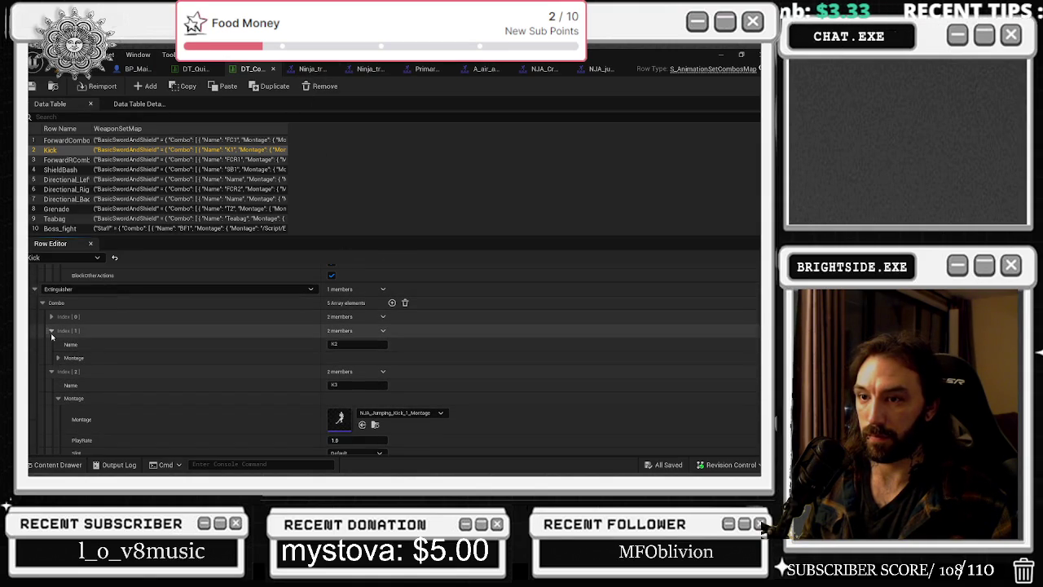
{"action": "left_click", "coordinate": [58, 358]}
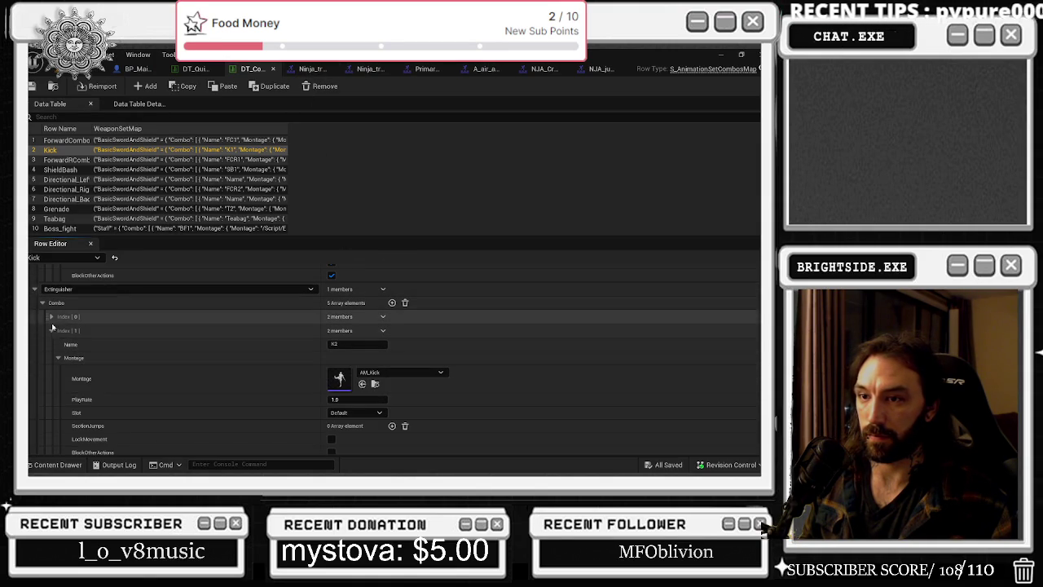
{"action": "left_click", "coordinate": [66, 160]}
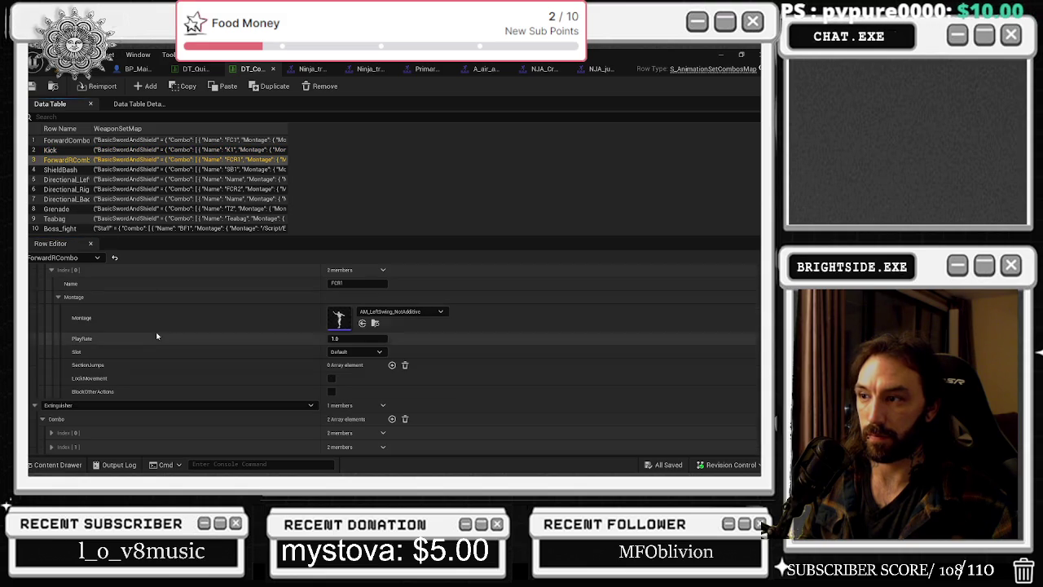
{"action": "left_click", "coordinate": [52, 446]}
{"action": "scroll", "coordinate": [137, 418], "scroll_direction": "down", "scroll_amount": 1}
{"action": "left_click", "coordinate": [59, 447]}
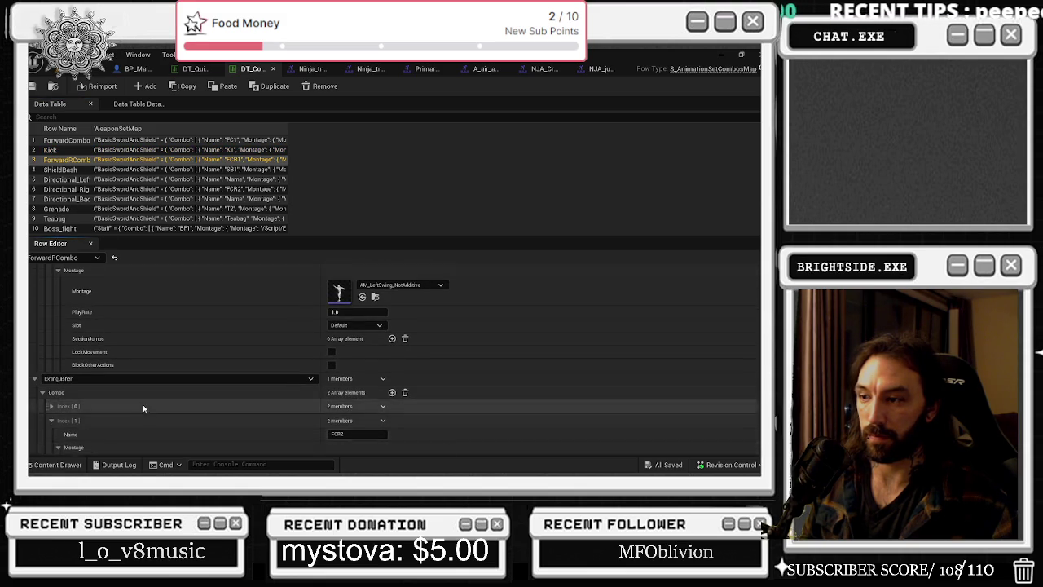
{"action": "scroll", "coordinate": [145, 409], "scroll_direction": "down", "scroll_amount": 3}
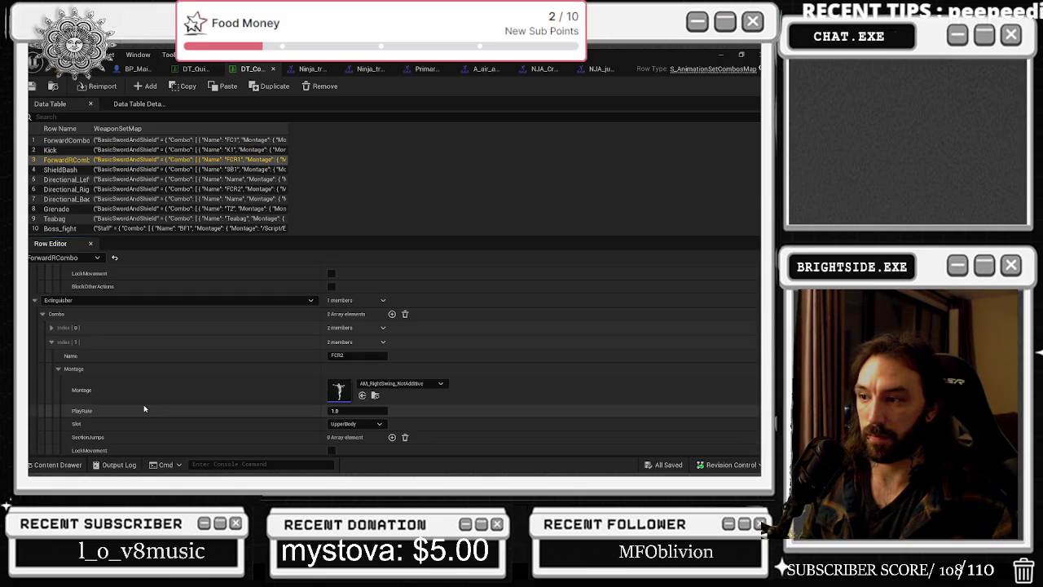
{"action": "left_click", "coordinate": [51, 327]}
{"action": "left_click", "coordinate": [60, 356]}
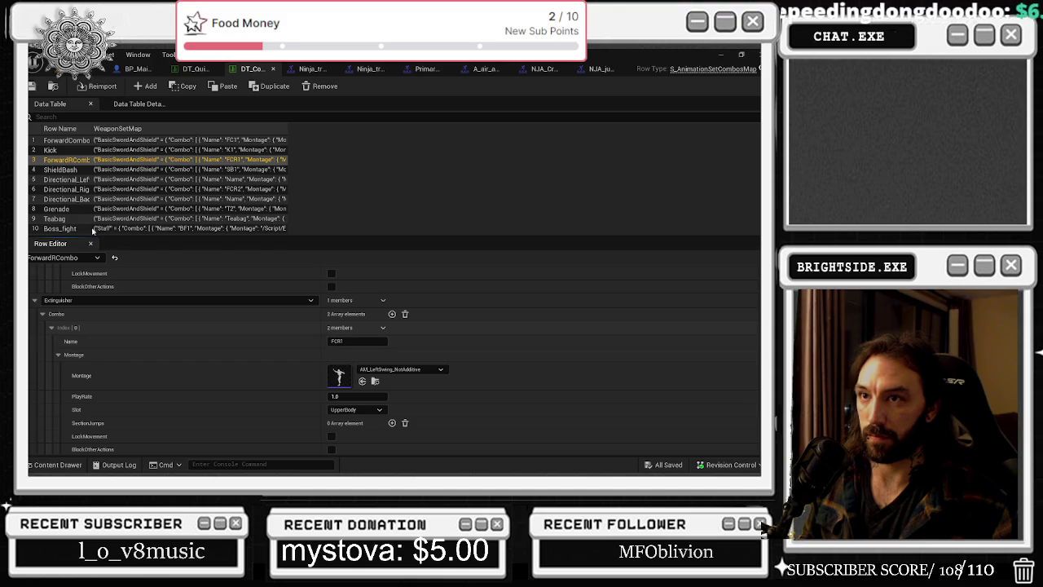
{"action": "left_click", "coordinate": [65, 169]}
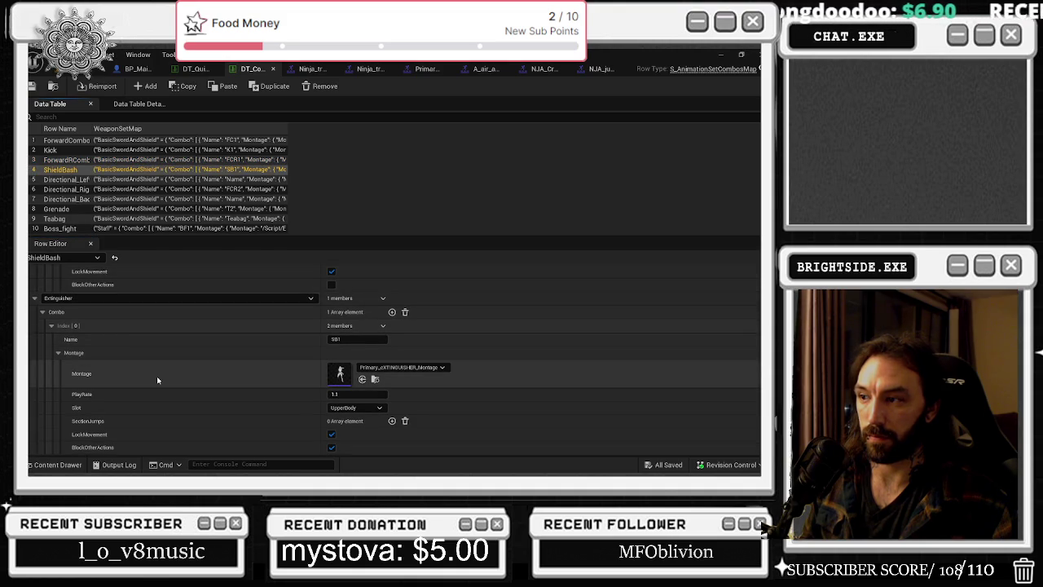
{"action": "left_click", "coordinate": [376, 380]}
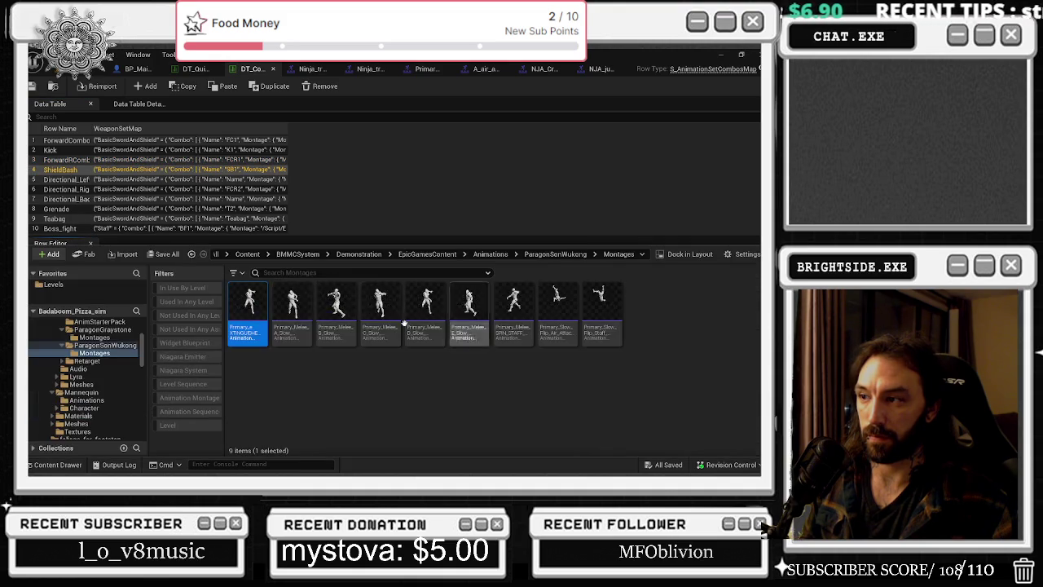
Preview the Primary_eXTINGUISHER montage in its own window, then close the preview.
{"action": "right_click", "coordinate": [255, 308]}
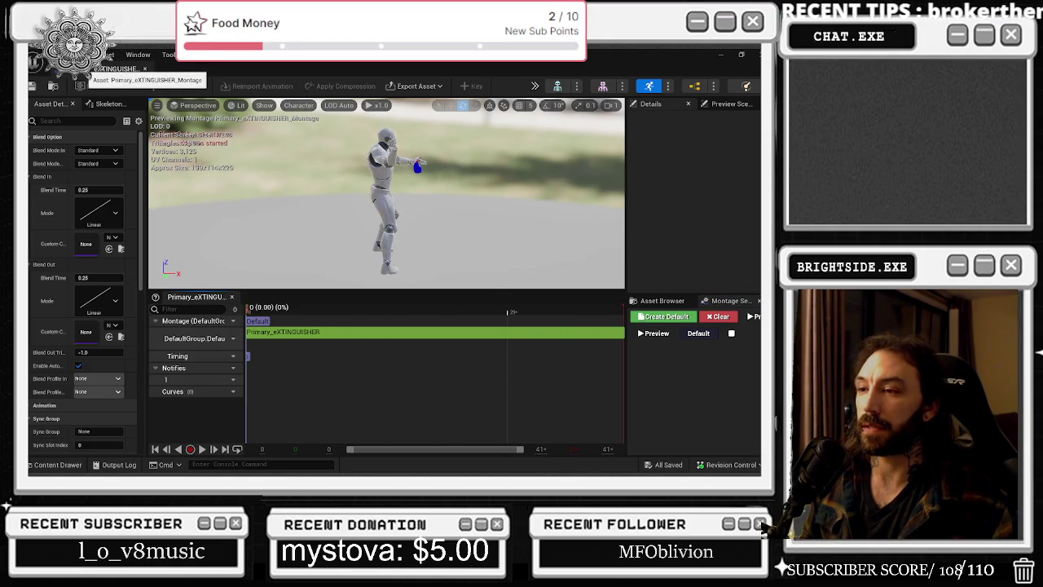
{"action": "left_click", "coordinate": [144, 68]}
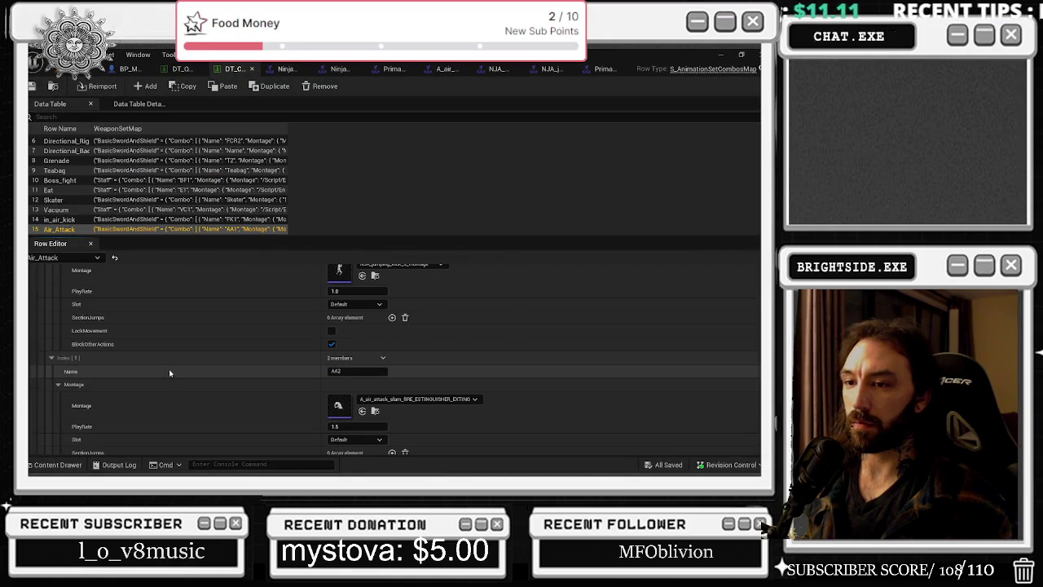
Locate AA1's montage among the assets, then inspect the Directional_Back and Directional_Left rows.
{"action": "scroll", "coordinate": [170, 372], "scroll_direction": "up", "scroll_amount": 2}
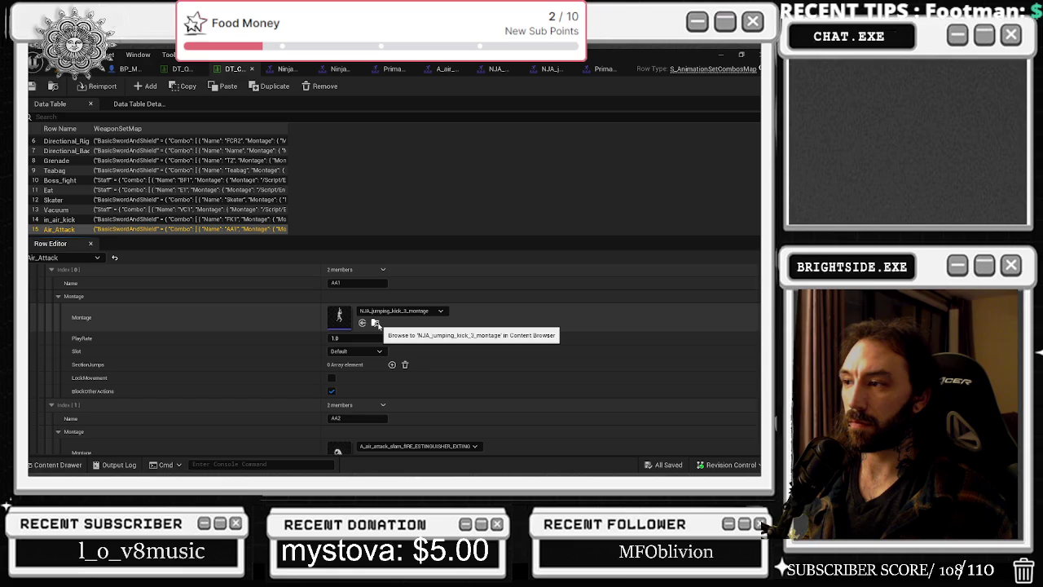
{"action": "left_click", "coordinate": [377, 324]}
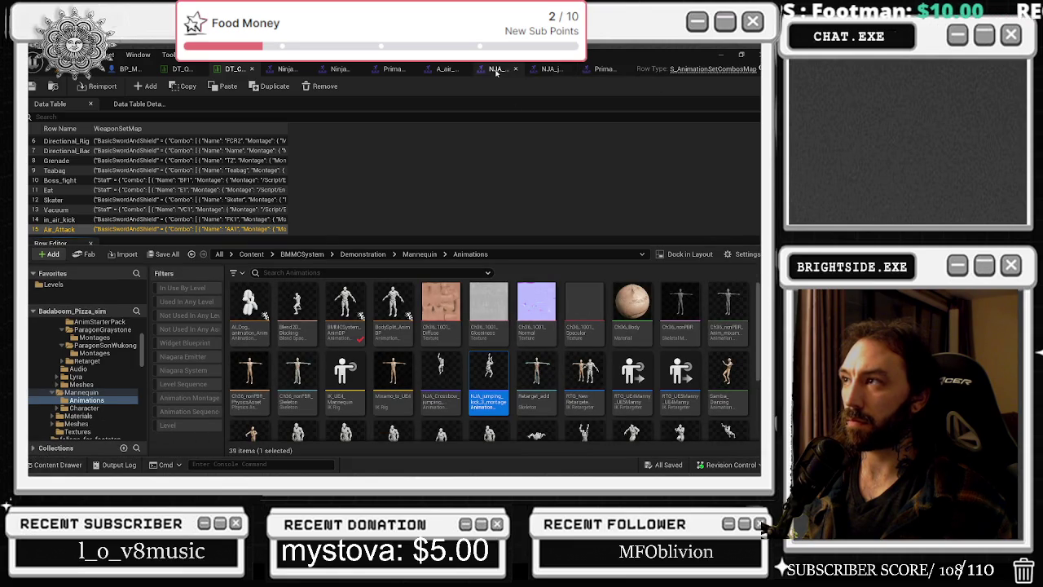
{"action": "left_click", "coordinate": [127, 230]}
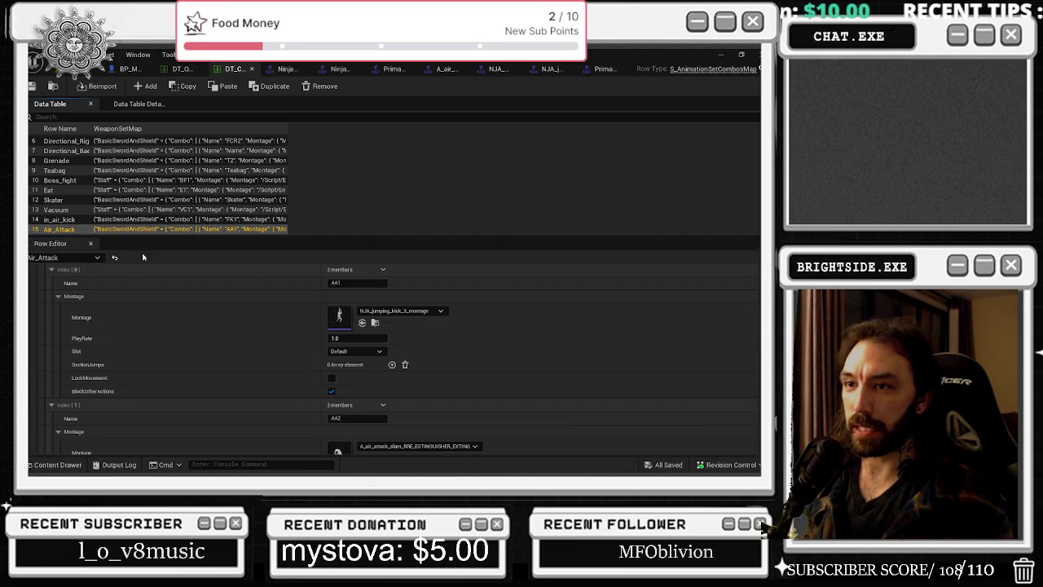
{"action": "scroll", "coordinate": [126, 230], "scroll_direction": "up", "scroll_amount": 3}
{"action": "left_click", "coordinate": [67, 172]}
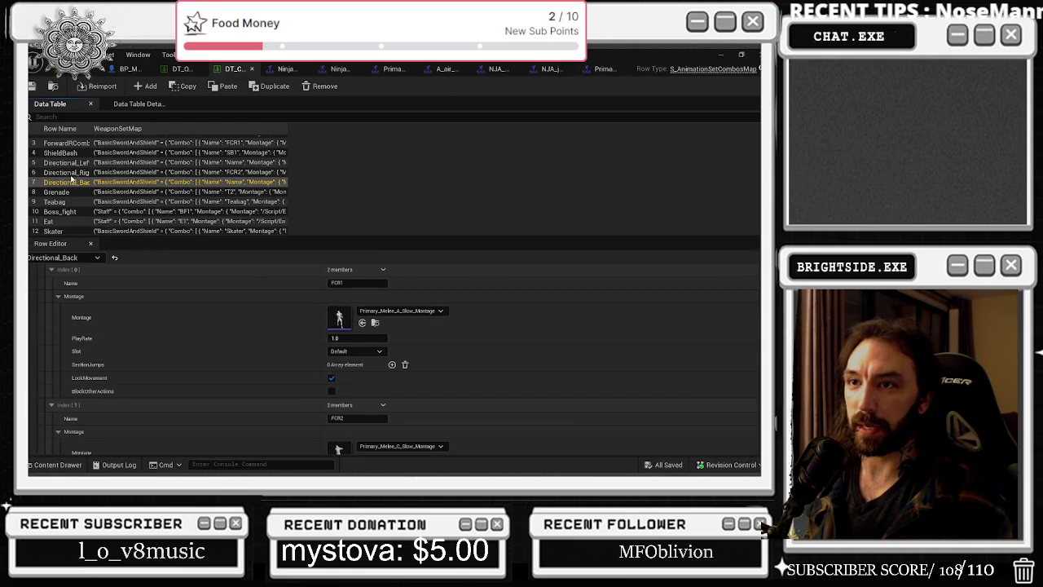
{"action": "scroll", "coordinate": [72, 167], "scroll_direction": "up", "scroll_amount": 2}
{"action": "left_click", "coordinate": [67, 178]}
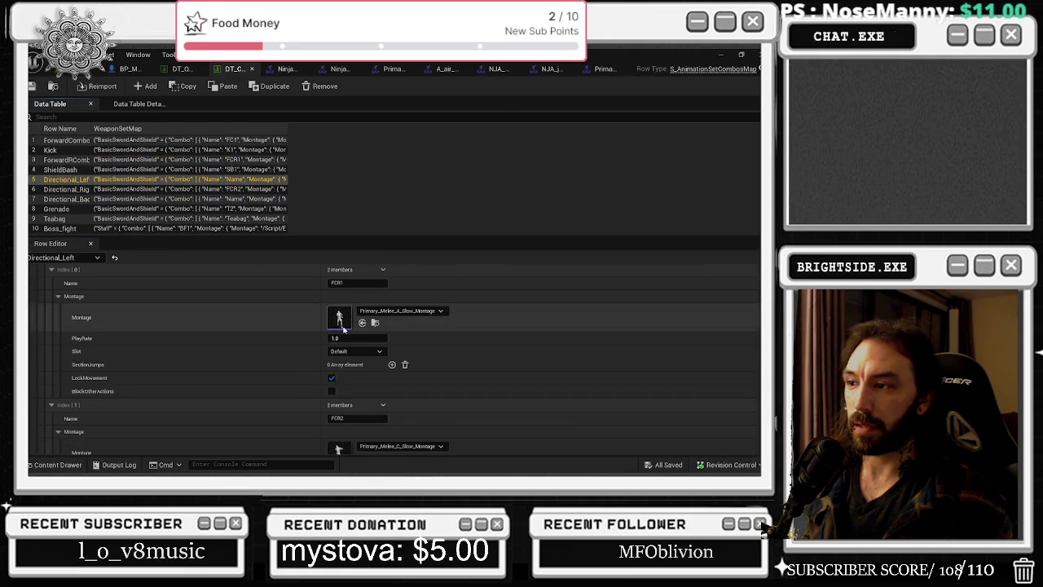
{"action": "scroll", "coordinate": [340, 348], "scroll_direction": "down", "scroll_amount": 3}
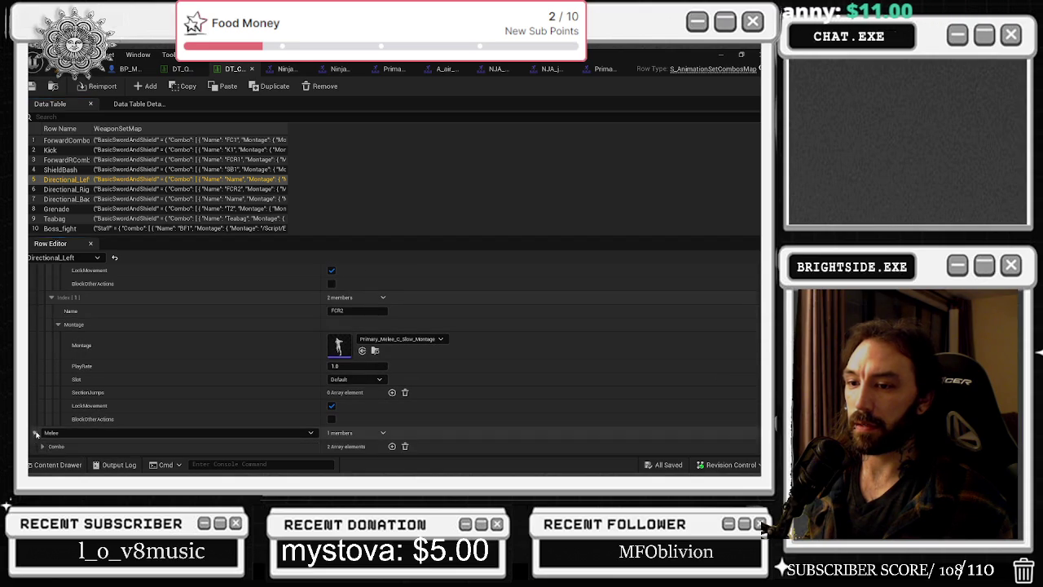
{"action": "scroll", "coordinate": [89, 394], "scroll_direction": "down", "scroll_amount": 1}
Confirm Directional_Left's FCR2 combo uses AM_RightSwing_NotAdditive, then save the level in the level editor.
{"action": "left_click", "coordinate": [42, 433]}
{"action": "scroll", "coordinate": [47, 431], "scroll_direction": "down", "scroll_amount": 1}
{"action": "left_click", "coordinate": [51, 418]}
{"action": "scroll", "coordinate": [55, 423], "scroll_direction": "down", "scroll_amount": 2}
{"action": "left_click", "coordinate": [51, 406]}
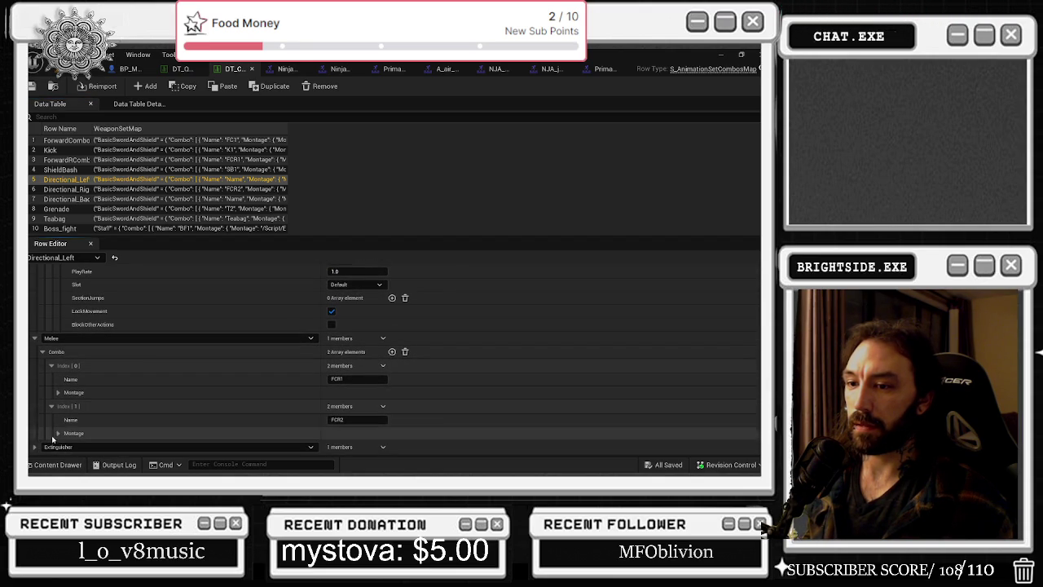
{"action": "left_click", "coordinate": [58, 433]}
{"action": "scroll", "coordinate": [187, 415], "scroll_direction": "down", "scroll_amount": 1}
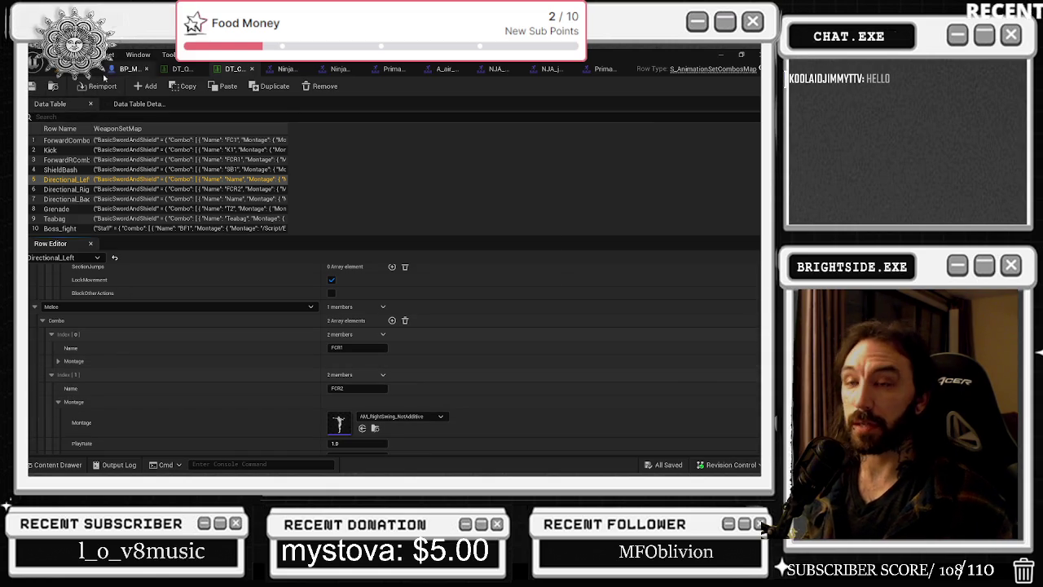
{"action": "left_click", "coordinate": [131, 68]}
{"action": "left_click", "coordinate": [33, 85]}
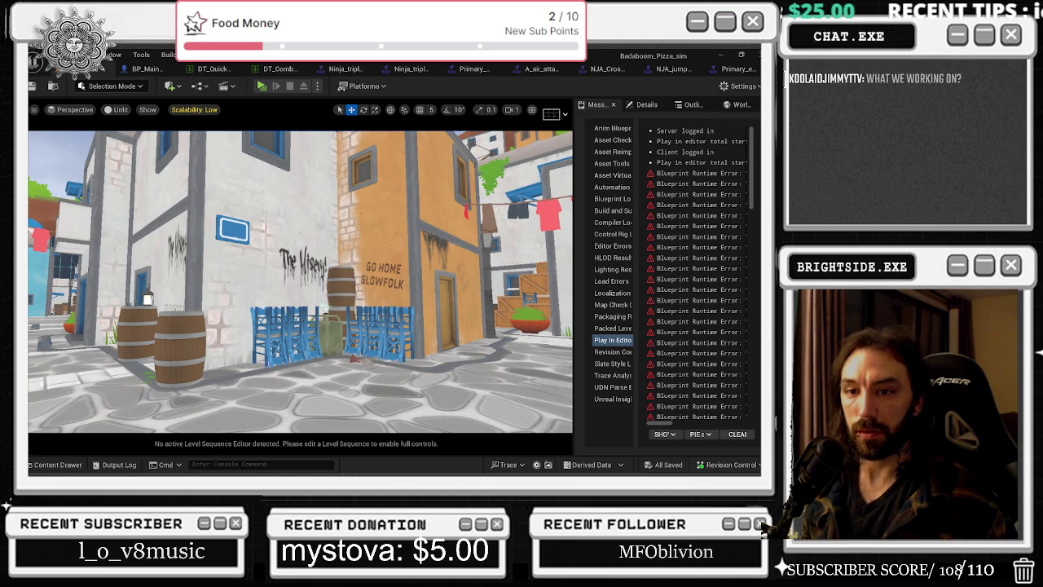
Turn off Realtime in the viewport and save the Showcase map with Ctrl+S.
{"action": "right_click", "coordinate": [242, 150]}
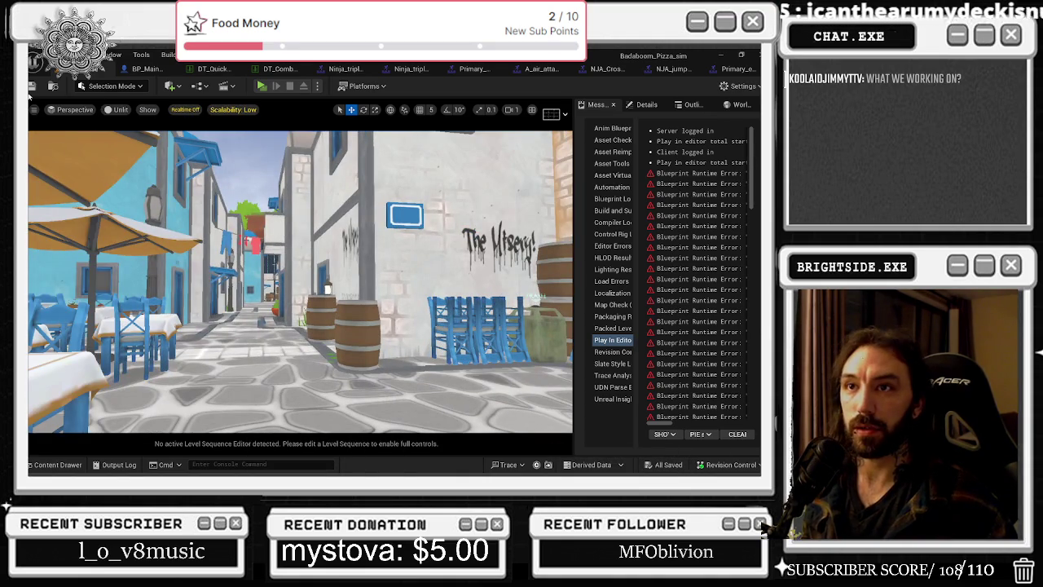
{"action": "key", "text": "ctrl+s"}
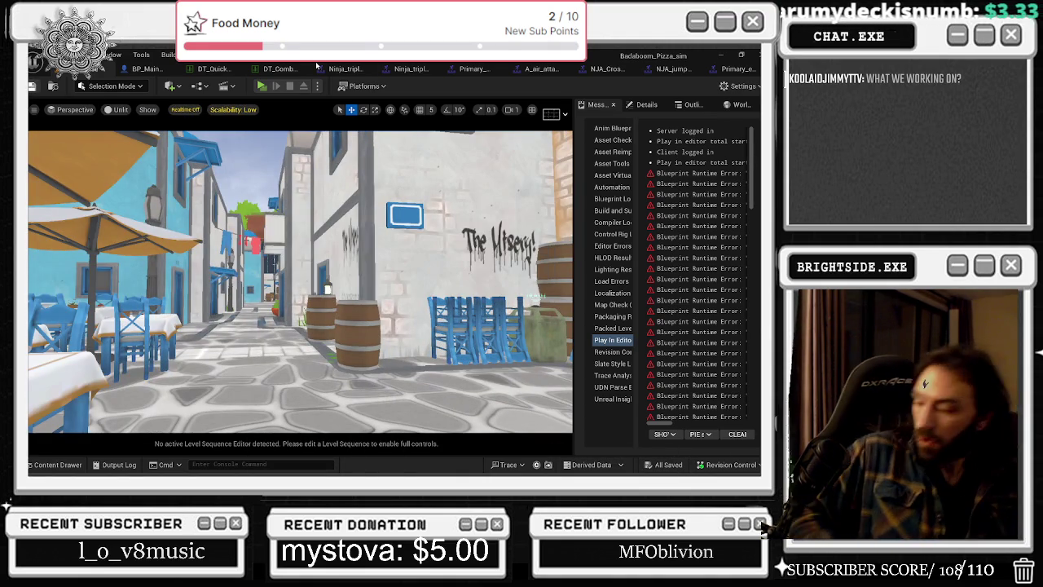
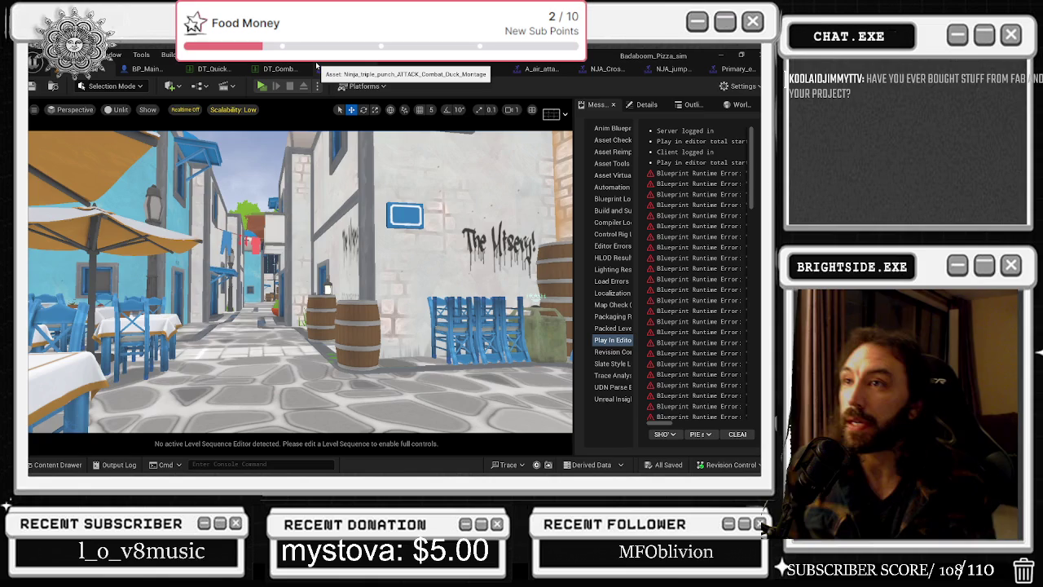
Launch a Play In Editor test of the town level in a separate preview window.
{"action": "left_click", "coordinate": [261, 85]}
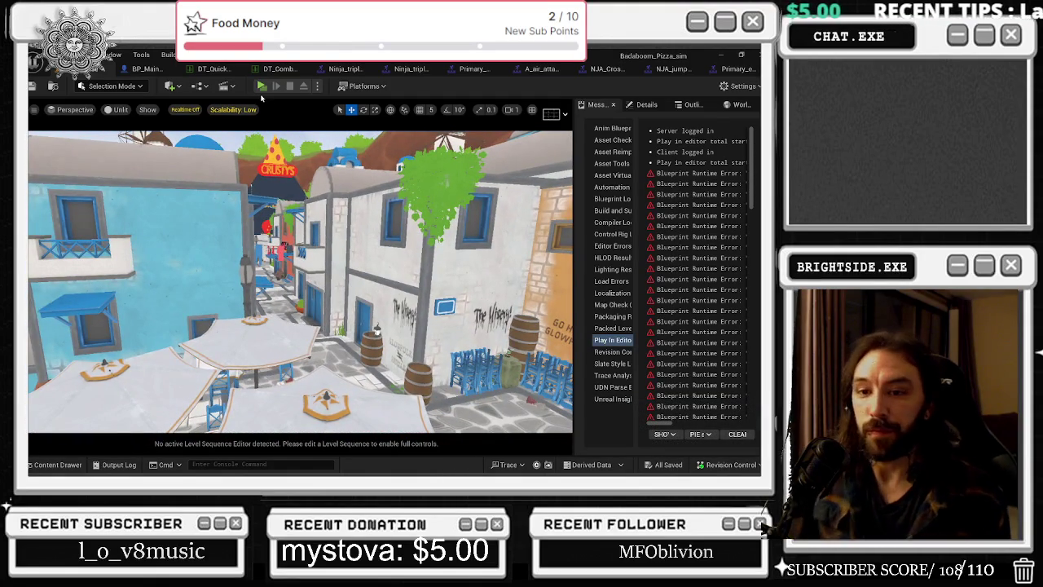
{"action": "left_click", "coordinate": [262, 90]}
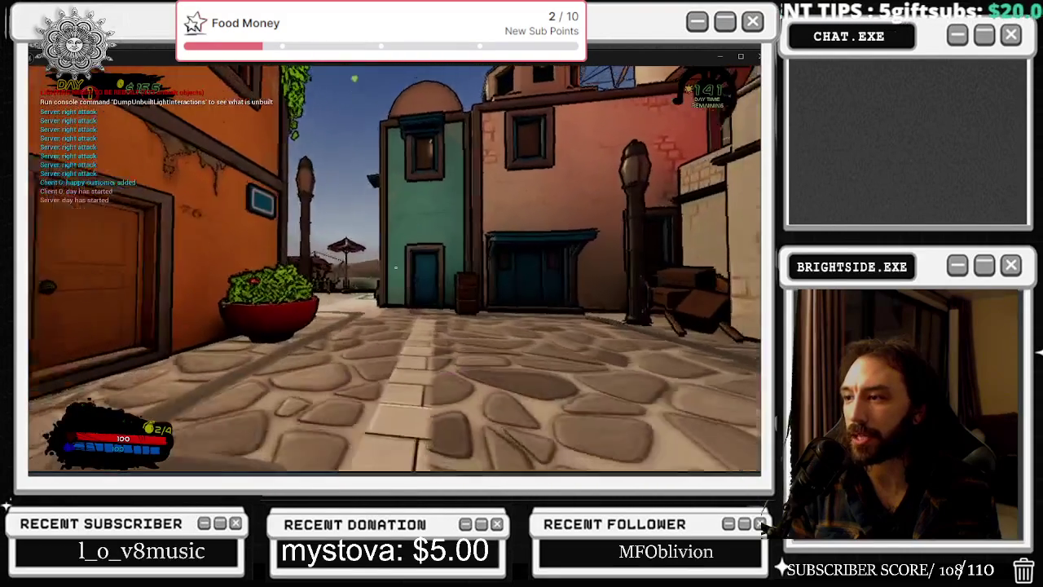
Walk down the street into the alley by the blue-door building and interact with the extinguisher cabinet.
{"action": "key", "text": "w"}
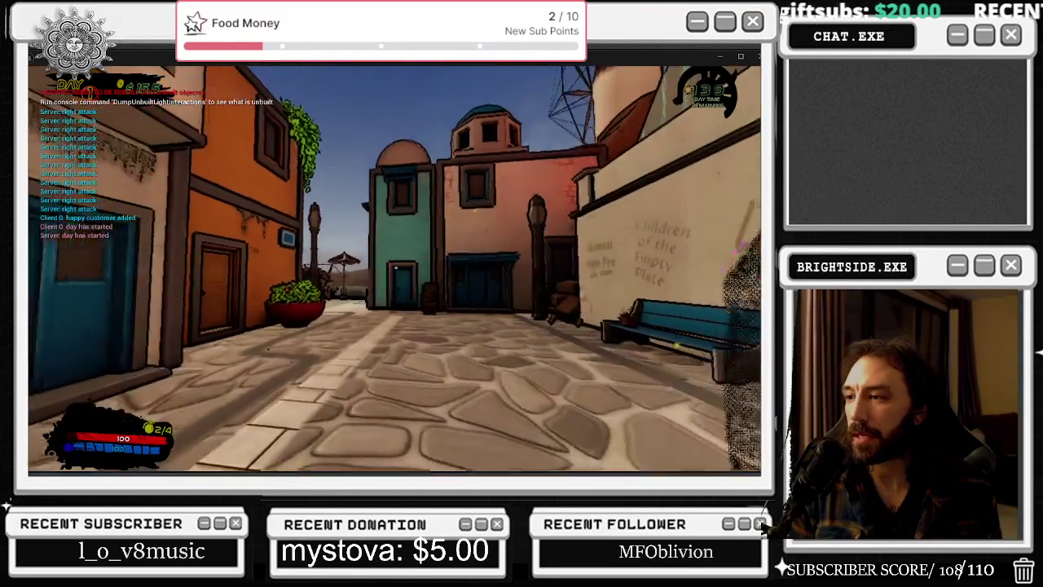
{"action": "key", "text": "w"}
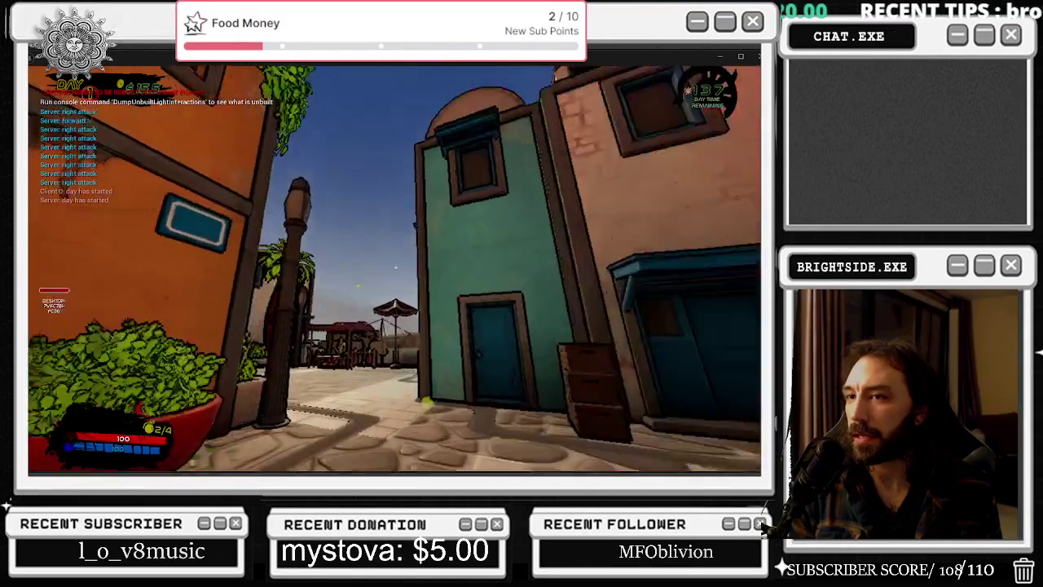
{"action": "key", "text": "w"}
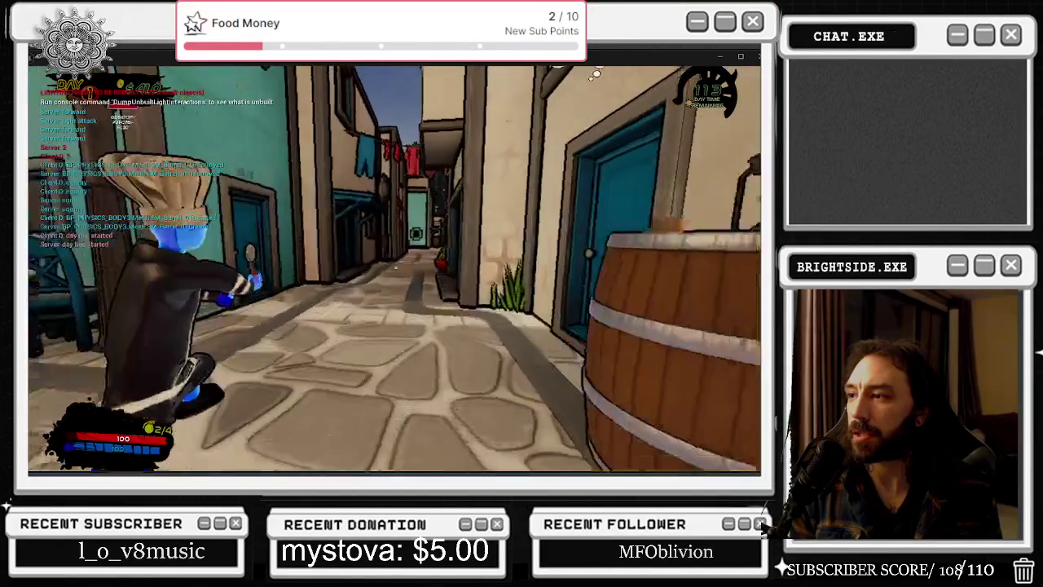
{"action": "key", "text": "e"}
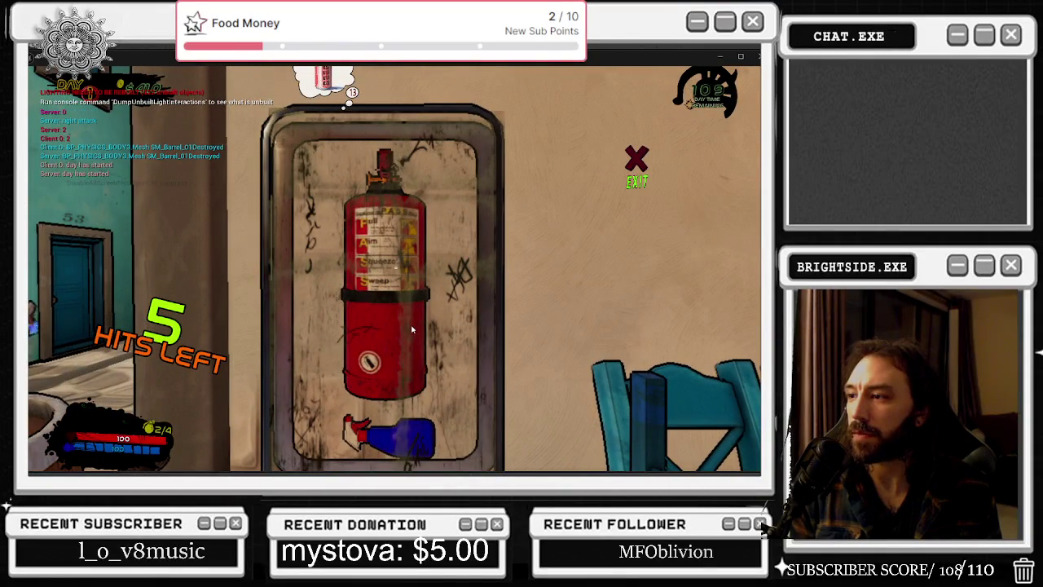
Smash the extinguisher cabinet's glass with repeated strikes.
{"action": "left_click", "coordinate": [362, 272]}
{"action": "left_click", "coordinate": [362, 272]}
{"action": "left_click", "coordinate": [362, 272]}
{"action": "left_click", "coordinate": [363, 272]}
{"action": "left_click", "coordinate": [362, 272]}
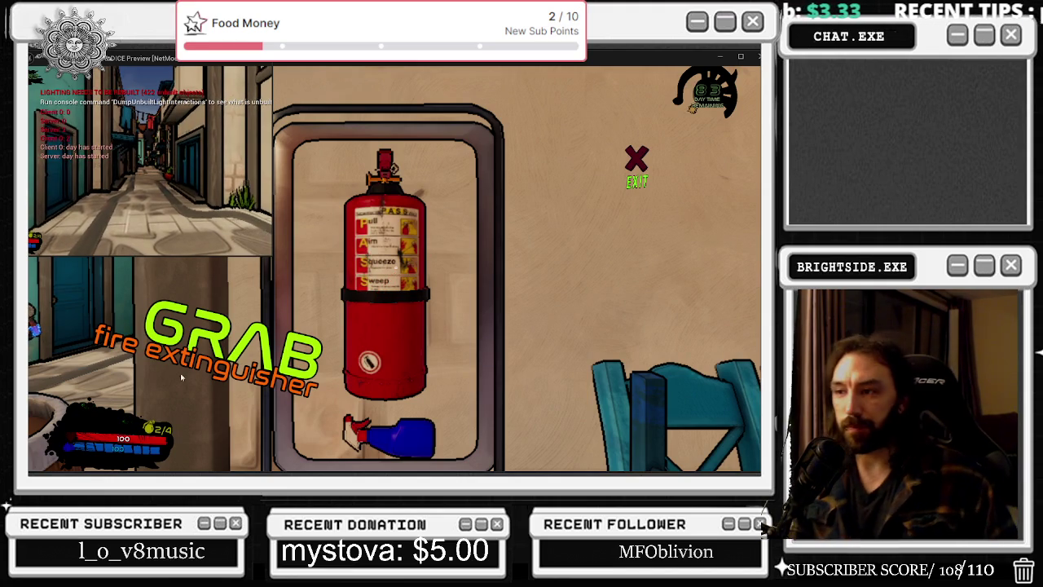
Grab the fire extinguisher, then step back and forth near the cabinet and sidestep right.
{"action": "key", "text": "e"}
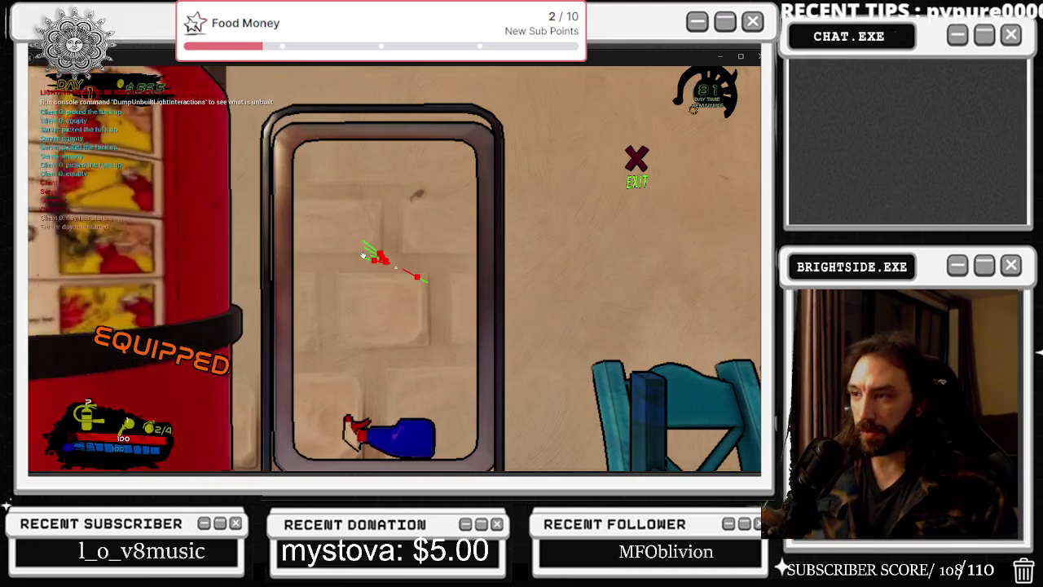
{"action": "key", "text": "s"}
{"action": "key", "text": "s"}
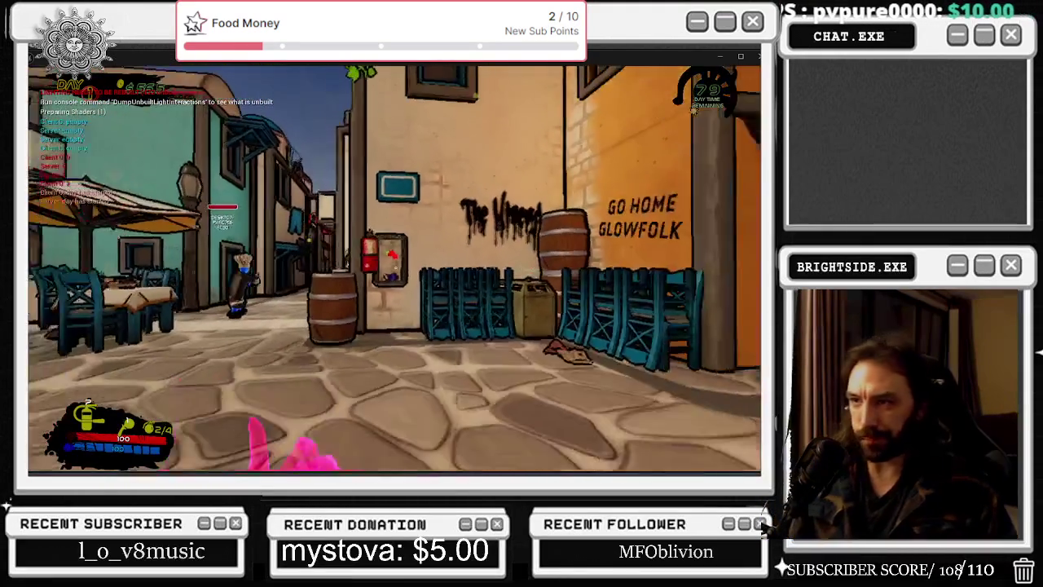
{"action": "key", "text": "w"}
{"action": "key", "text": "e"}
{"action": "key", "text": "s"}
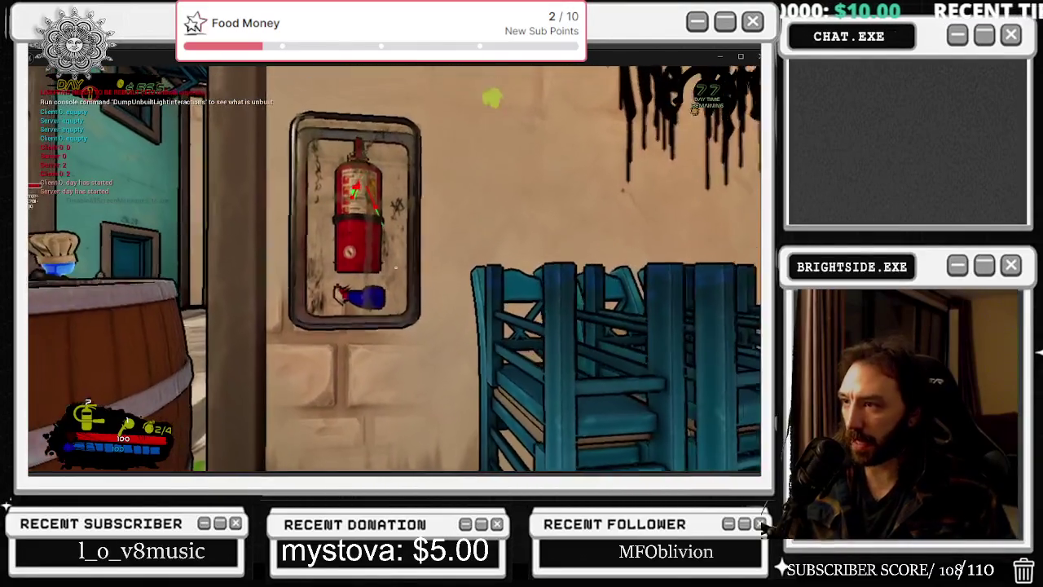
{"action": "key", "text": "d"}
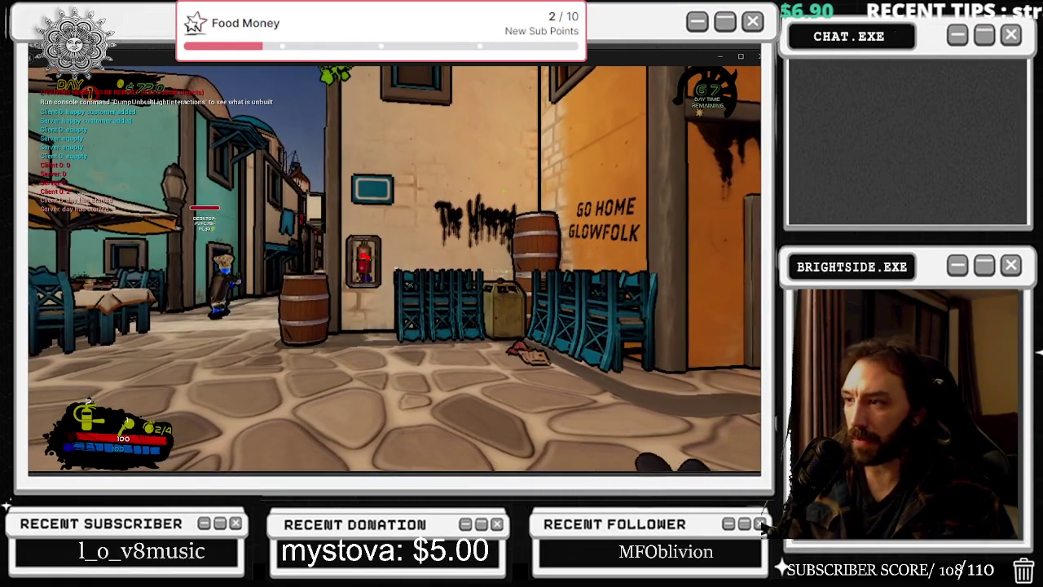
Step toward and away from the extinguisher wall into the plaza, switching the held item.
{"action": "key", "text": "w"}
{"action": "key", "text": "s"}
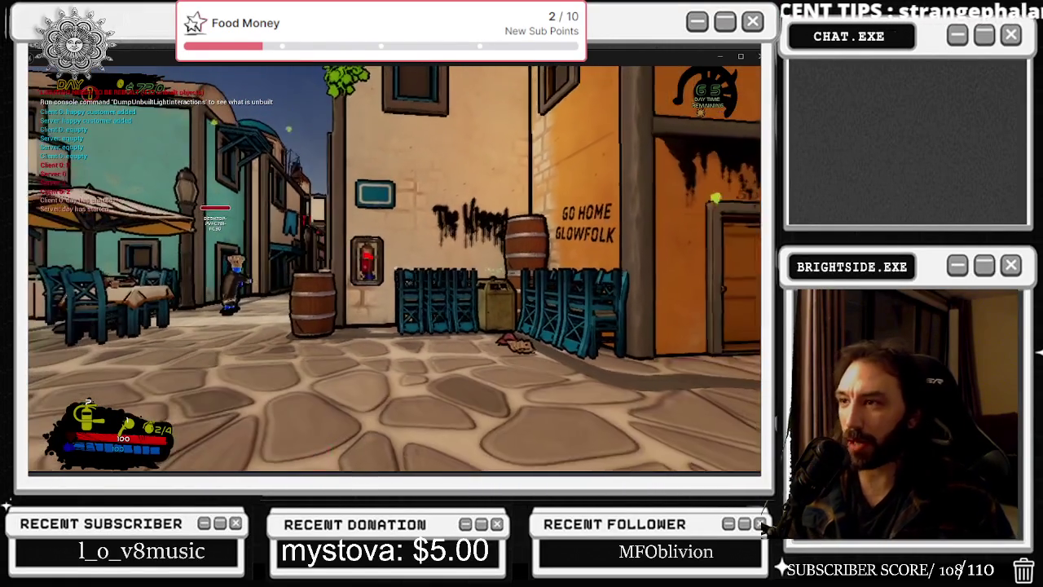
{"action": "key", "text": "w"}
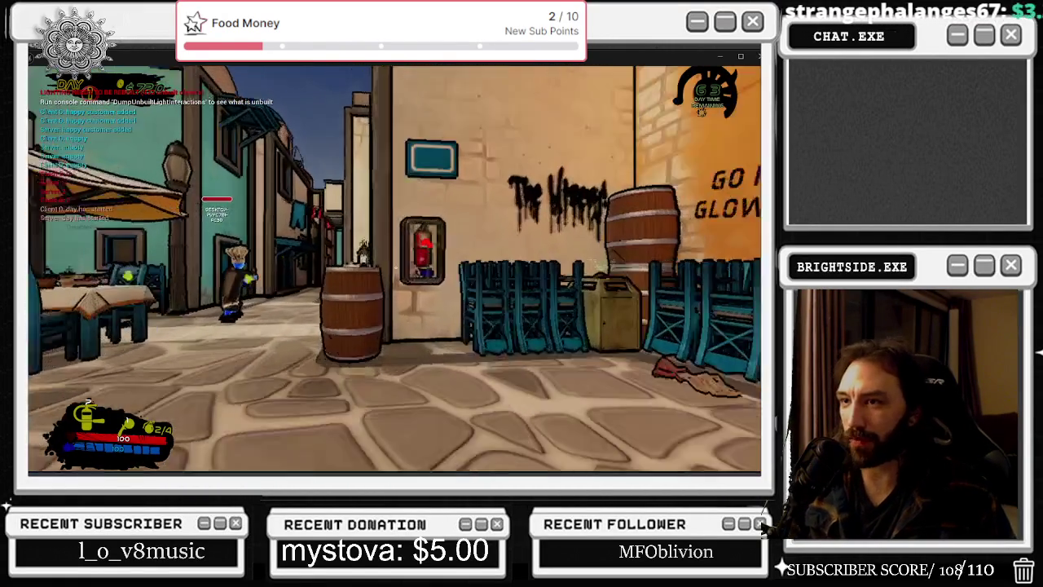
{"action": "key", "text": "s"}
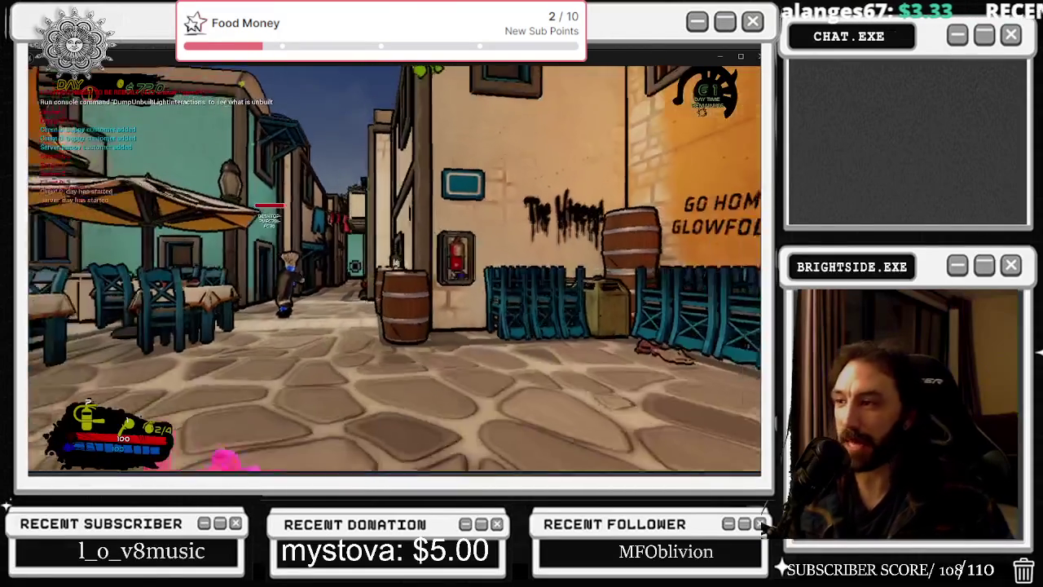
{"action": "key", "text": "2"}
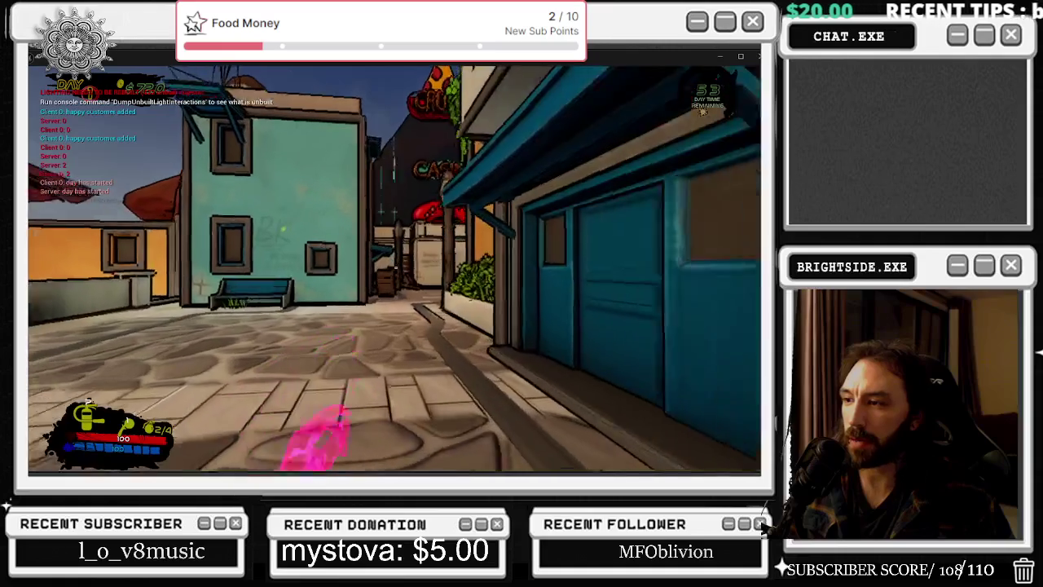
{"action": "key", "text": "1"}
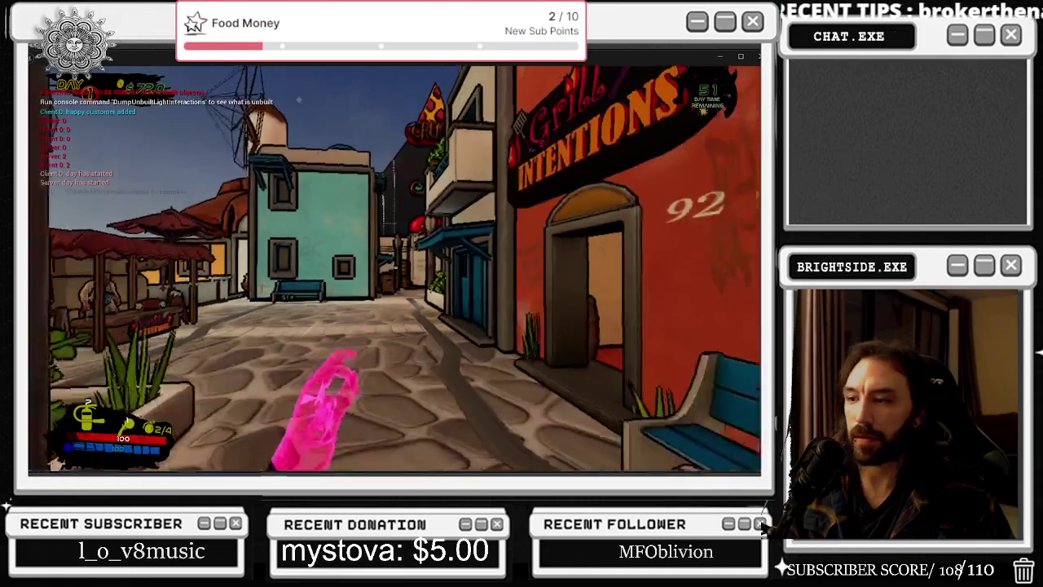
Walk through the laundry alley and barrel street toward the Casino plaza and into the narrow alley.
{"action": "key", "text": "w"}
{"action": "key", "text": "w"}
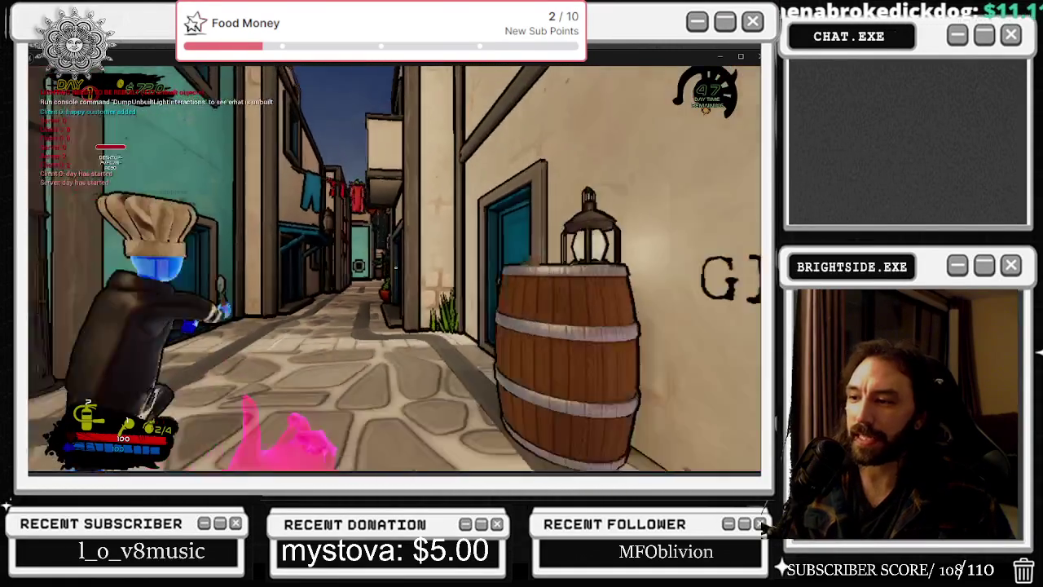
{"action": "key", "text": "w"}
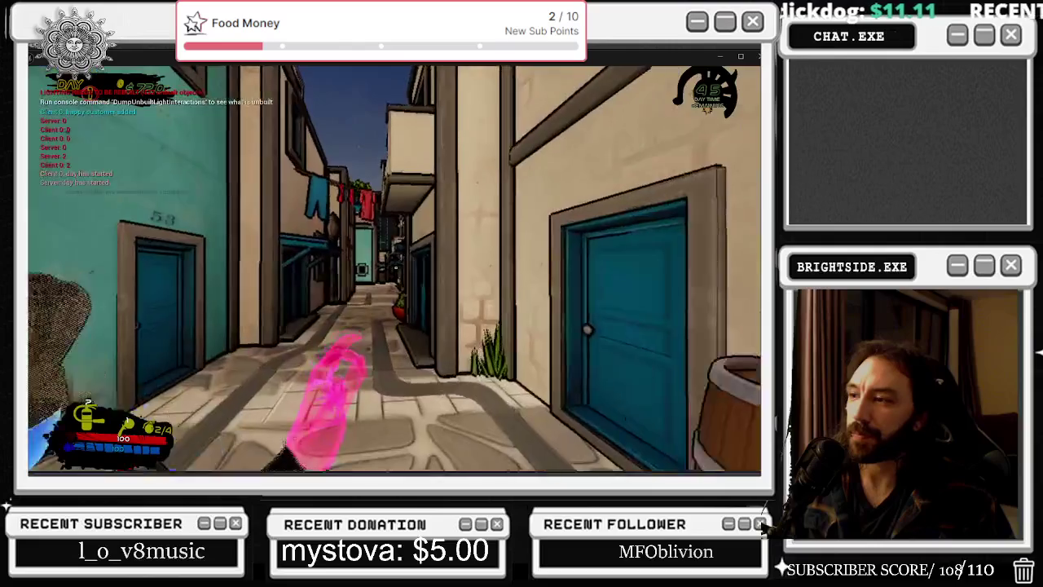
{"action": "key", "text": "w"}
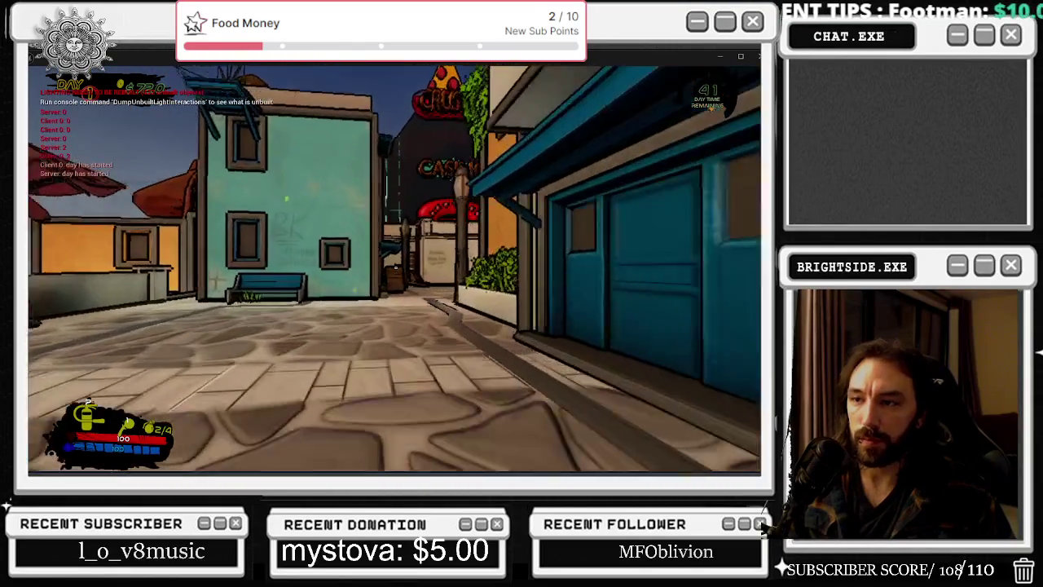
{"action": "key", "text": "w"}
{"action": "key", "text": "w"}
{"action": "key", "text": "w"}
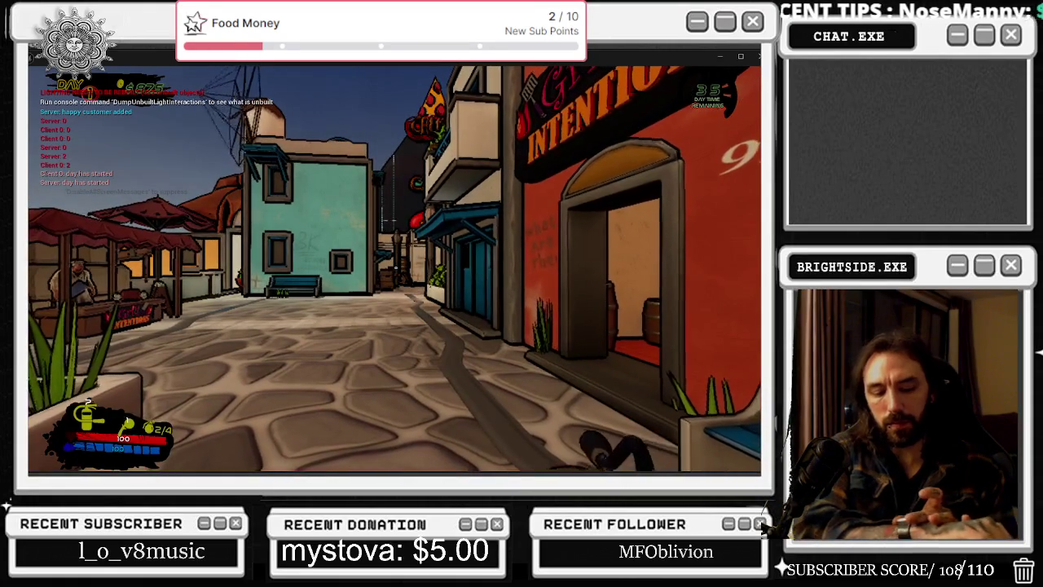
{"action": "key", "text": "s"}
{"action": "key", "text": "w"}
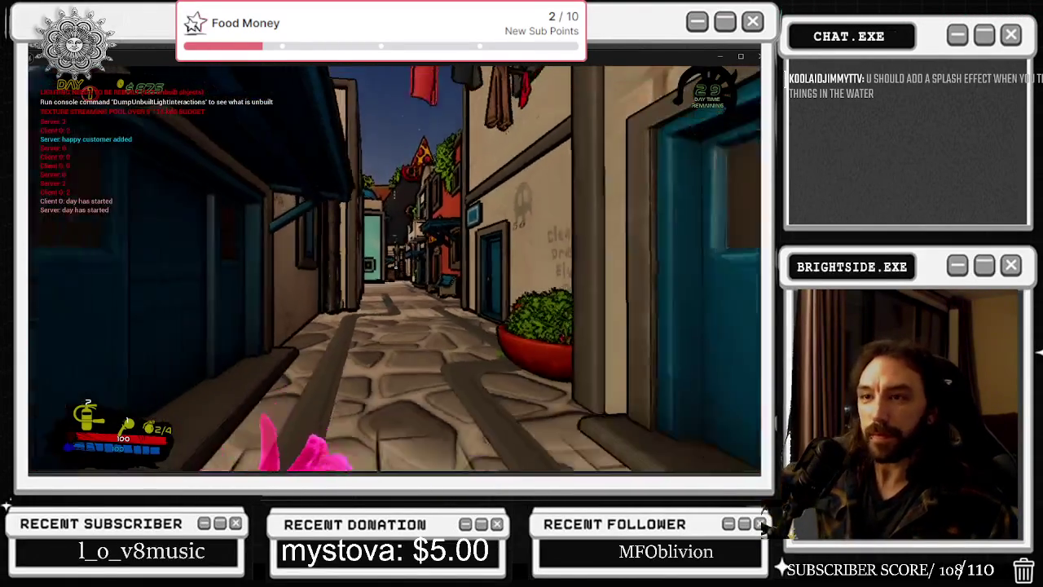
{"action": "key", "text": "w"}
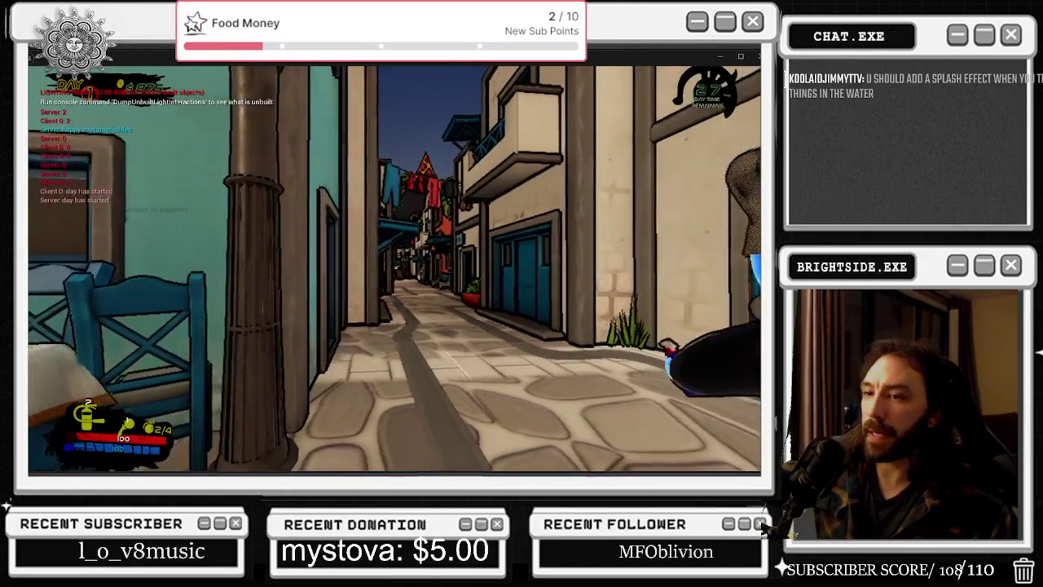
{"action": "key", "text": "s"}
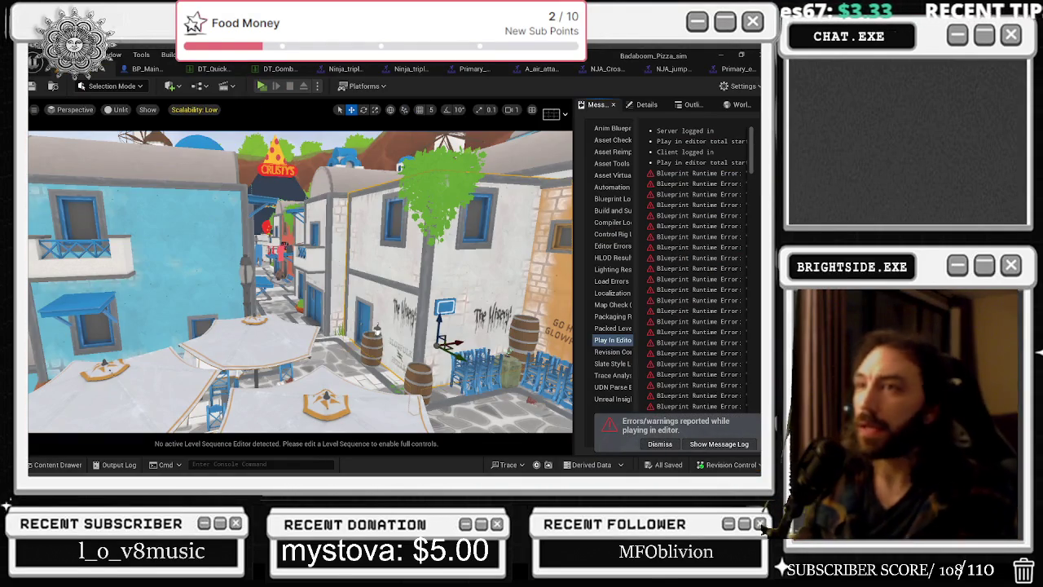
{"action": "left_click", "coordinate": [729, 70]}
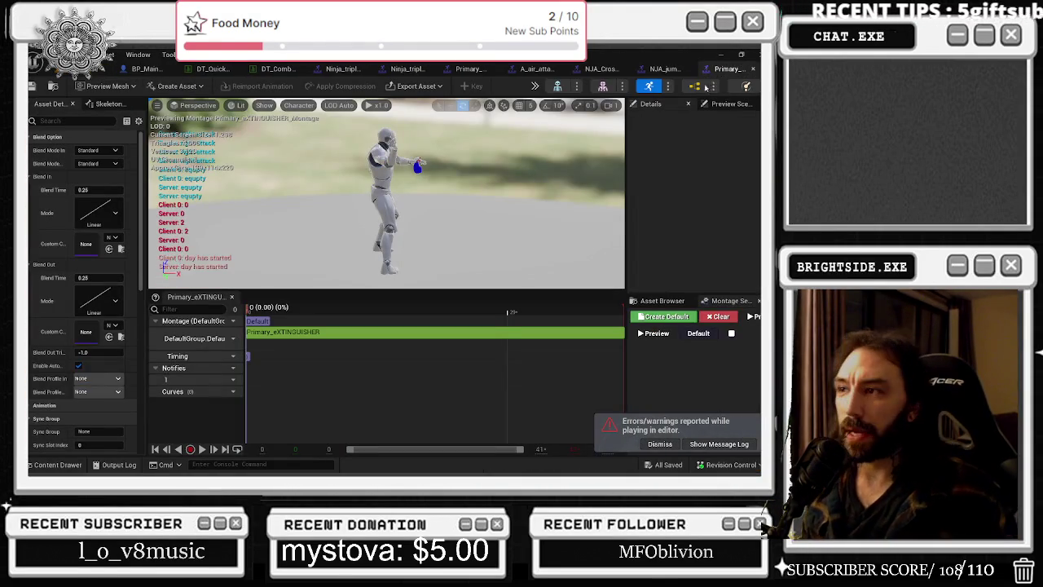
{"action": "left_click", "coordinate": [139, 69]}
{"action": "left_click", "coordinate": [227, 70]}
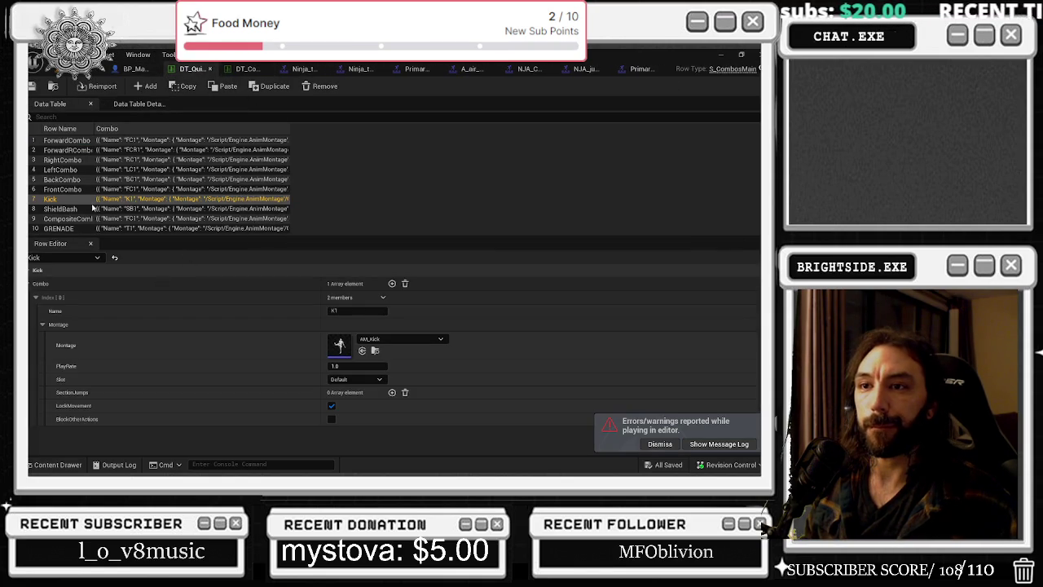
{"action": "left_click", "coordinate": [66, 140]}
{"action": "left_click", "coordinate": [70, 155]}
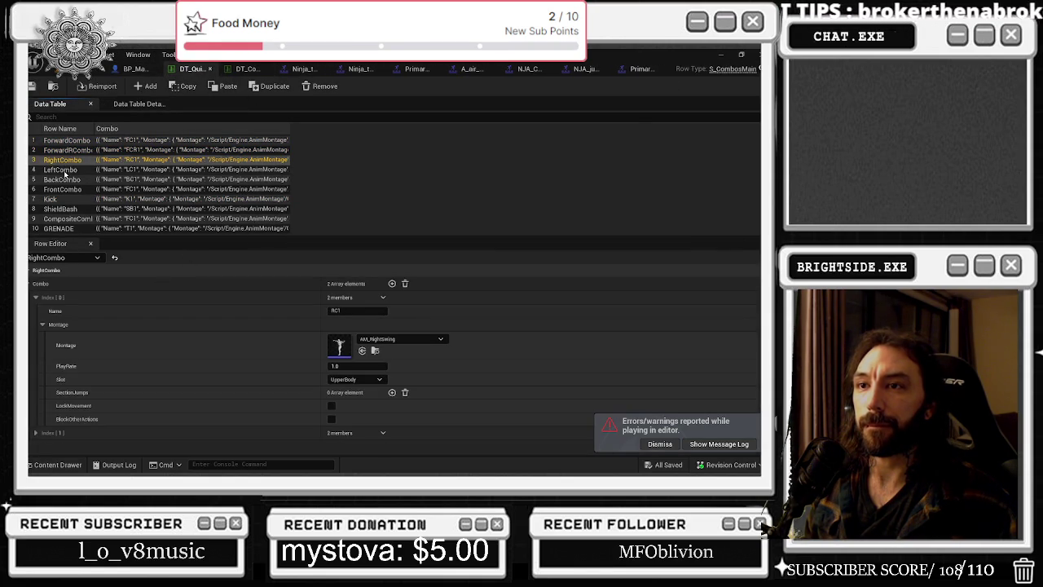
{"action": "left_click", "coordinate": [65, 172]}
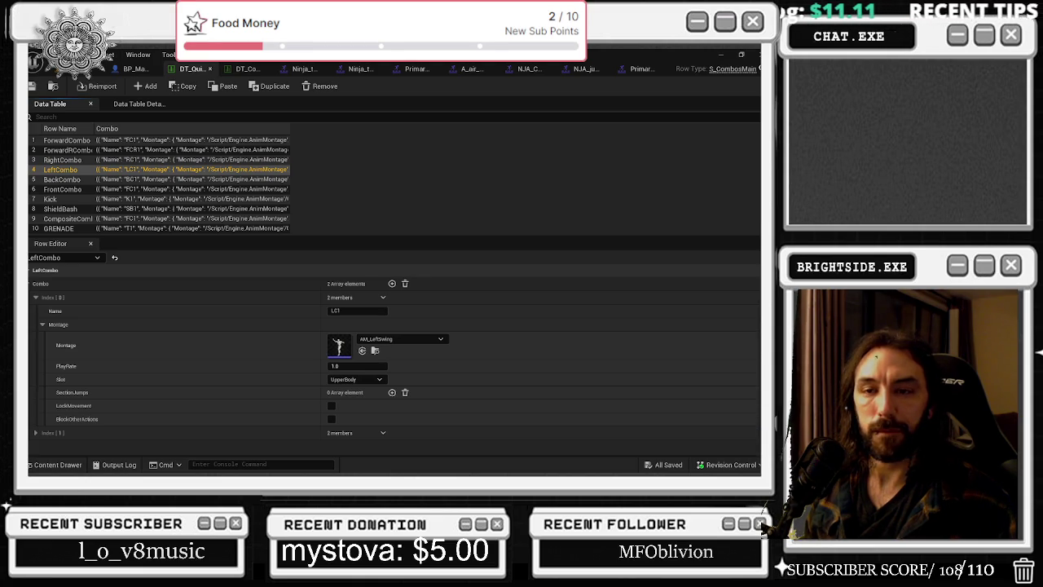
{"action": "left_click", "coordinate": [79, 142]}
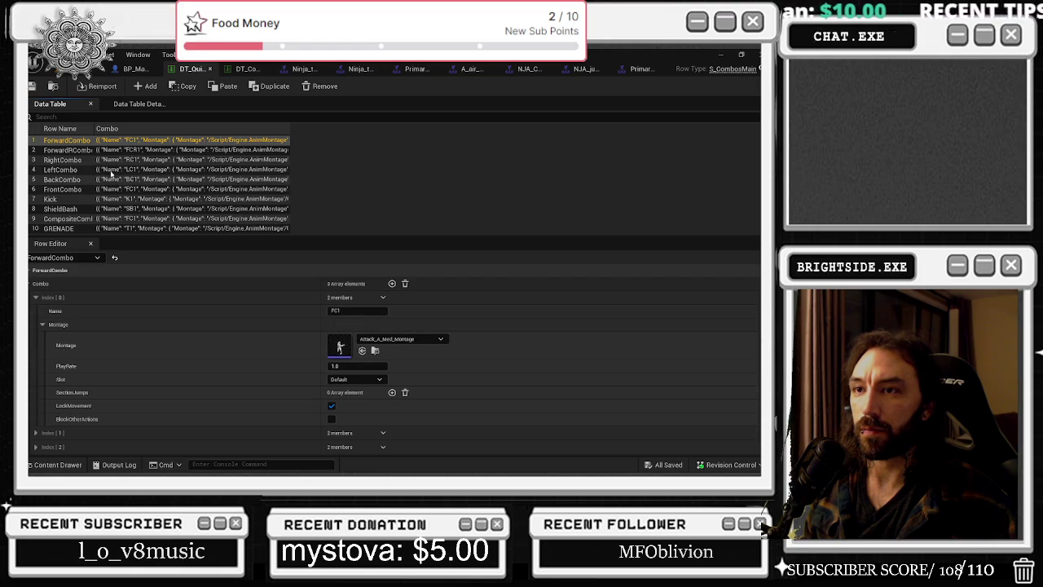
{"action": "left_click", "coordinate": [69, 160]}
{"action": "left_click", "coordinate": [71, 169]}
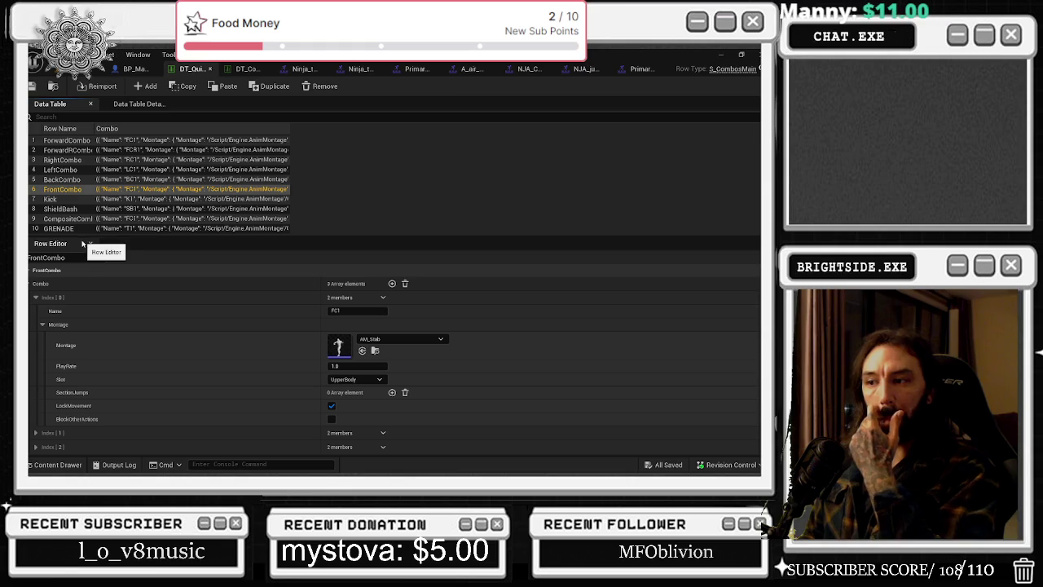
{"action": "left_click", "coordinate": [82, 140]}
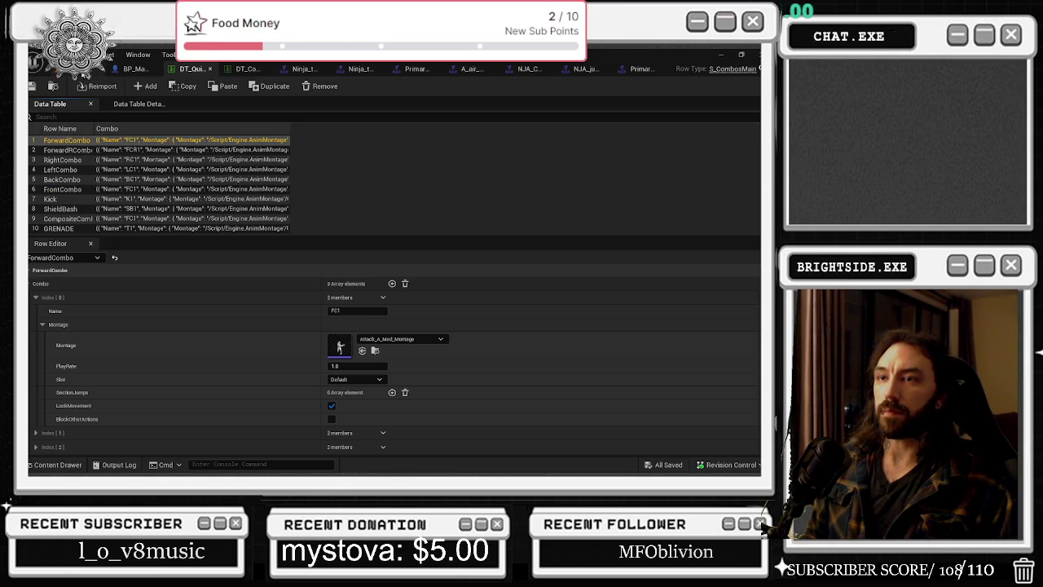
{"action": "left_click", "coordinate": [83, 72]}
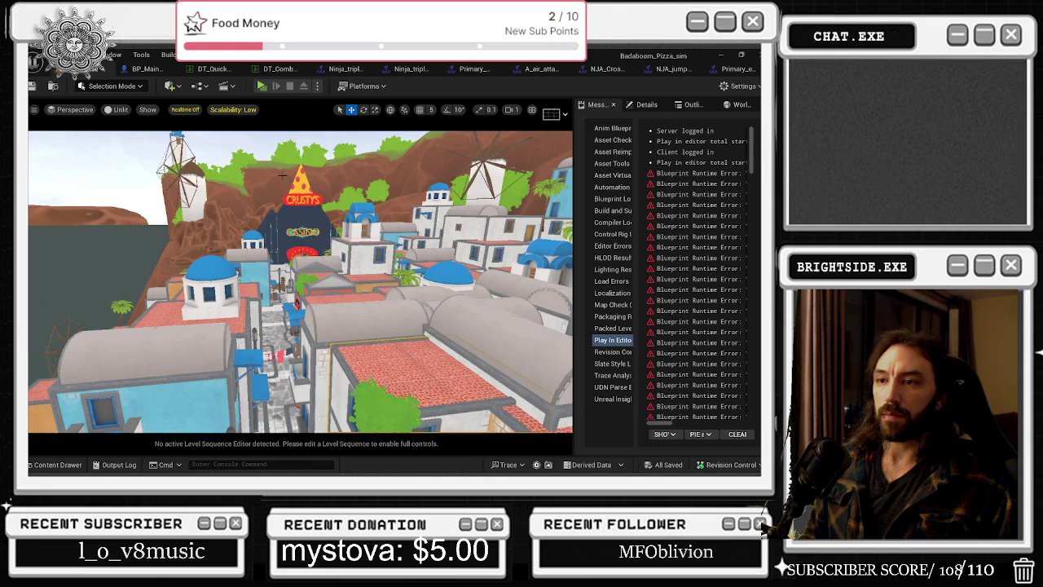
Open BP_MainCharacter and the combo data table, inspecting the ForwardCombo and ForwardRCombo rows.
{"action": "left_click", "coordinate": [148, 71]}
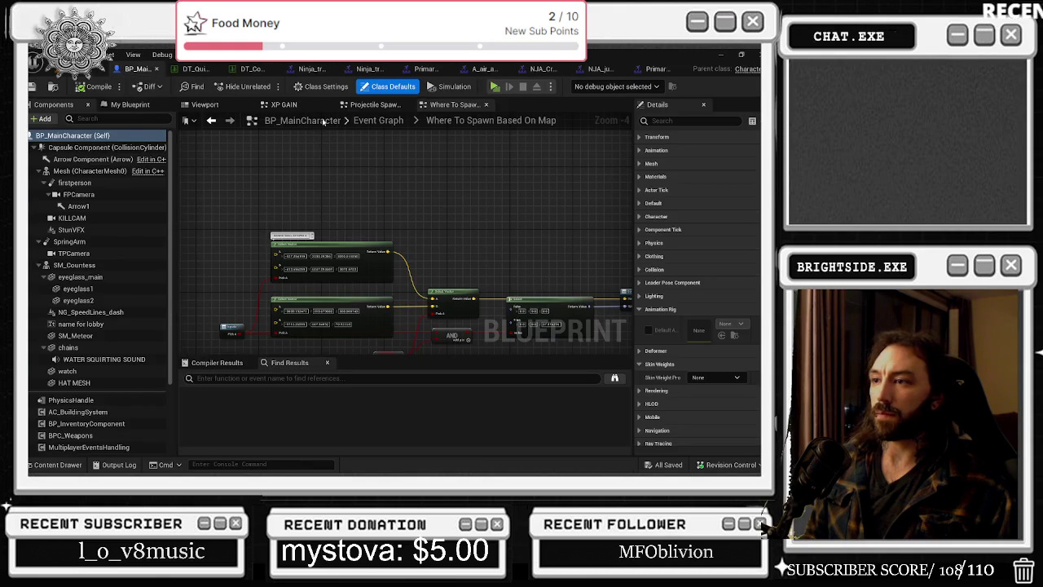
{"action": "left_click", "coordinate": [242, 70]}
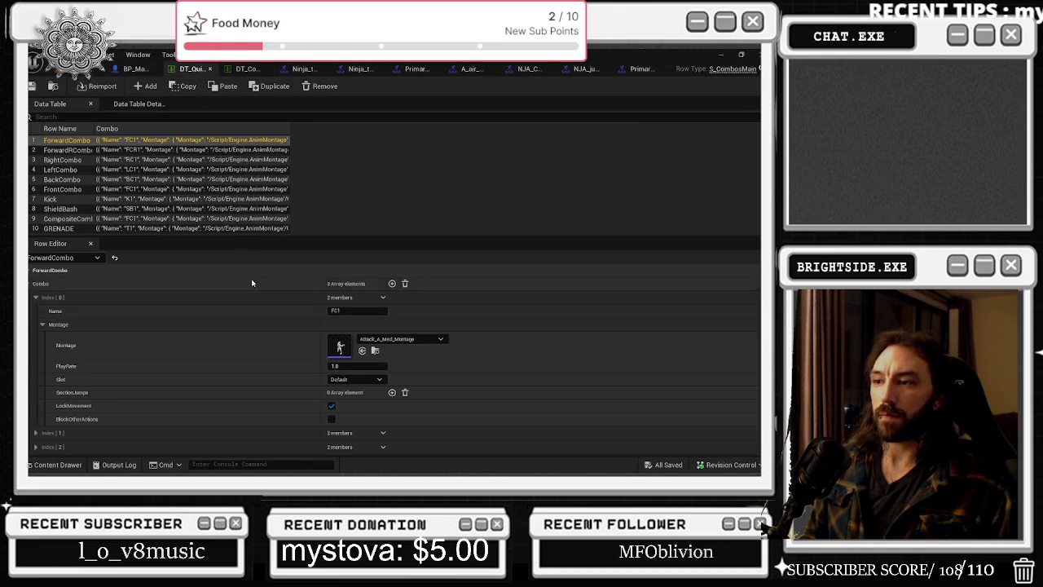
{"action": "left_click", "coordinate": [47, 447]}
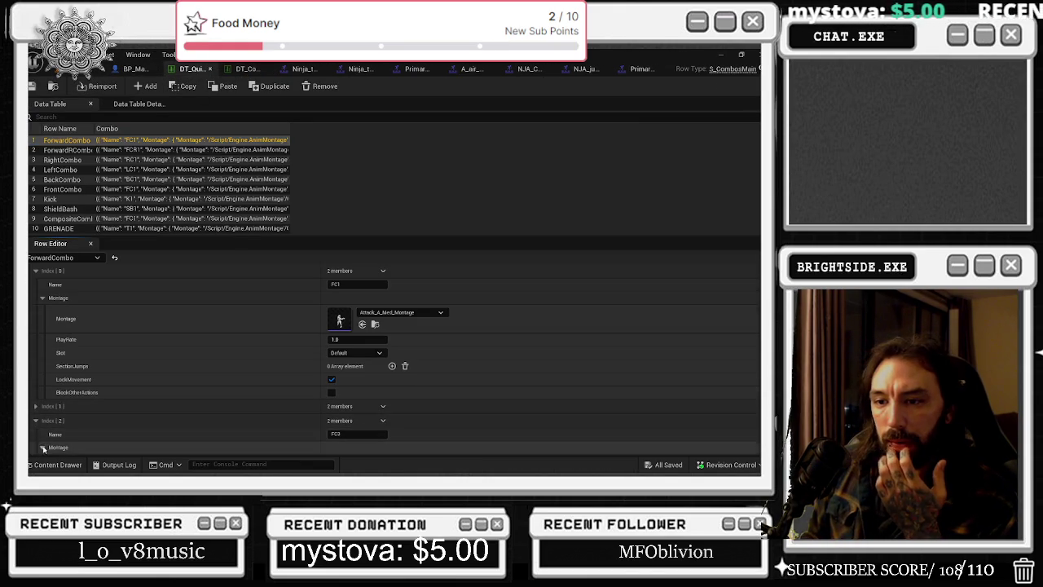
{"action": "scroll", "coordinate": [176, 373], "scroll_direction": "down", "scroll_amount": 3}
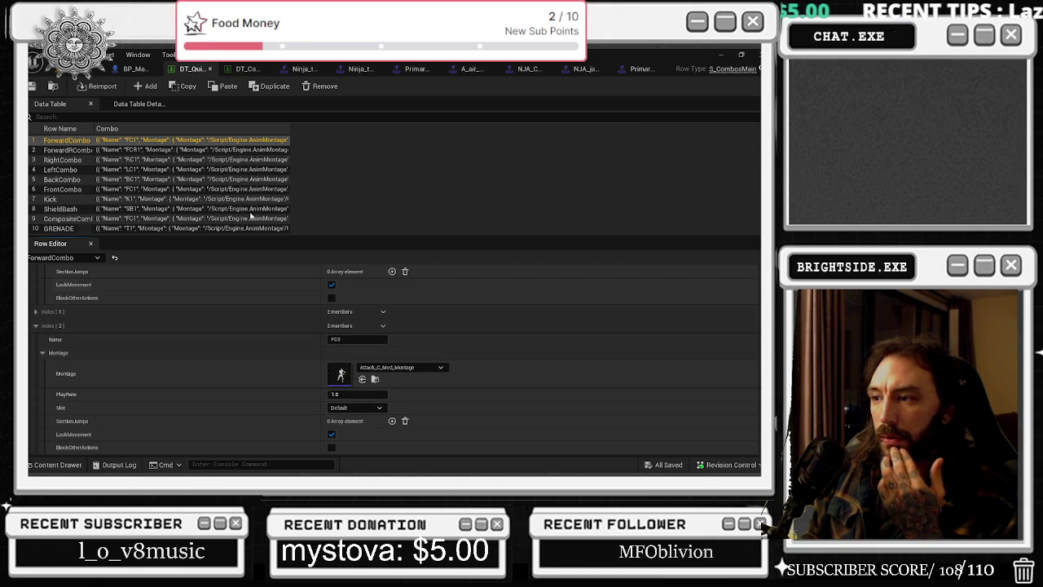
{"action": "left_click", "coordinate": [65, 151]}
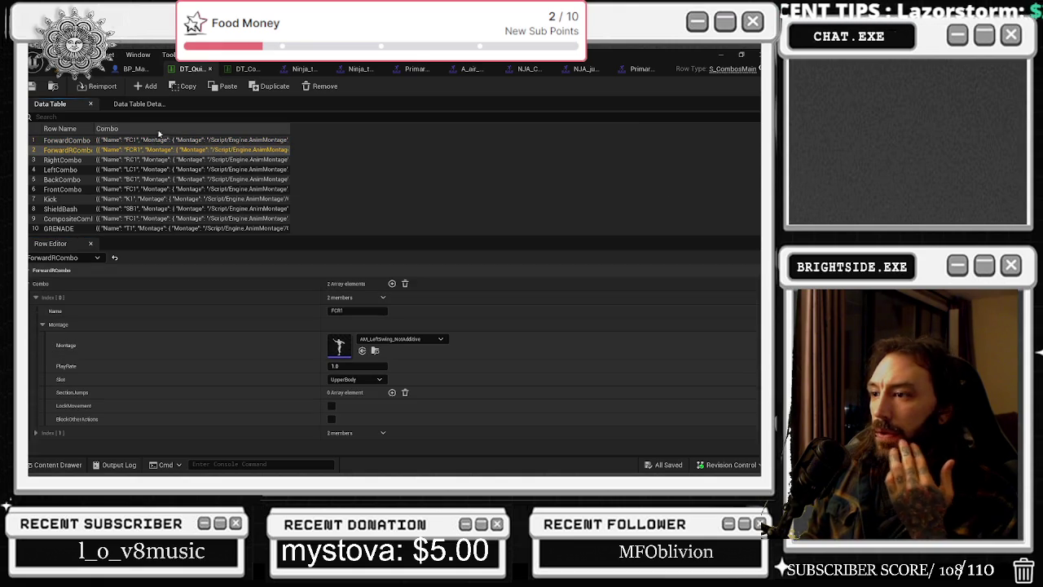
Close both combo data tables and bring up the Ninja_triple_punch montage.
{"action": "left_click", "coordinate": [209, 69]}
{"action": "left_click", "coordinate": [202, 70]}
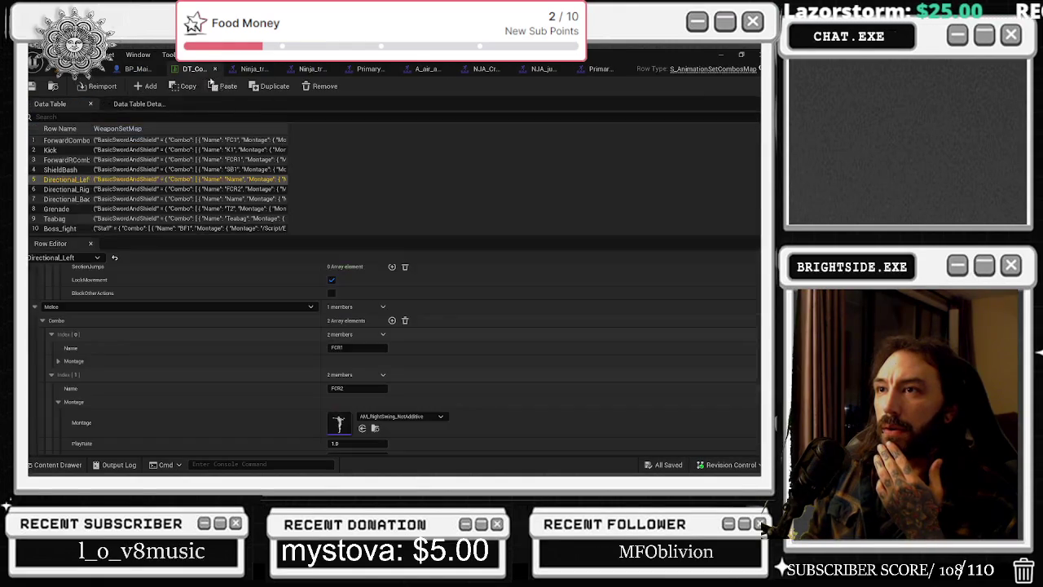
{"action": "left_click", "coordinate": [215, 69]}
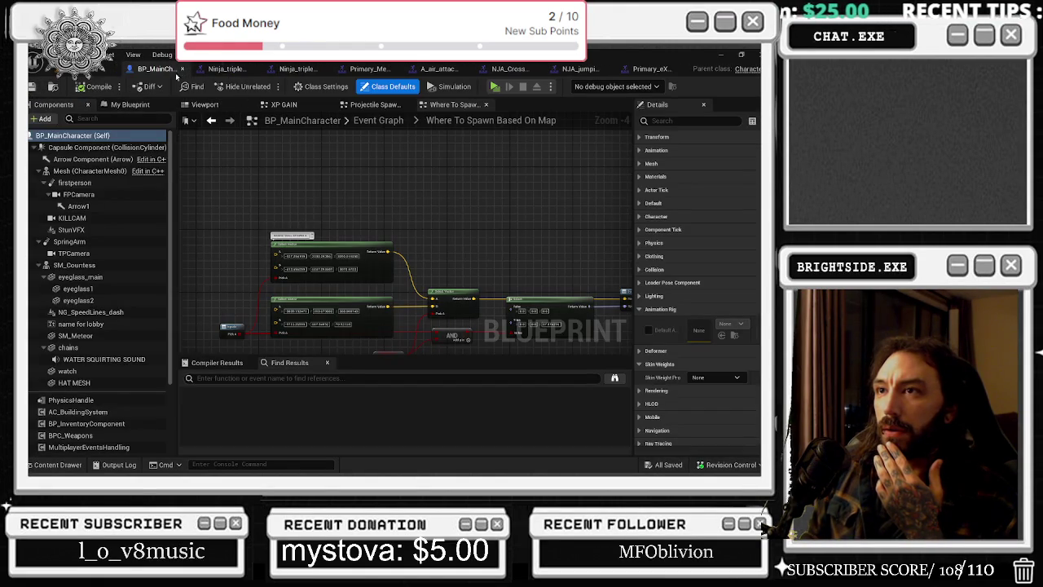
{"action": "left_click", "coordinate": [225, 68]}
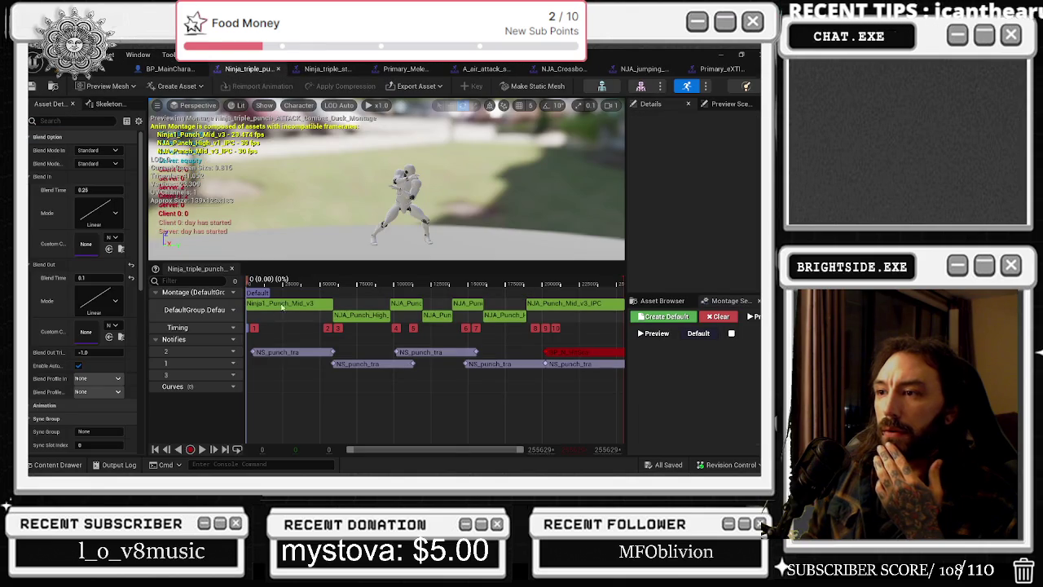
Browse the Ninja_triple_staff, spin staff and A_air_attack_slam montage tabs, then return to BP_MainCharacter.
{"action": "left_click", "coordinate": [322, 70]}
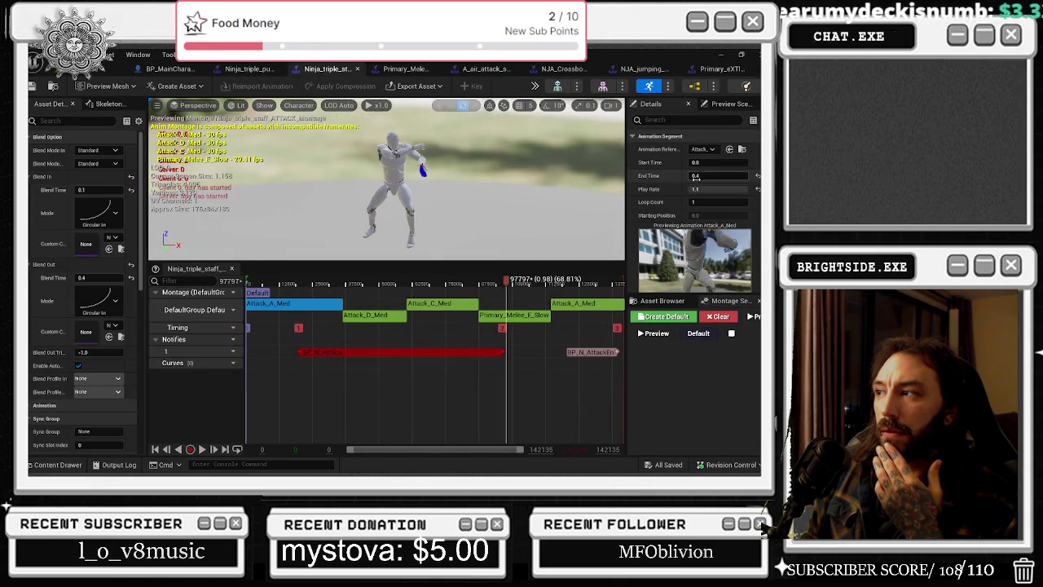
{"action": "left_click", "coordinate": [394, 69]}
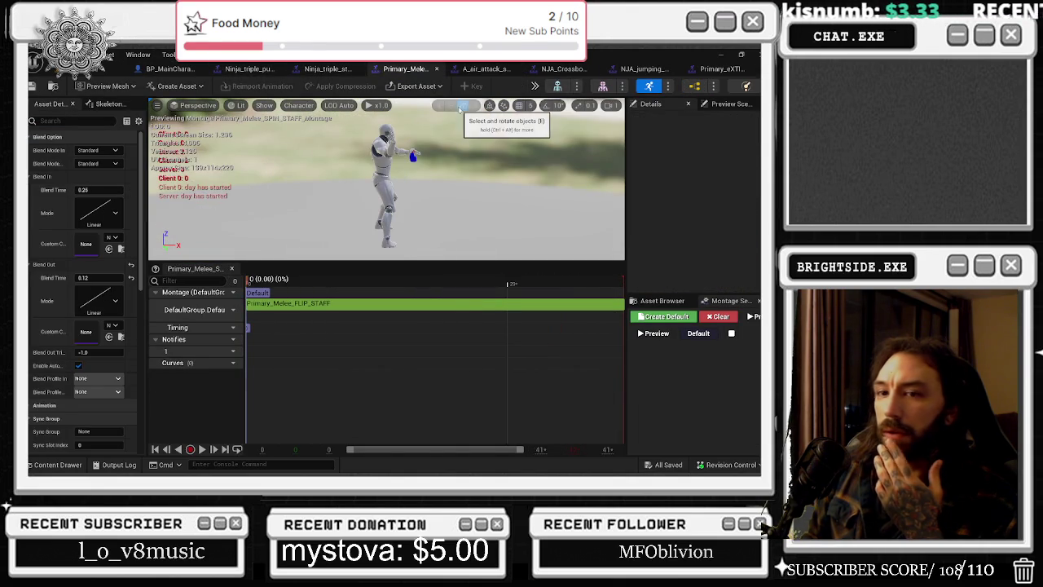
{"action": "left_click", "coordinate": [483, 68]}
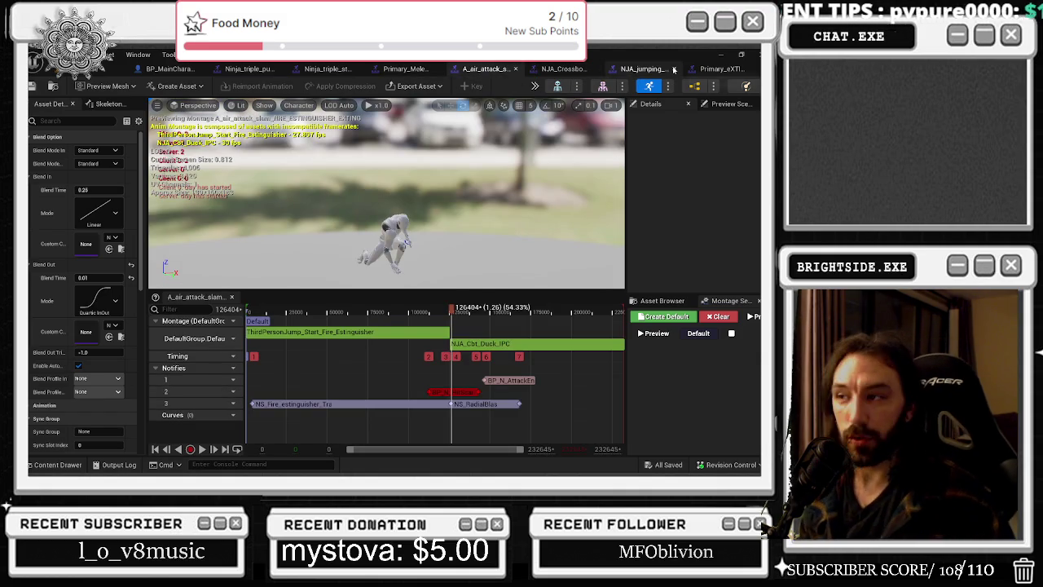
{"action": "key", "text": "alt+Tab"}
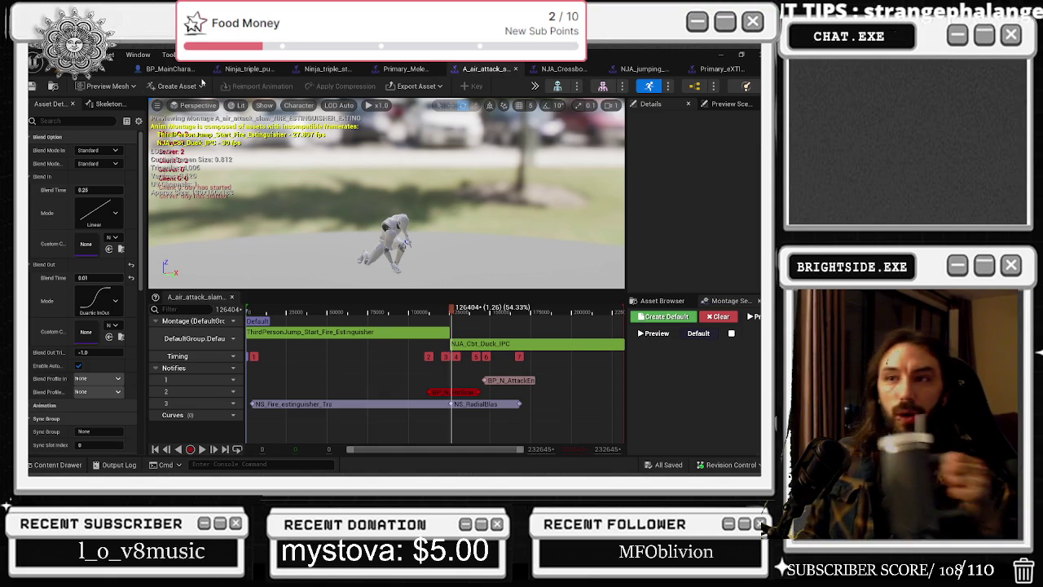
{"action": "left_click", "coordinate": [184, 69]}
Play previews of the triple punch, triple staff and spin staff montages, ending on A_air_attack_slam.
{"action": "left_click", "coordinate": [243, 69]}
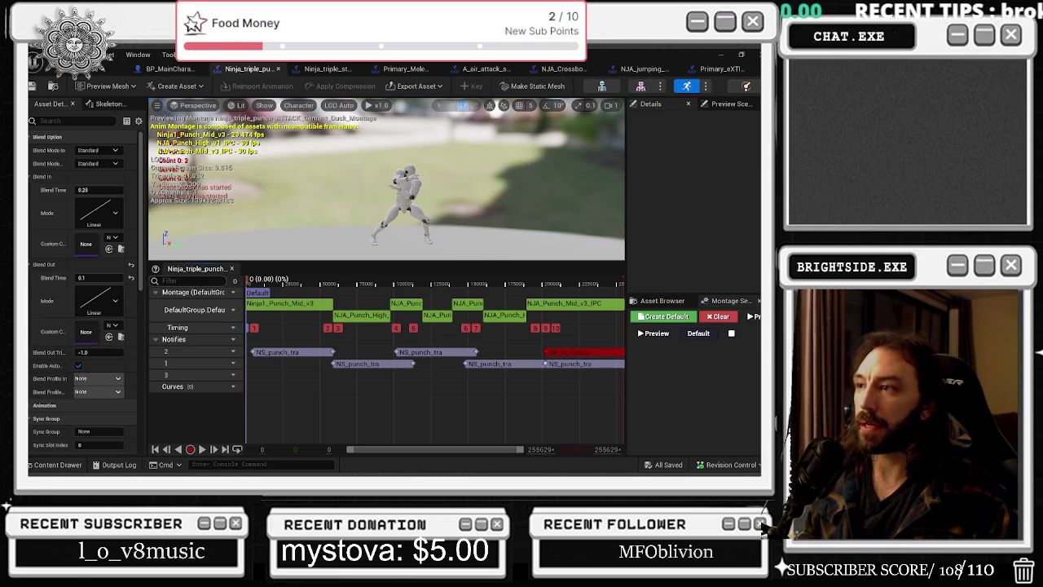
{"action": "key", "text": "space"}
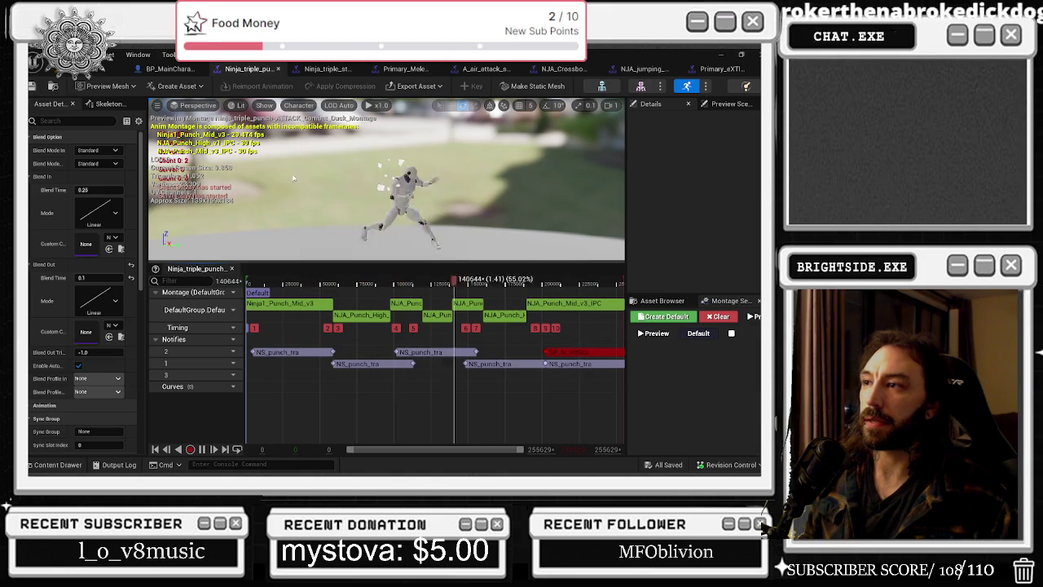
{"action": "left_click", "coordinate": [328, 68]}
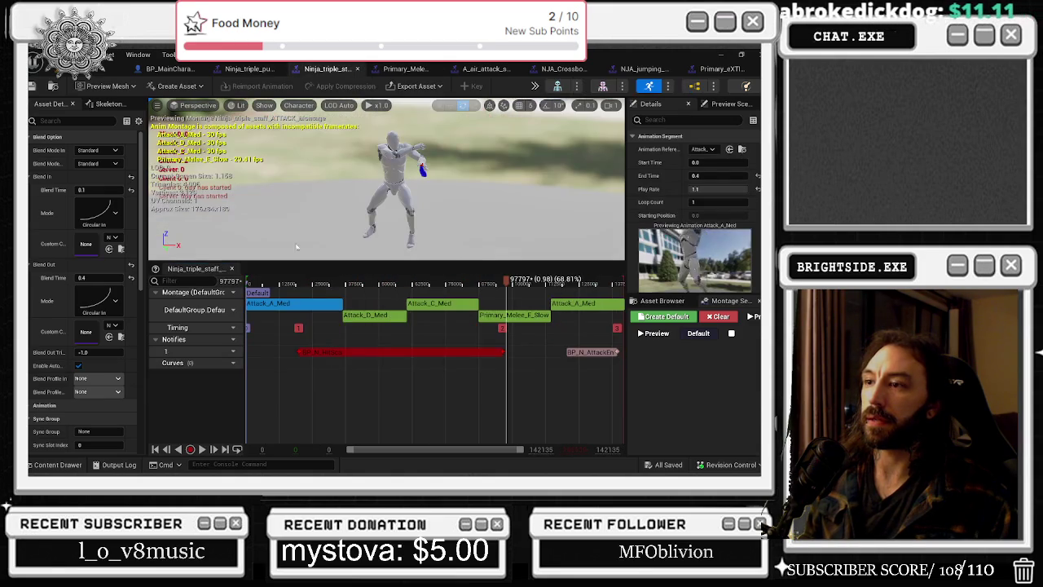
{"action": "key", "text": "space"}
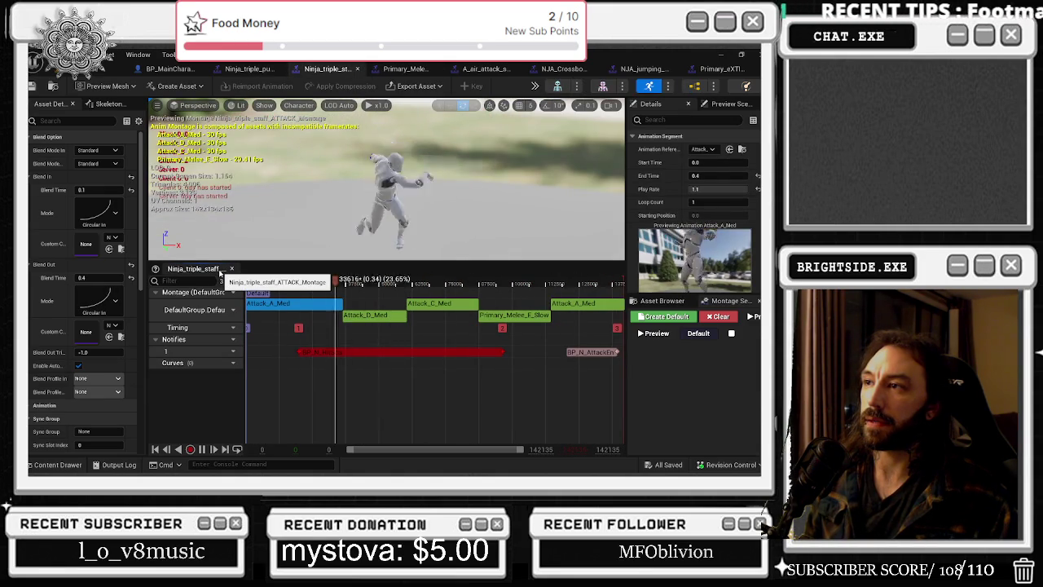
{"action": "key", "text": "ctrl+Tab"}
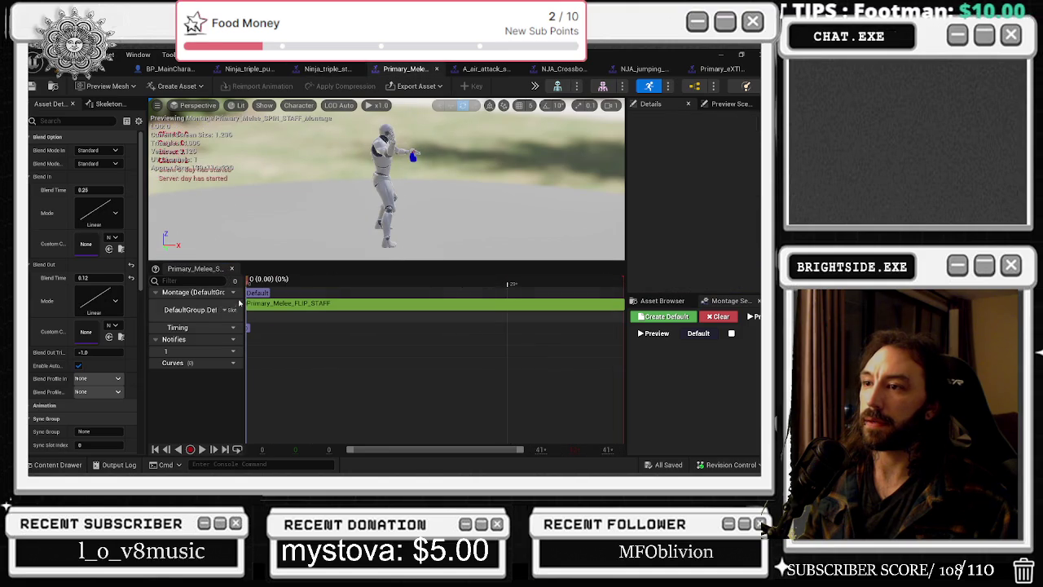
{"action": "key", "text": "space"}
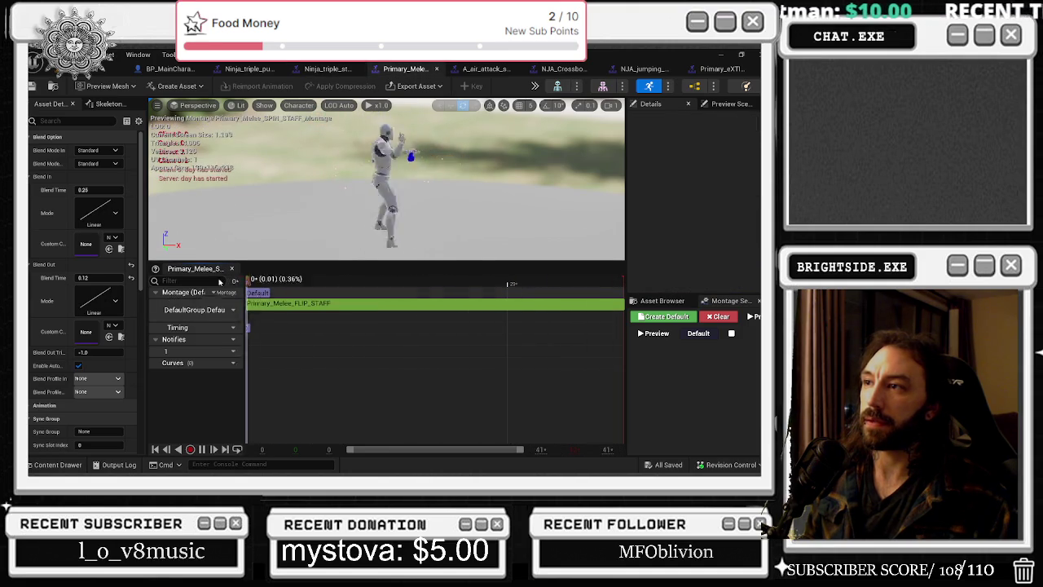
{"action": "left_click", "coordinate": [484, 68]}
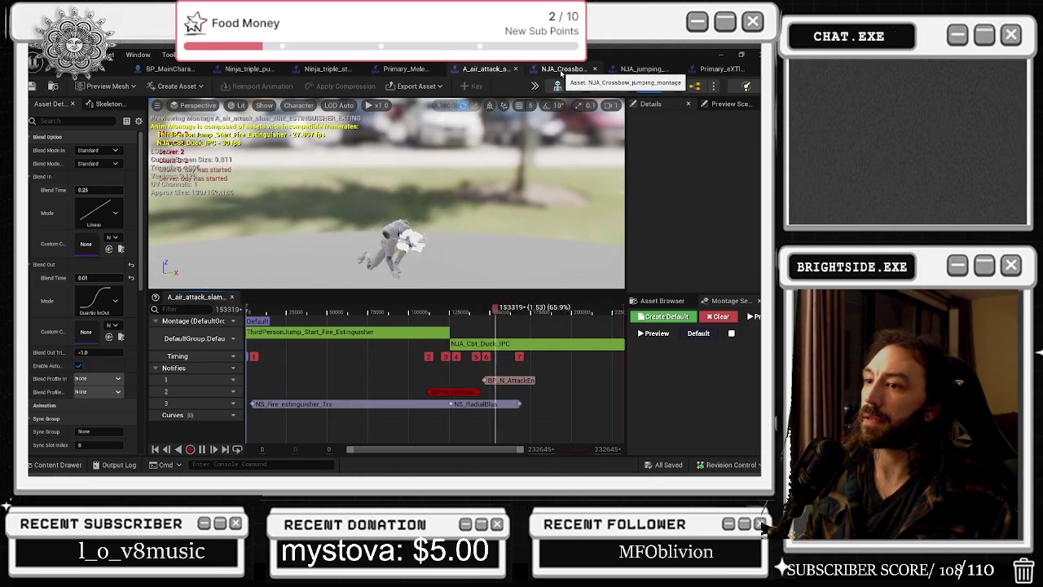
Preview the crossbow jumping, jumping kick and extinguisher montages, stopping the extinguisher playback.
{"action": "left_click", "coordinate": [560, 70]}
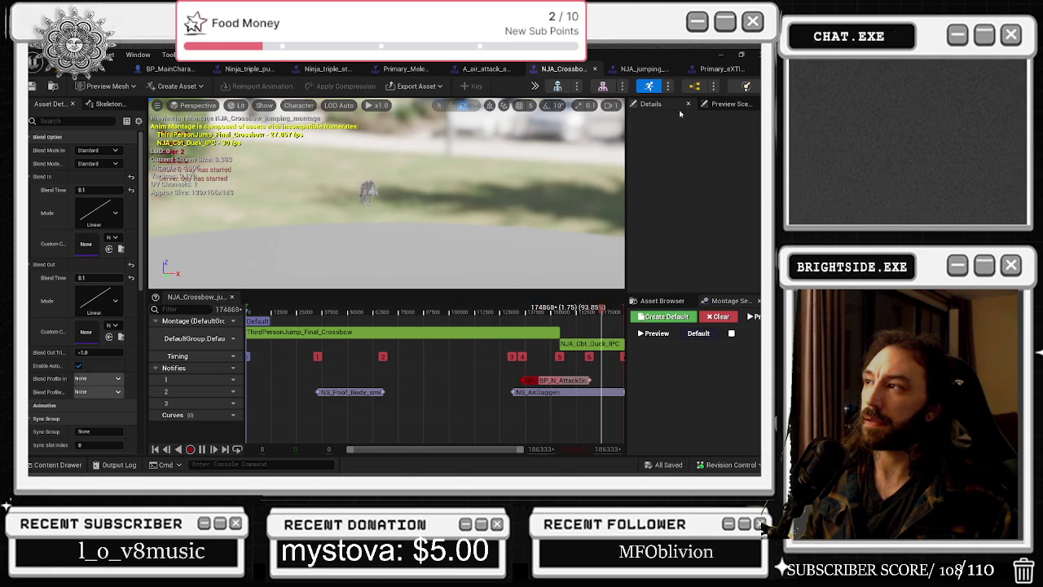
{"action": "left_click", "coordinate": [649, 72]}
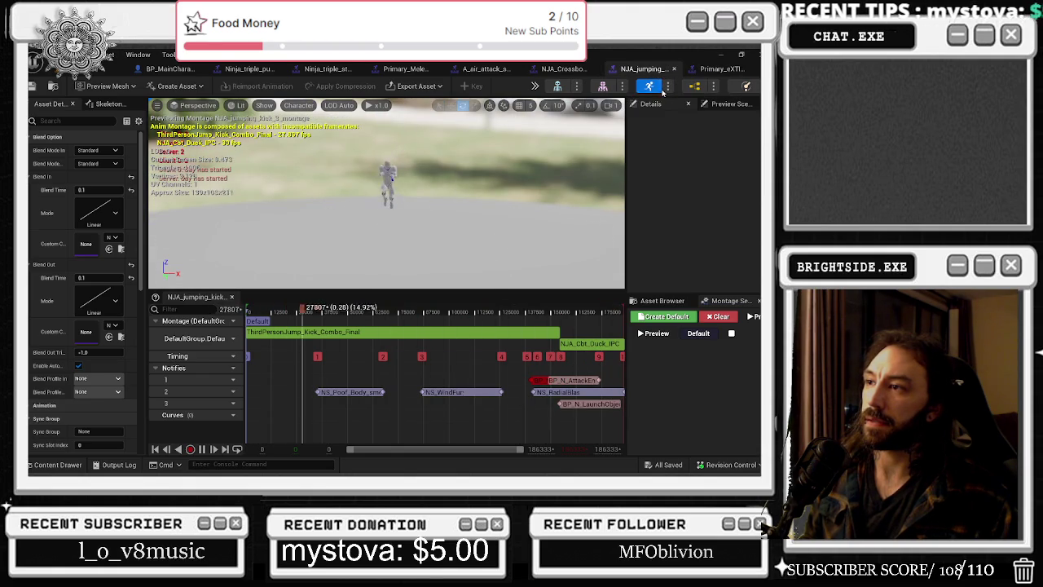
{"action": "left_click", "coordinate": [722, 69]}
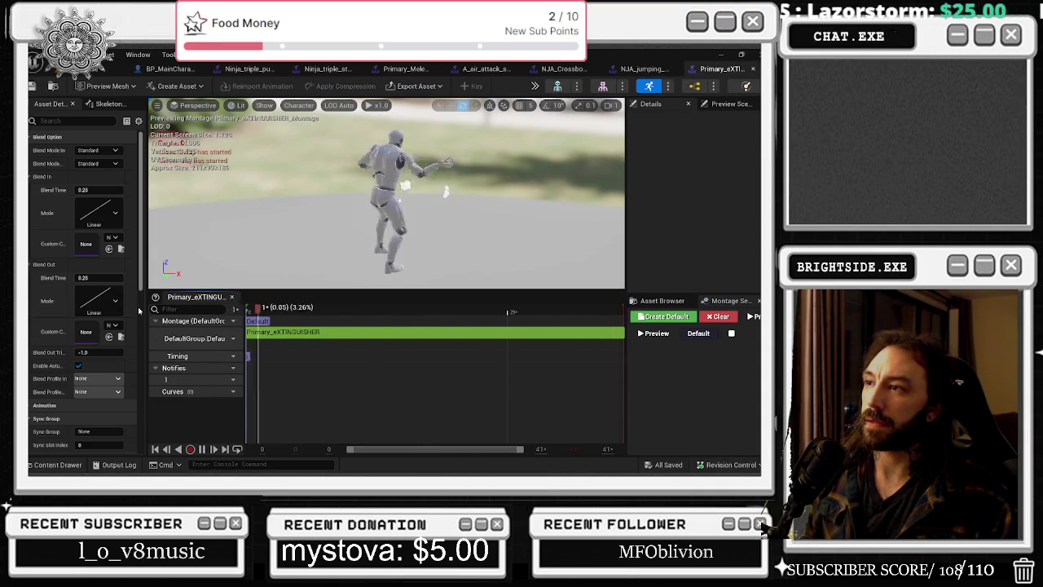
{"action": "key", "text": "space"}
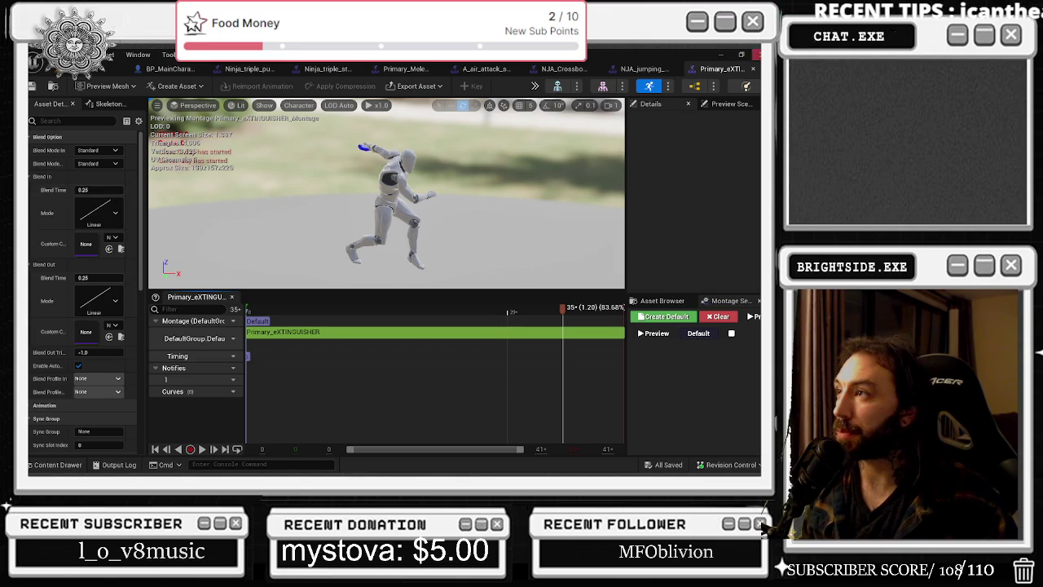
Close all seven montage tabs and return to the level editor.
{"action": "left_click", "coordinate": [753, 68]}
{"action": "left_click", "coordinate": [753, 69]}
{"action": "left_click", "coordinate": [753, 68]}
{"action": "left_click", "coordinate": [664, 68]}
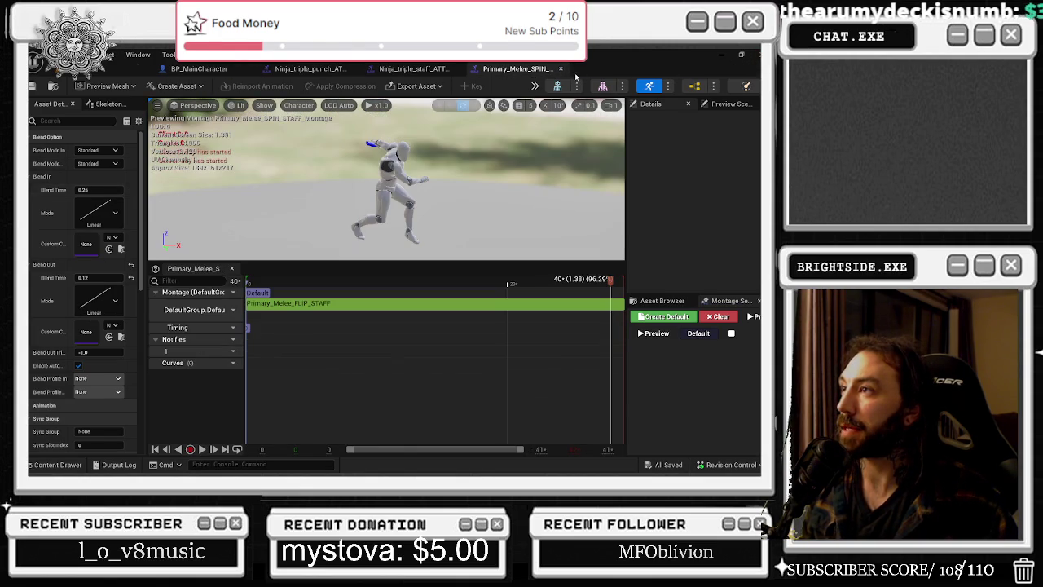
{"action": "left_click", "coordinate": [576, 68]}
{"action": "left_click", "coordinate": [456, 68]}
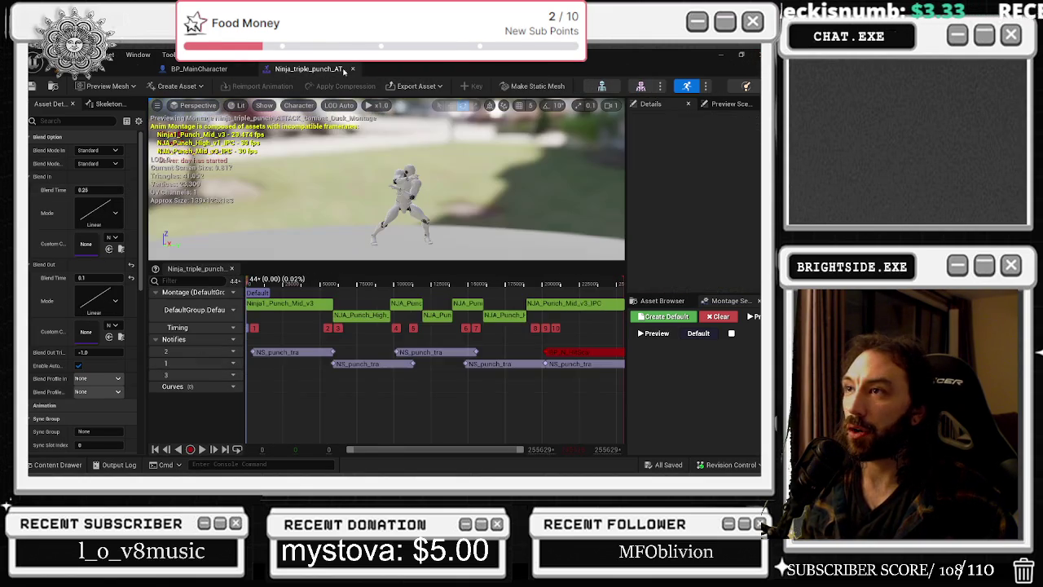
{"action": "left_click", "coordinate": [352, 68]}
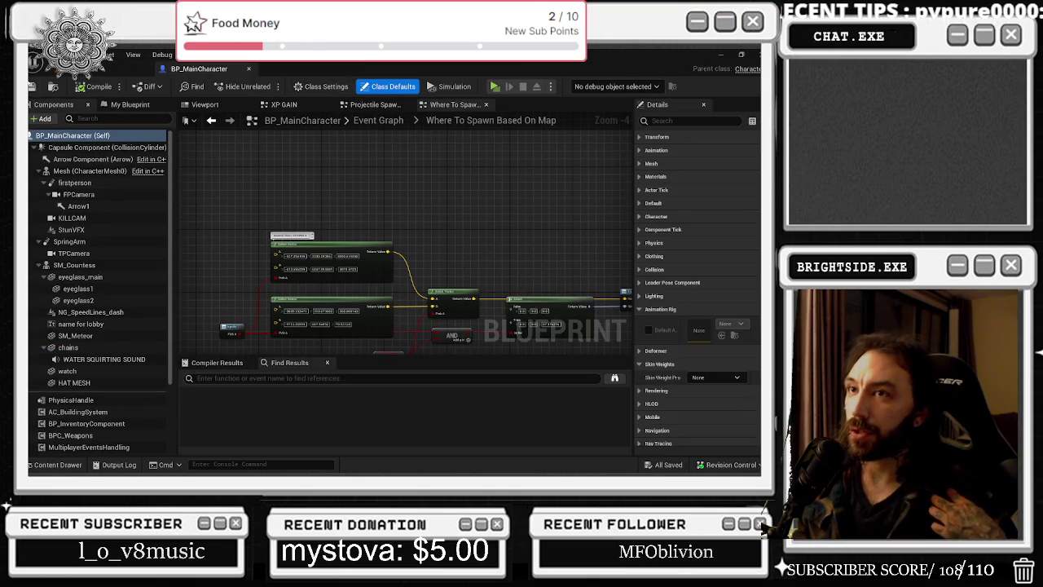
{"action": "left_click", "coordinate": [96, 70]}
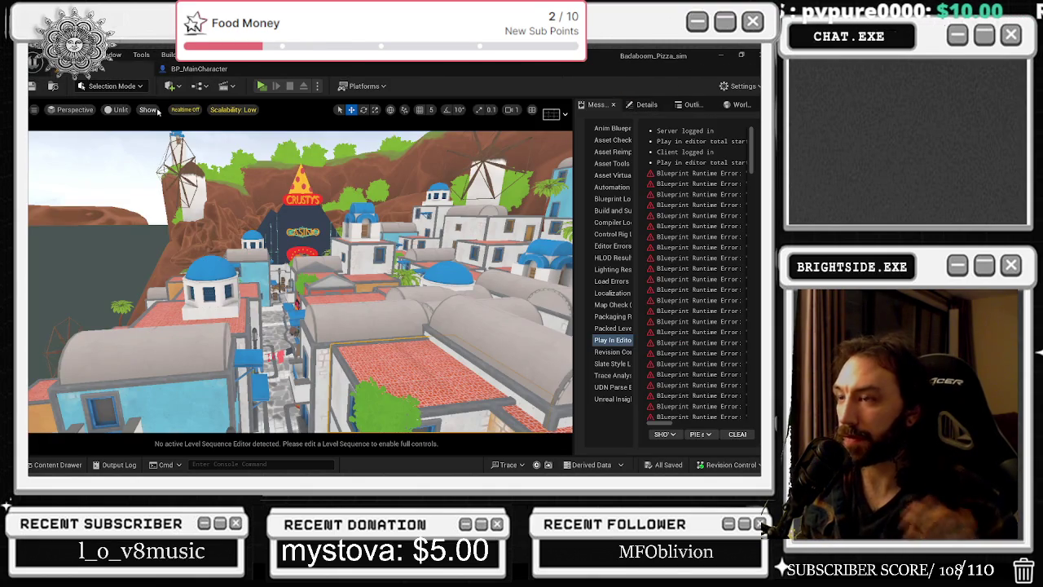
Focus the viewport on the selected actor at street level and bring up the Content Drawer.
{"action": "key", "text": "f"}
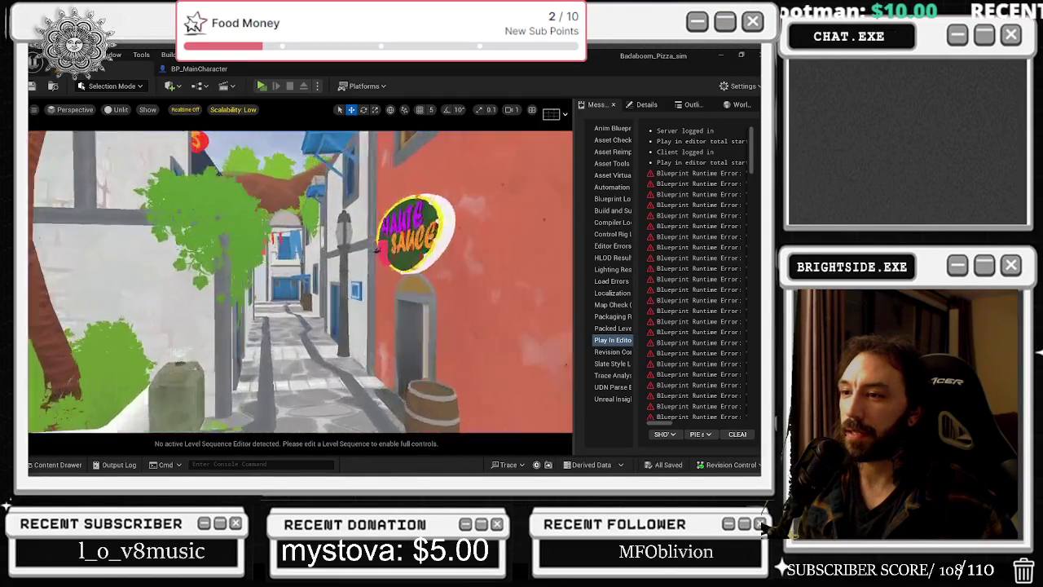
{"action": "left_click", "coordinate": [70, 466]}
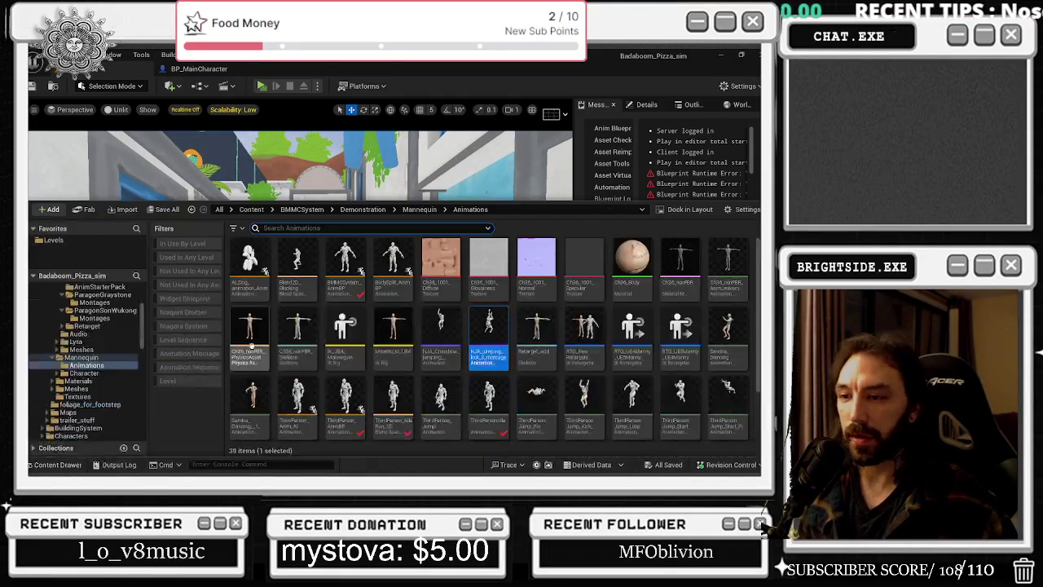
Turn on realtime rendering, load Tutorial_Level from the Levels folder, hide the drawer and switch to the browser.
{"action": "left_click", "coordinate": [66, 240]}
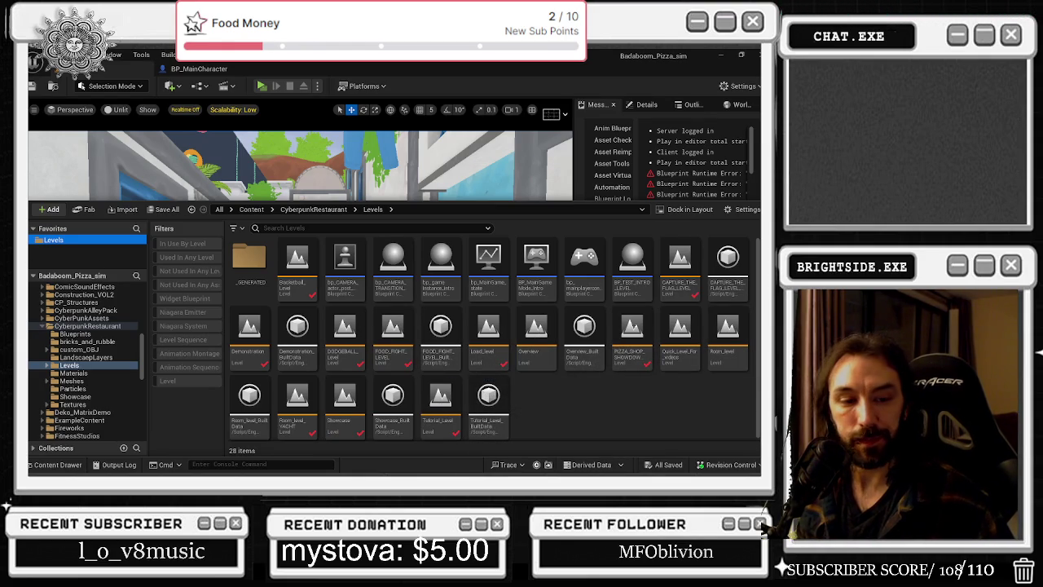
{"action": "key", "text": "ctrl+r"}
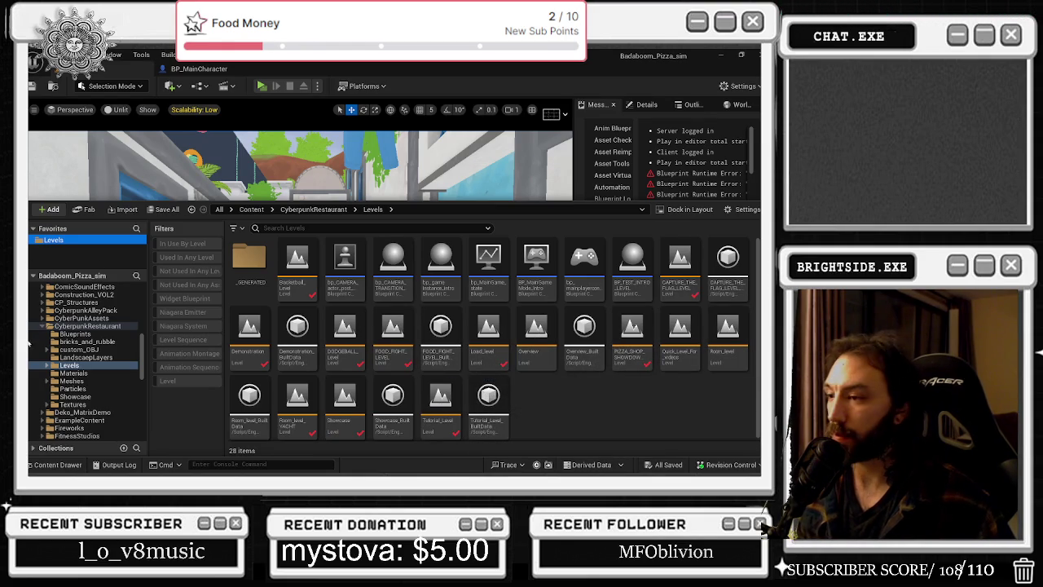
{"action": "double_click", "coordinate": [241, 341]}
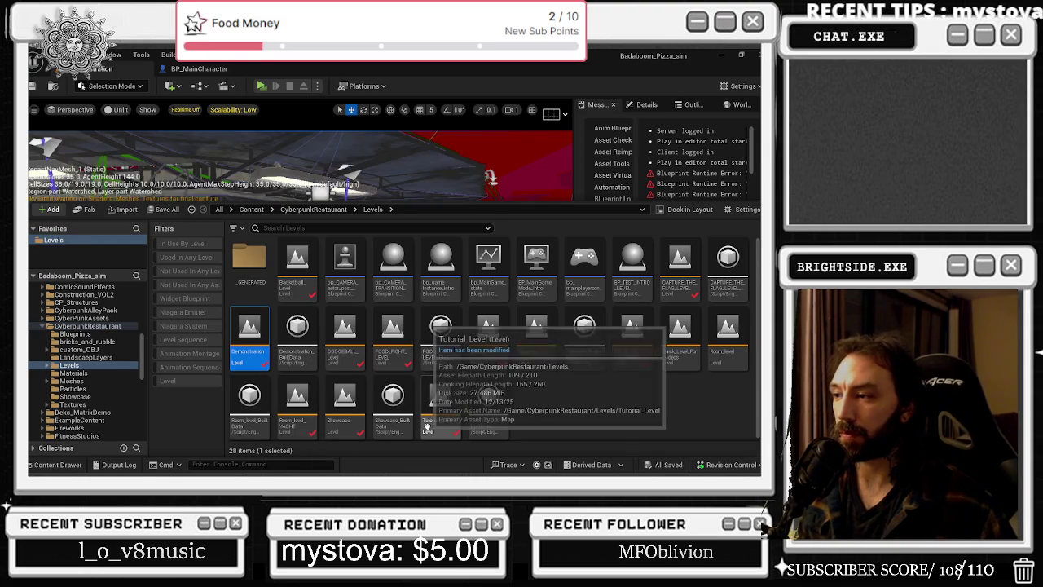
{"action": "double_click", "coordinate": [436, 407]}
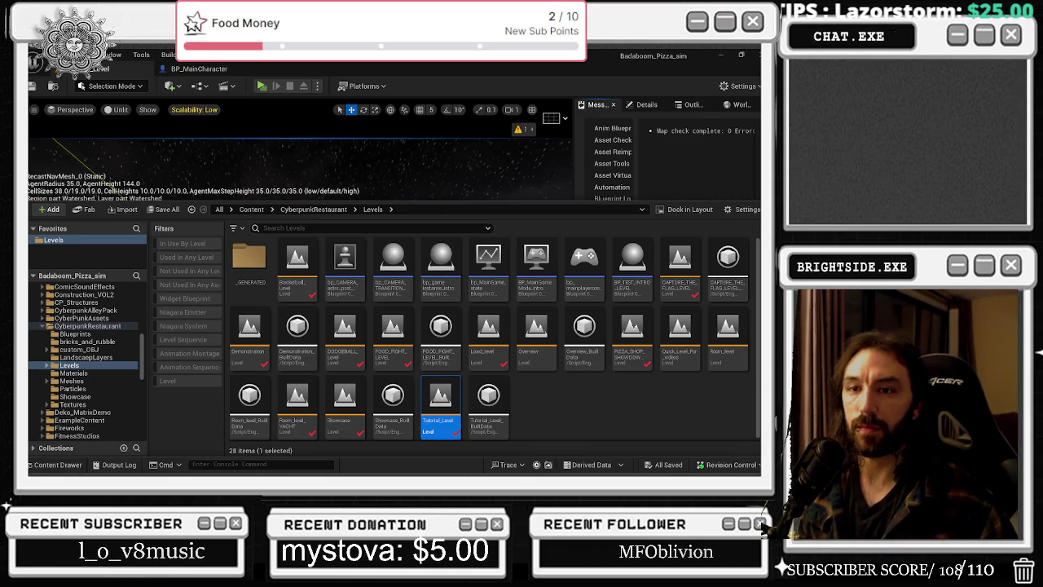
{"action": "key", "text": "ctrl+space"}
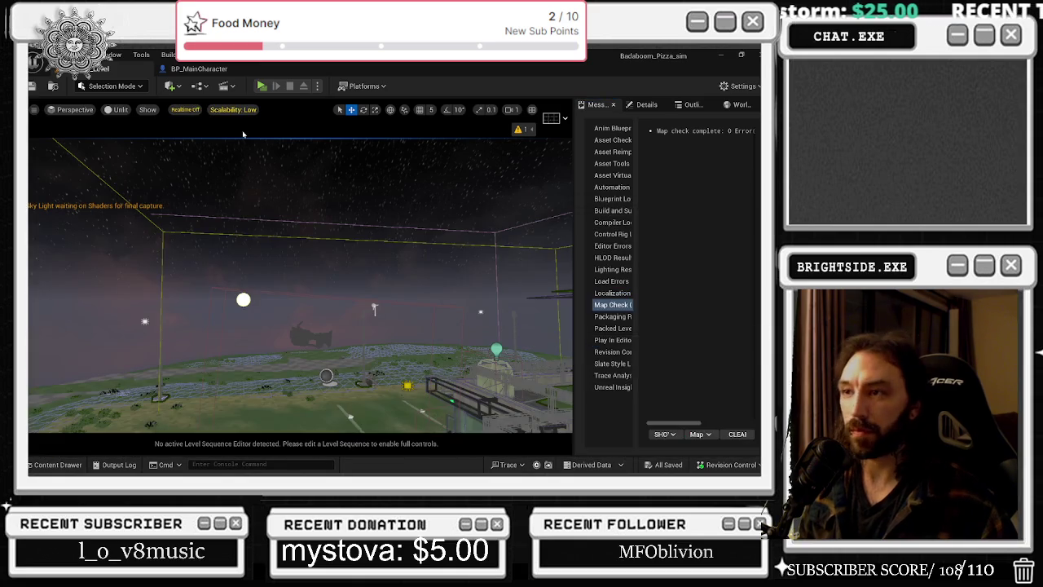
{"action": "key", "text": "alt+Tab"}
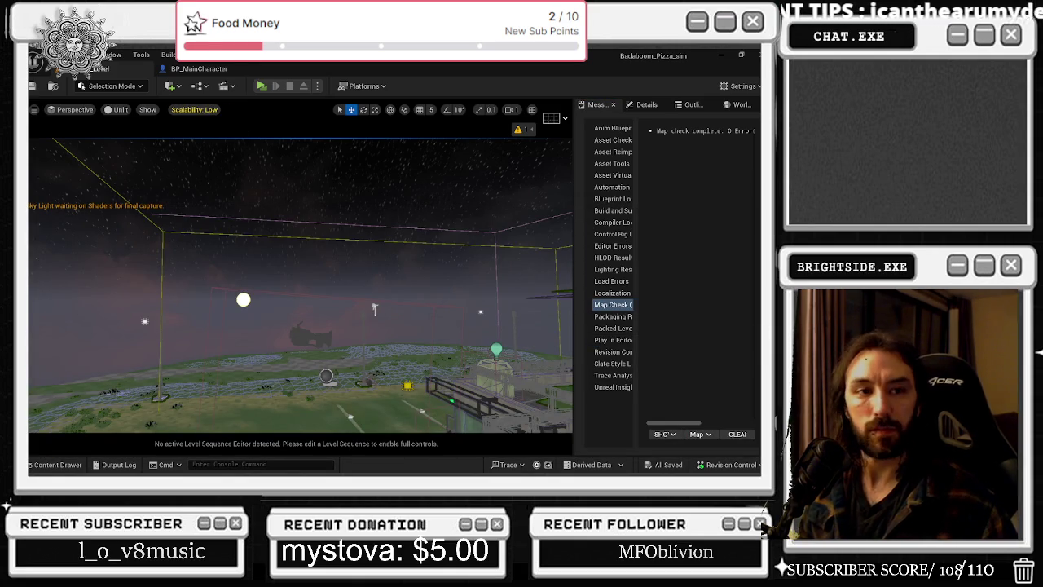
{"action": "key", "text": "alt+Tab"}
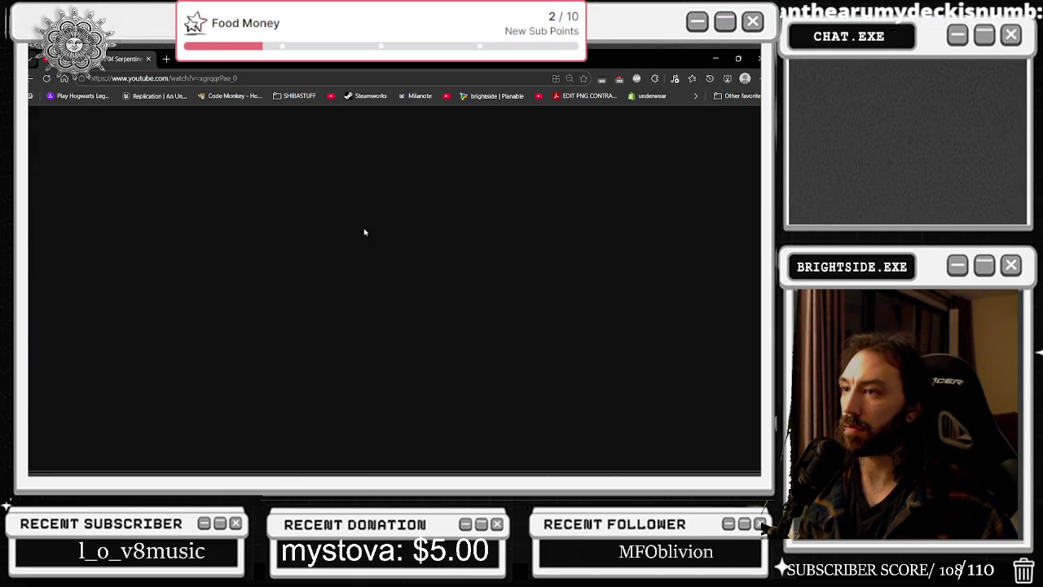
Pause the album and play the My Mix playlist from its first track, then return to Unreal.
{"action": "left_click", "coordinate": [199, 246]}
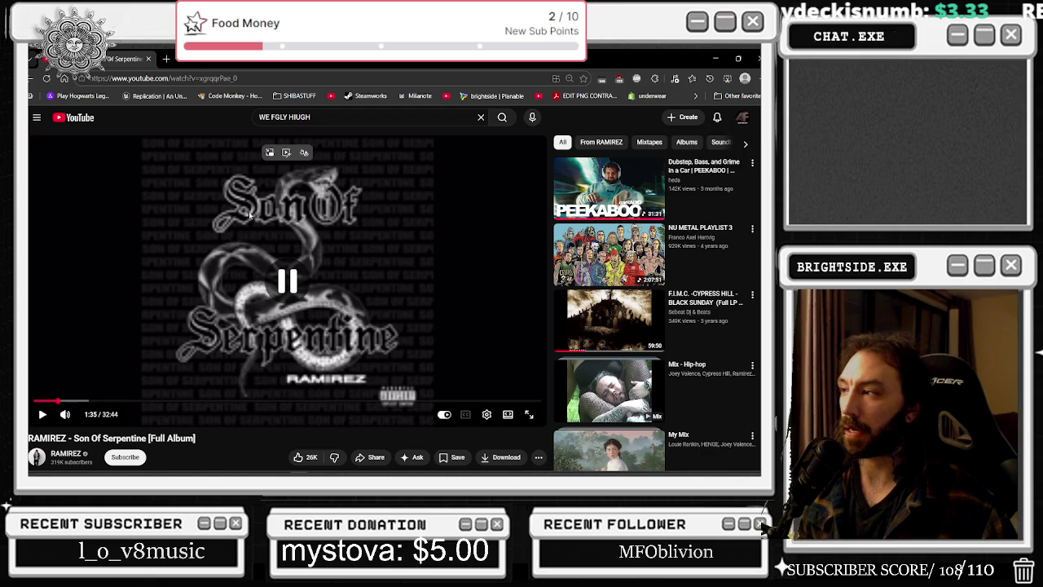
{"action": "mouse_move", "coordinate": [611, 342]}
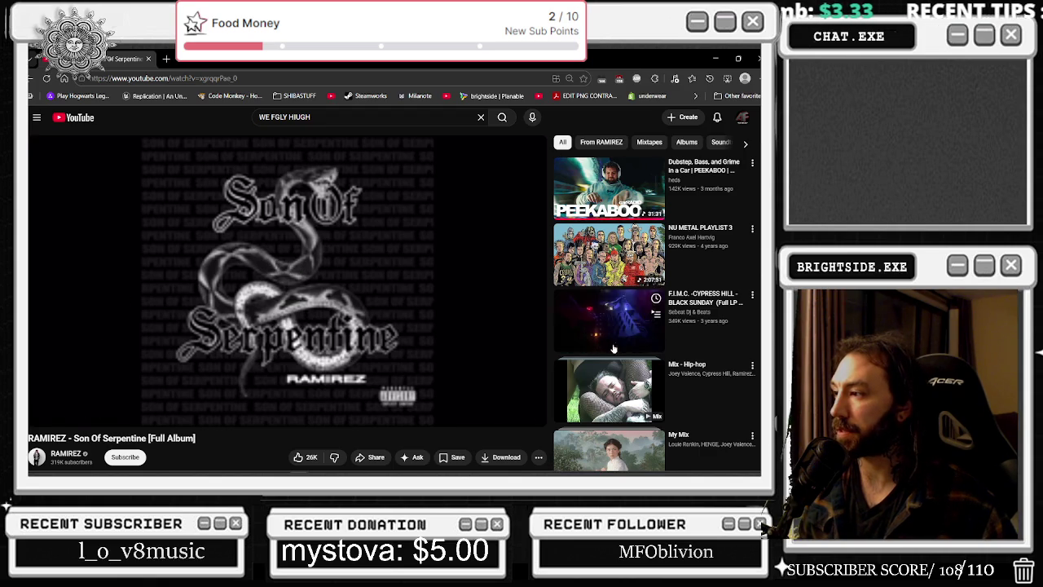
{"action": "scroll", "coordinate": [612, 342], "scroll_direction": "down", "scroll_amount": 1}
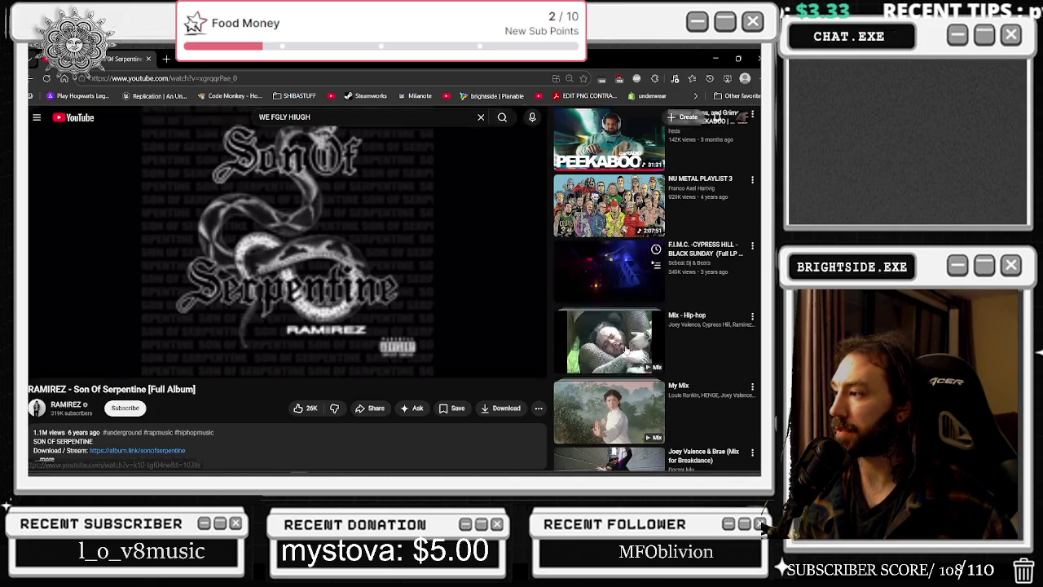
{"action": "left_click", "coordinate": [611, 412]}
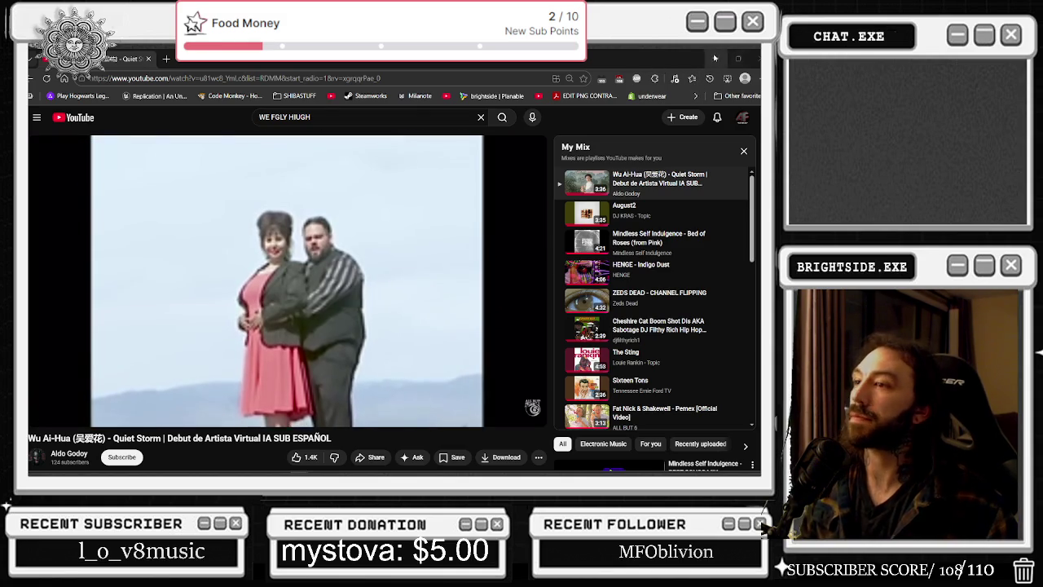
{"action": "left_click", "coordinate": [629, 178]}
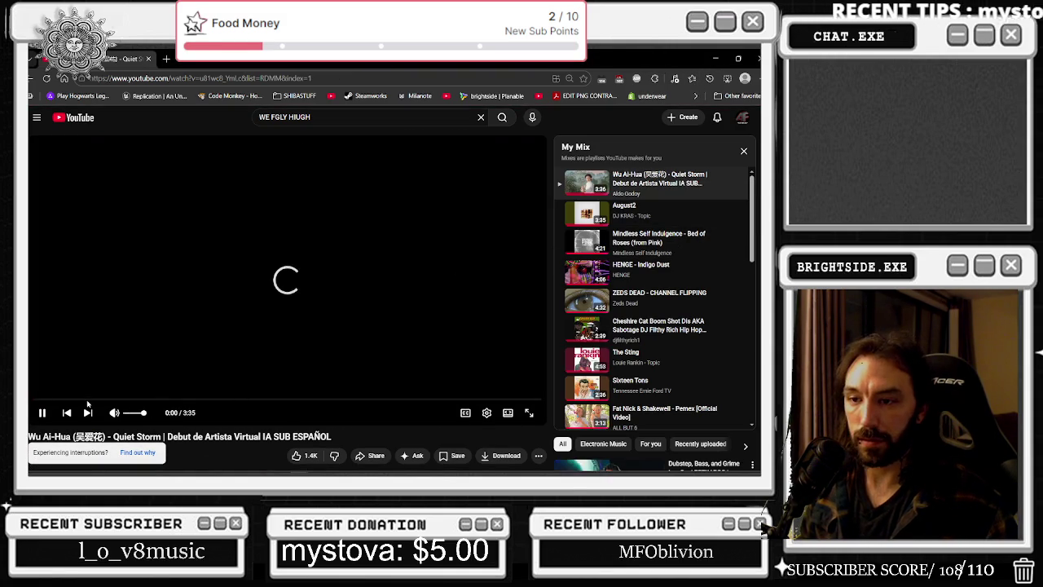
{"action": "key", "text": "alt+Tab"}
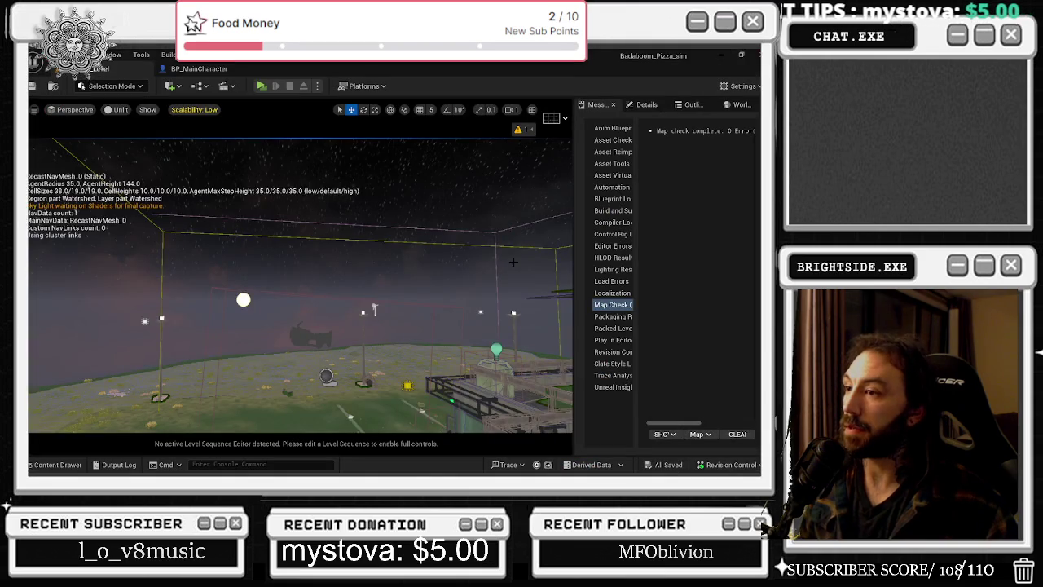
Open Tutorial_Level's Level Blueprint event graph.
{"action": "left_click", "coordinate": [207, 87]}
{"action": "left_click", "coordinate": [268, 167]}
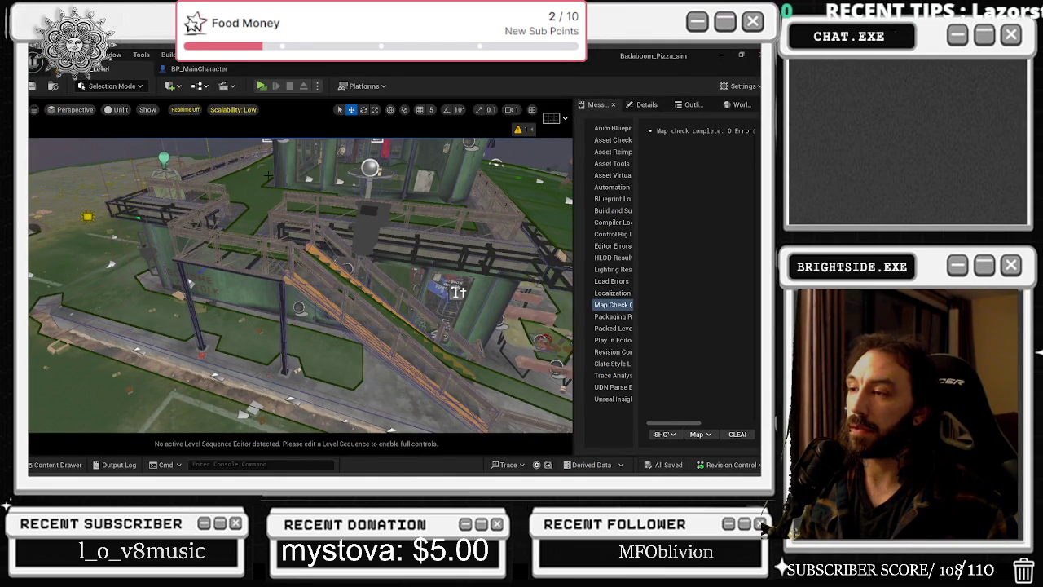
{"action": "scroll", "coordinate": [306, 301], "scroll_direction": "up", "scroll_amount": 3}
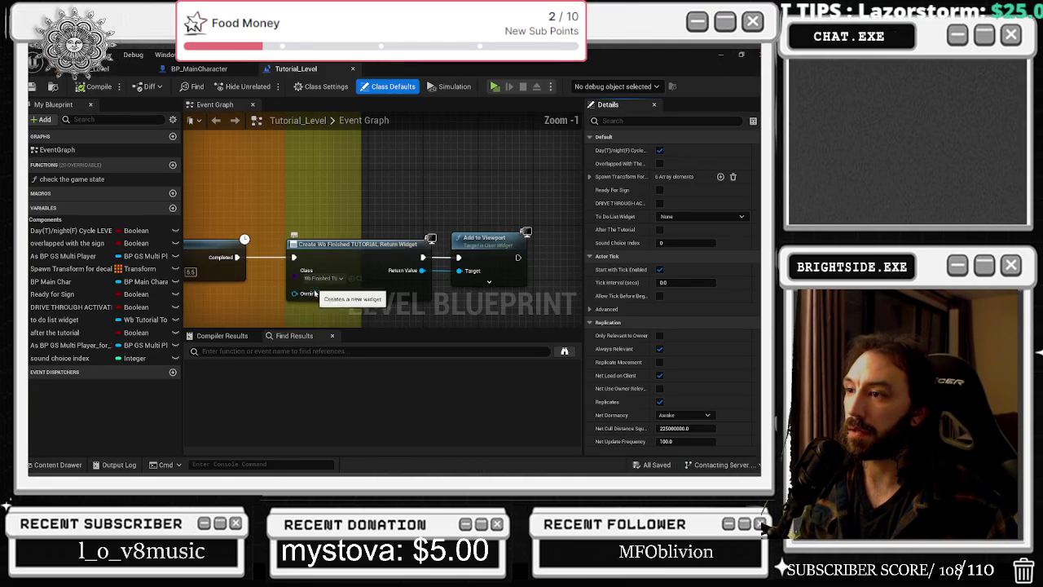
Locate the tutorial to-do list widget asset in the Content Drawer.
{"action": "key", "text": "ctrl+space"}
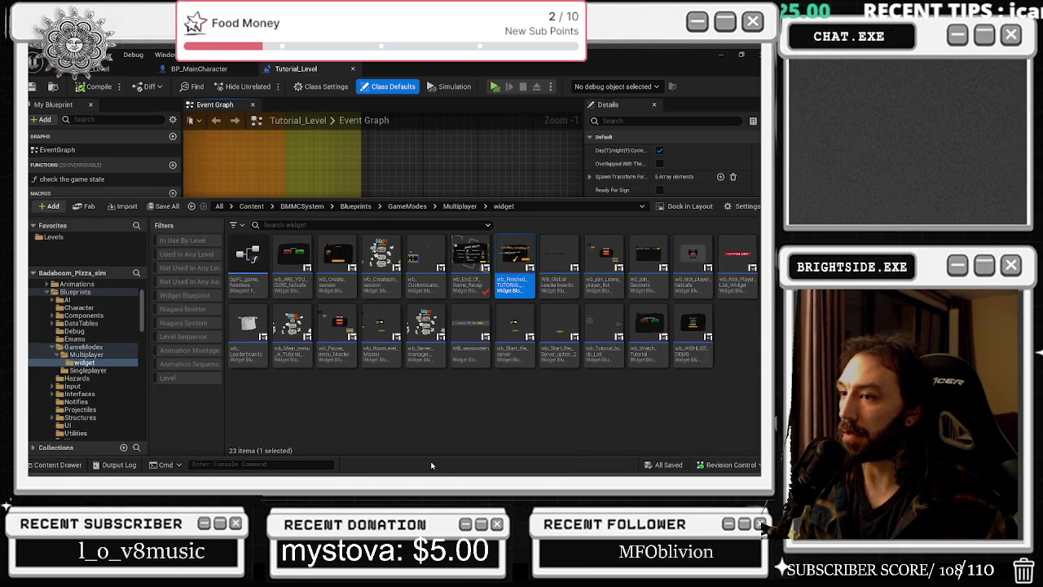
{"action": "left_click", "coordinate": [613, 336]}
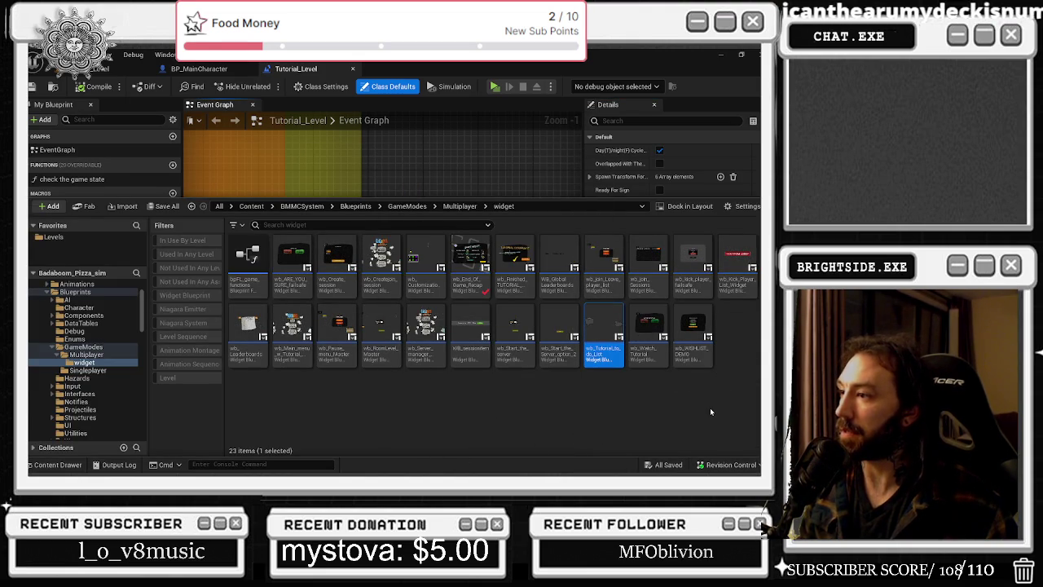
{"action": "left_click", "coordinate": [489, 187]}
Pan over the Delay, Update Tutorial and Sequence nodes, then bring up the to do list widget variable's options.
{"action": "scroll", "coordinate": [425, 277], "scroll_direction": "down", "scroll_amount": 7}
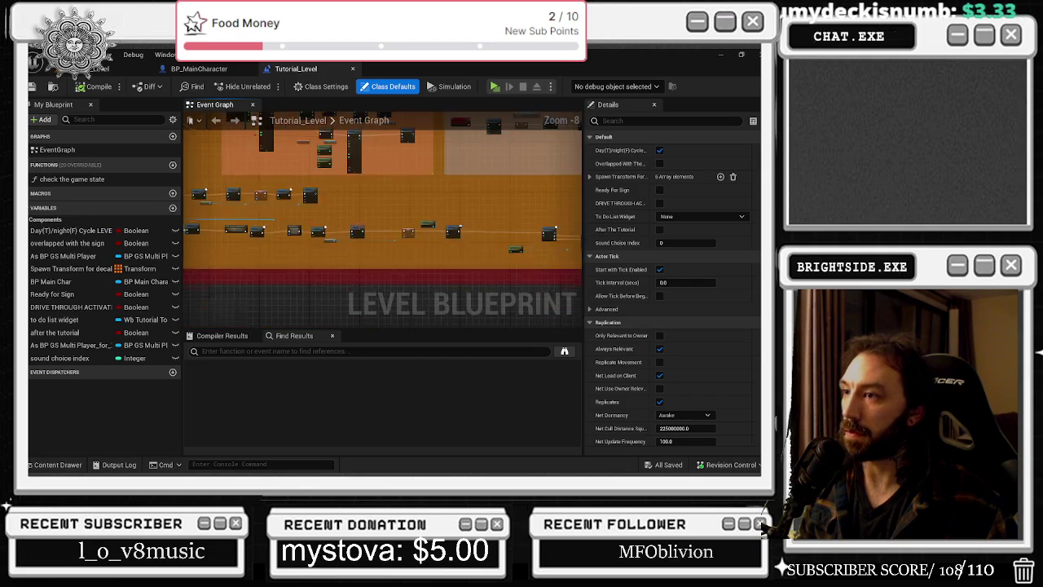
{"action": "scroll", "coordinate": [425, 277], "scroll_direction": "up", "scroll_amount": 6}
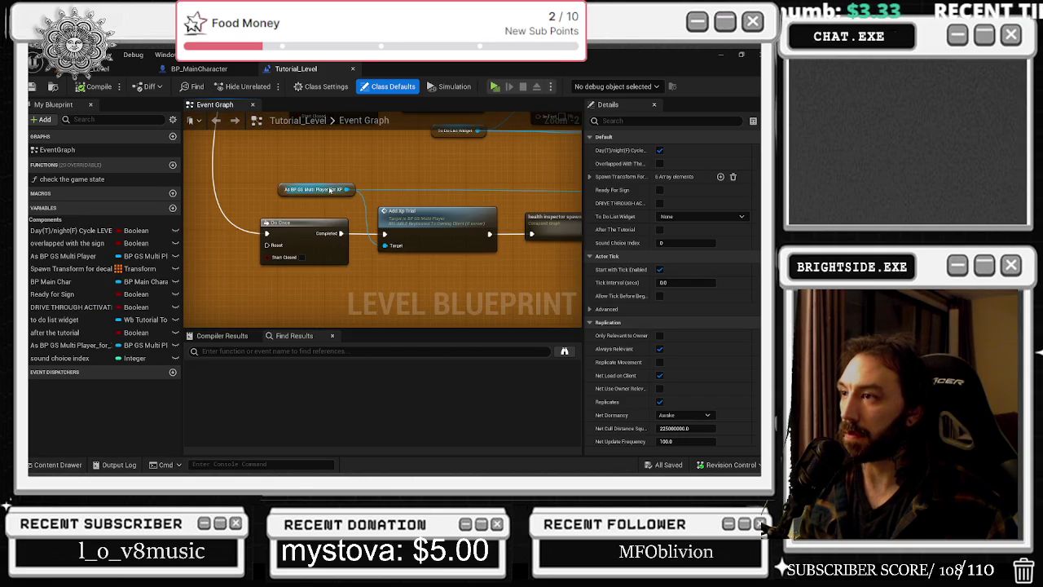
{"action": "left_click", "coordinate": [483, 209]}
{"action": "mouse_move", "coordinate": [482, 209]}
{"action": "left_mouse_down"}
{"action": "mouse_move", "coordinate": [468, 249]}
{"action": "mouse_move", "coordinate": [211, 269]}
{"action": "left_mouse_up"}
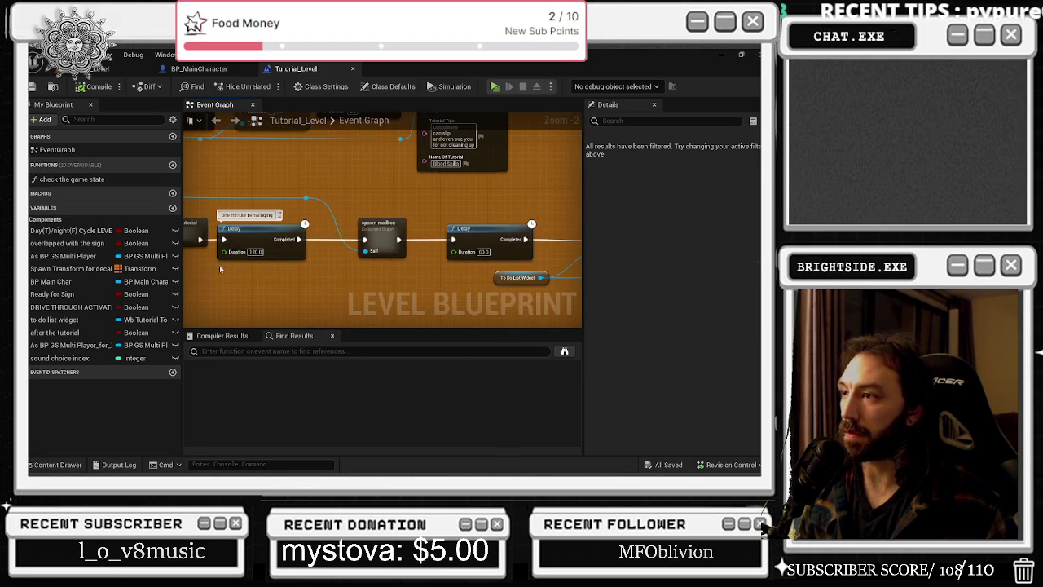
{"action": "left_click_drag", "start_coordinate": [274, 173], "coordinate": [27, 147]}
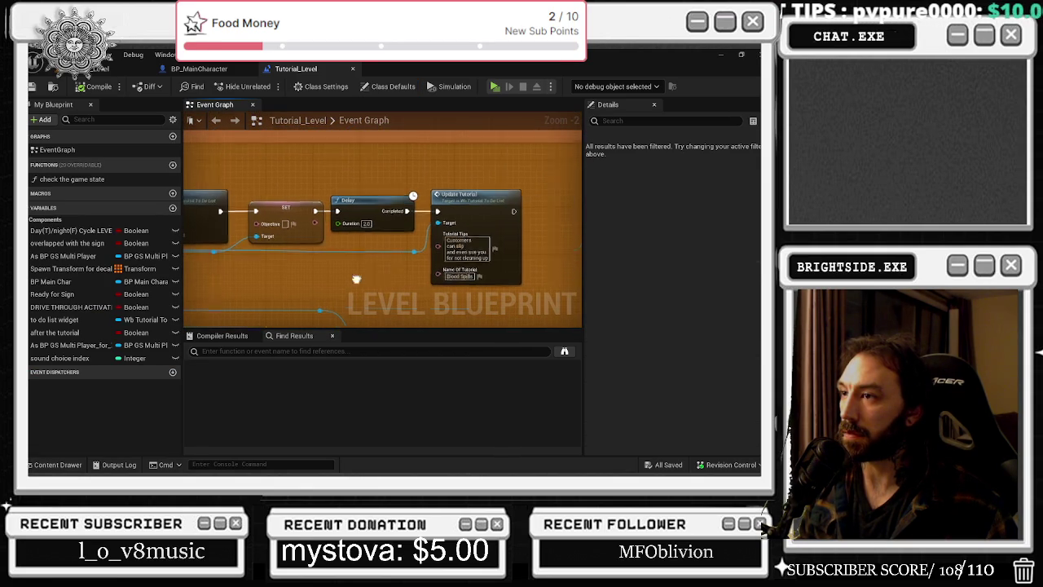
{"action": "mouse_move", "coordinate": [345, 268]}
{"action": "left_mouse_down"}
{"action": "mouse_move", "coordinate": [371, 247]}
{"action": "mouse_move", "coordinate": [354, 257]}
{"action": "mouse_move", "coordinate": [414, 325]}
{"action": "left_mouse_up"}
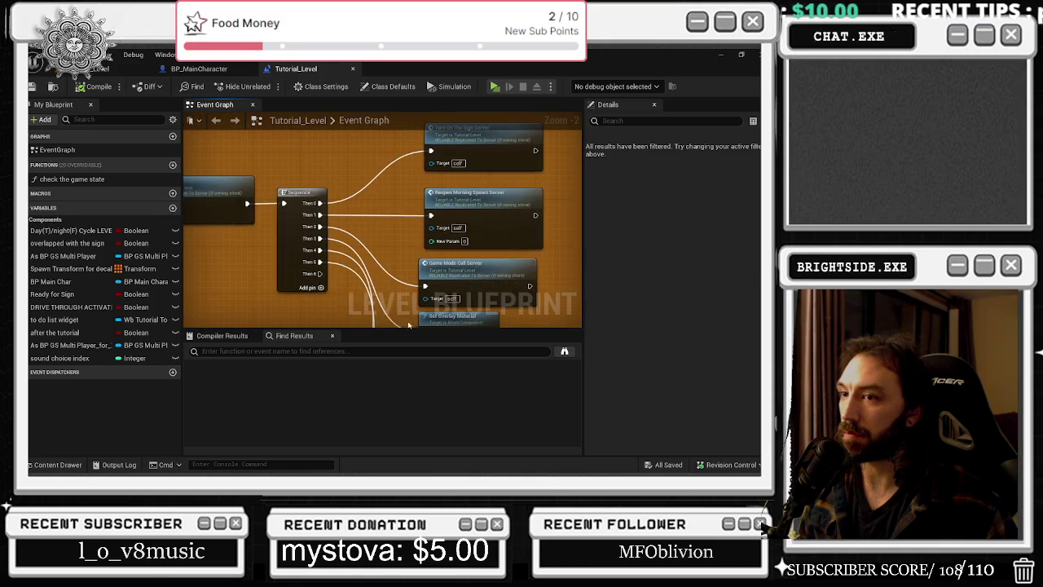
{"action": "right_click", "coordinate": [61, 321]}
Find references by name for the to do list widget variable and review the Sequence branches.
{"action": "mouse_move", "coordinate": [107, 351]}
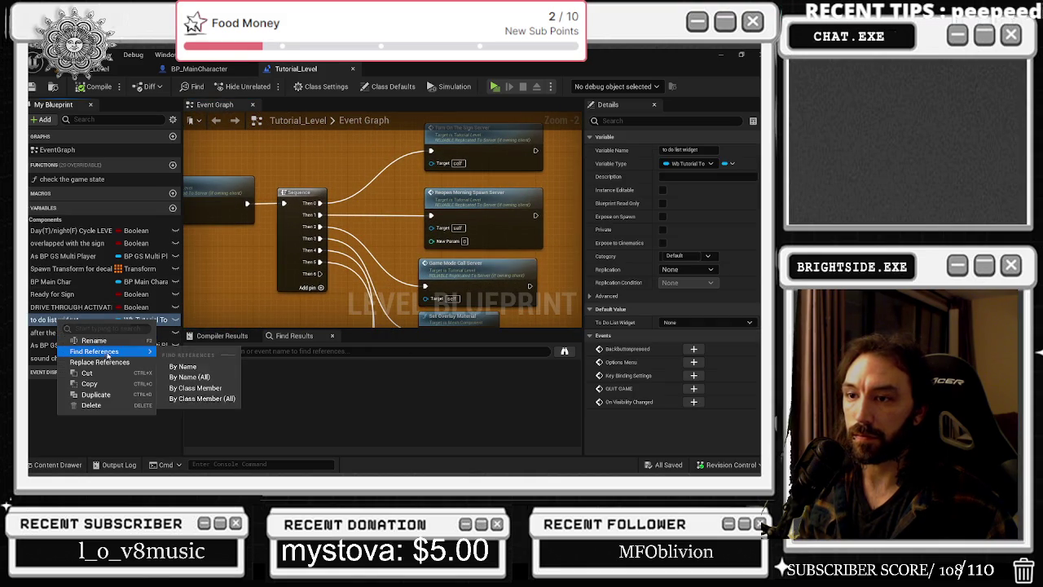
{"action": "left_click", "coordinate": [183, 366]}
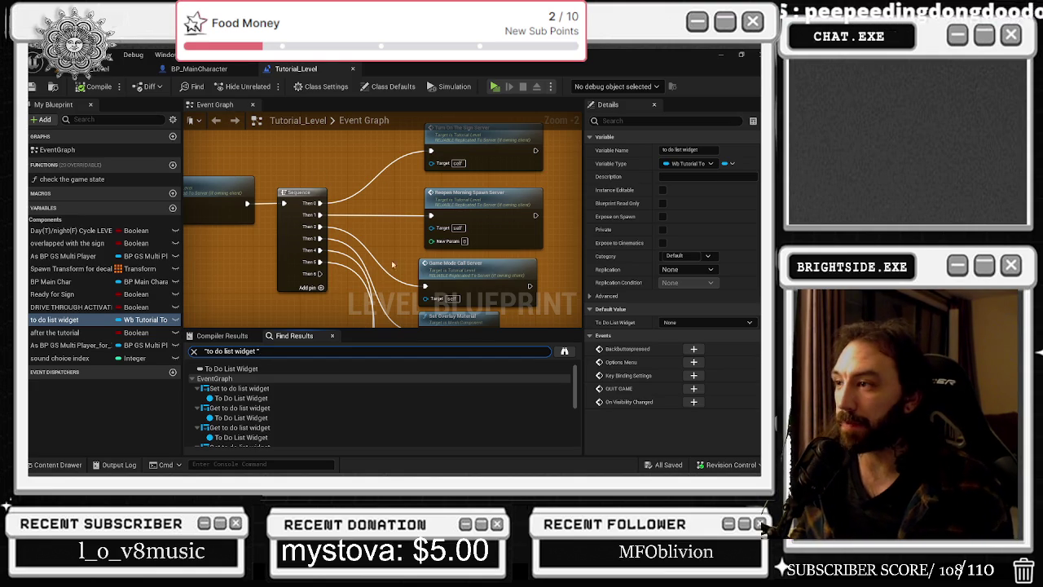
{"action": "left_click_drag", "start_coordinate": [391, 273], "coordinate": [314, 281]}
{"action": "left_click", "coordinate": [366, 196]}
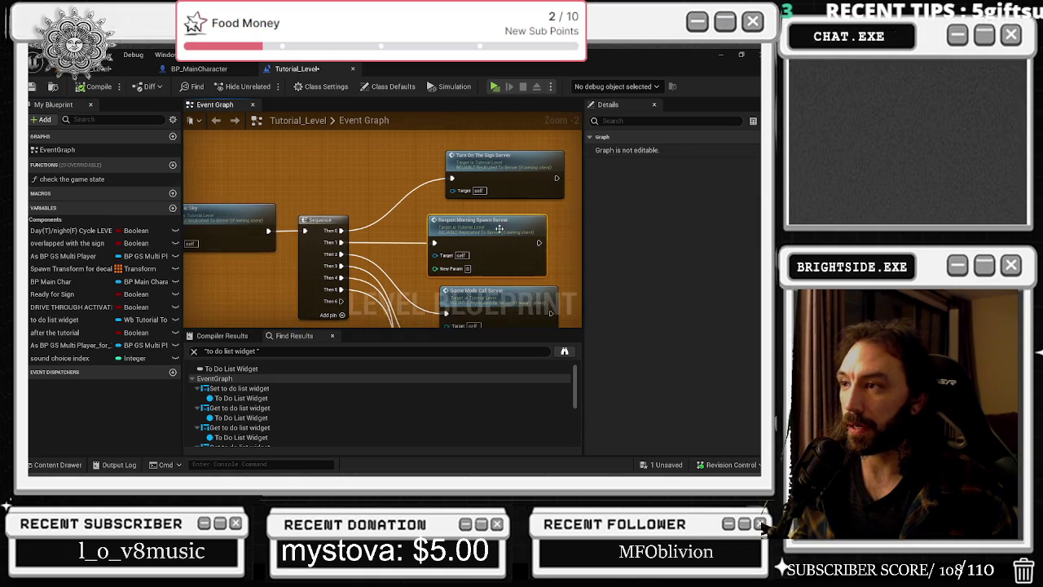
Jump to the widget variable's SET and select the Create Wb Tutorial To Do List Widget node.
{"action": "scroll", "coordinate": [470, 229], "scroll_direction": "down", "scroll_amount": 1}
{"action": "scroll", "coordinate": [477, 210], "scroll_direction": "down", "scroll_amount": 2}
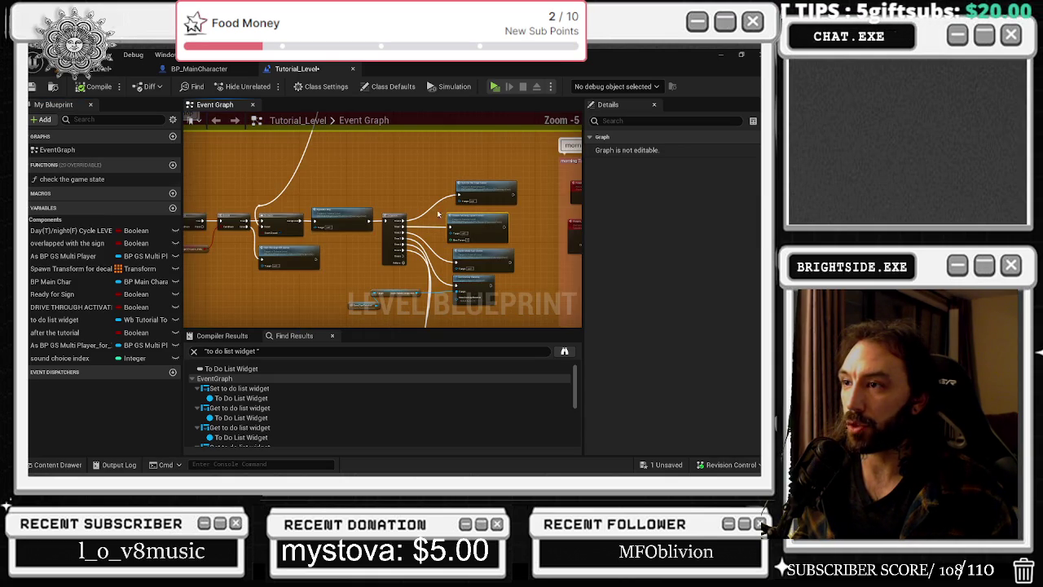
{"action": "double_click", "coordinate": [238, 388]}
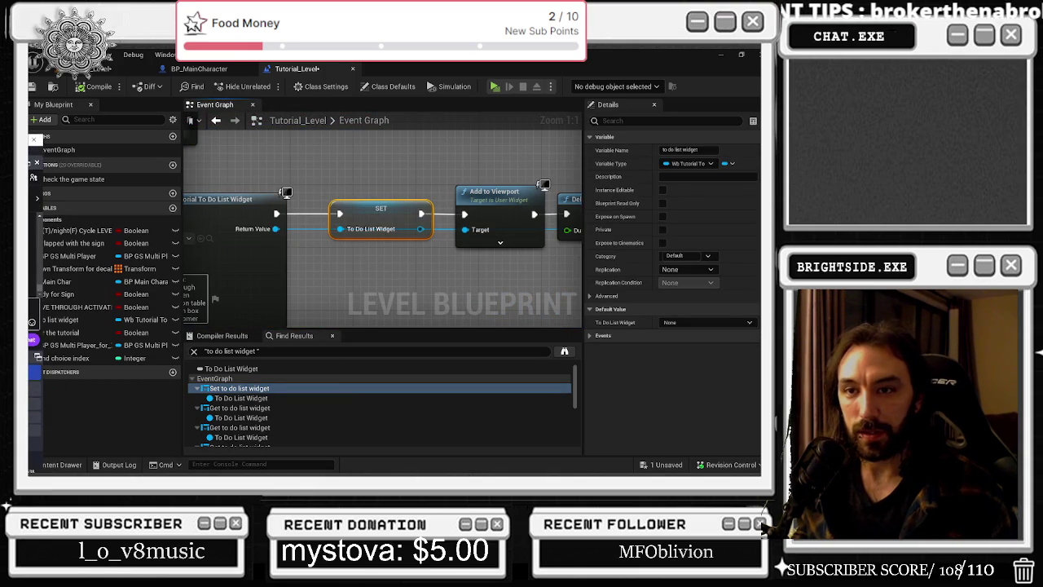
{"action": "left_click_drag", "start_coordinate": [325, 189], "coordinate": [427, 193]}
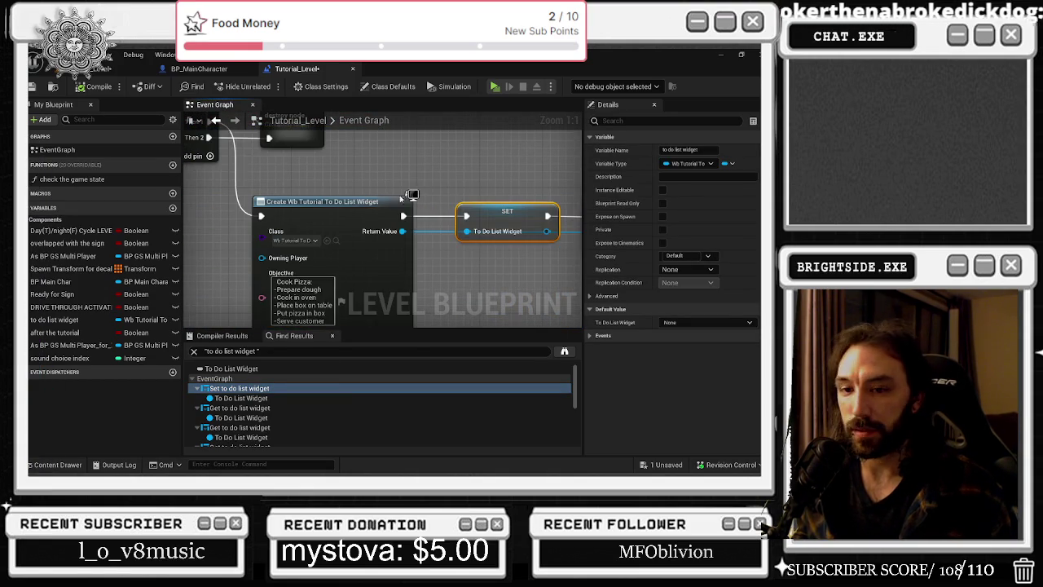
{"action": "scroll", "coordinate": [295, 223], "scroll_direction": "down", "scroll_amount": 2}
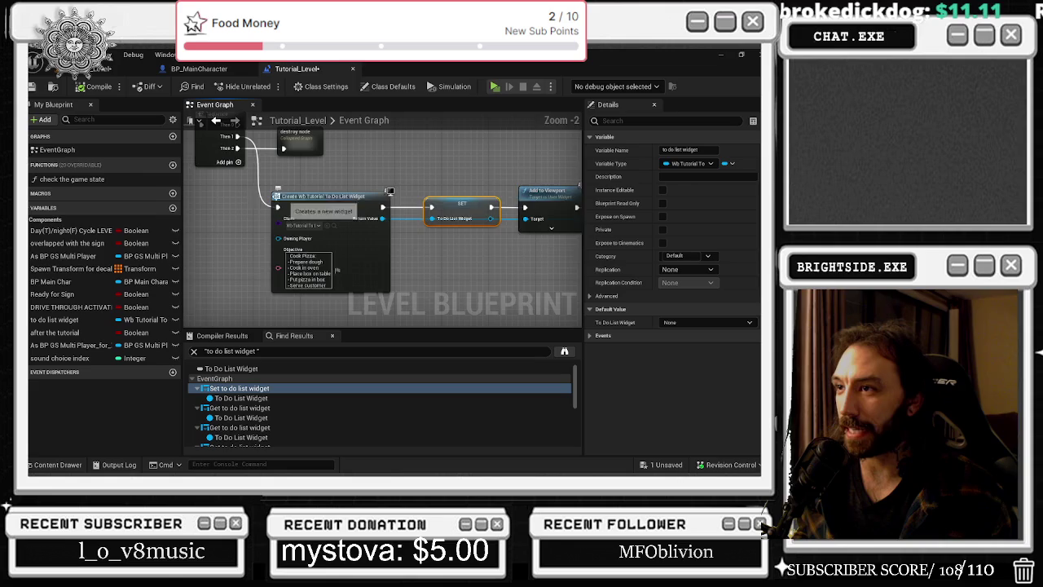
{"action": "left_click", "coordinate": [364, 224], "text": "ctrl"}
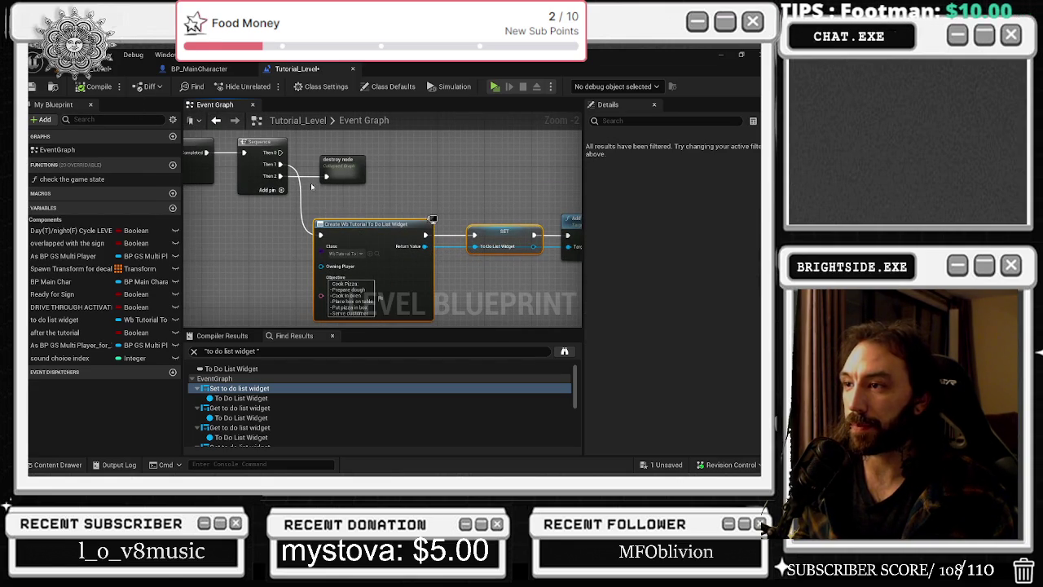
Select the Create Widget, SET and Add to Viewport chain, then go back to the level editor.
{"action": "mouse_move", "coordinate": [362, 187]}
{"action": "left_mouse_down"}
{"action": "mouse_move", "coordinate": [383, 171]}
{"action": "mouse_move", "coordinate": [416, 225]}
{"action": "mouse_move", "coordinate": [563, 233]}
{"action": "left_mouse_up"}
{"action": "left_click_drag", "start_coordinate": [269, 228], "coordinate": [376, 221]}
{"action": "mouse_move", "coordinate": [281, 216]}
{"action": "left_mouse_down"}
{"action": "mouse_move", "coordinate": [342, 280]}
{"action": "mouse_move", "coordinate": [522, 302]}
{"action": "mouse_move", "coordinate": [504, 247]}
{"action": "left_mouse_up"}
{"action": "left_click", "coordinate": [106, 69]}
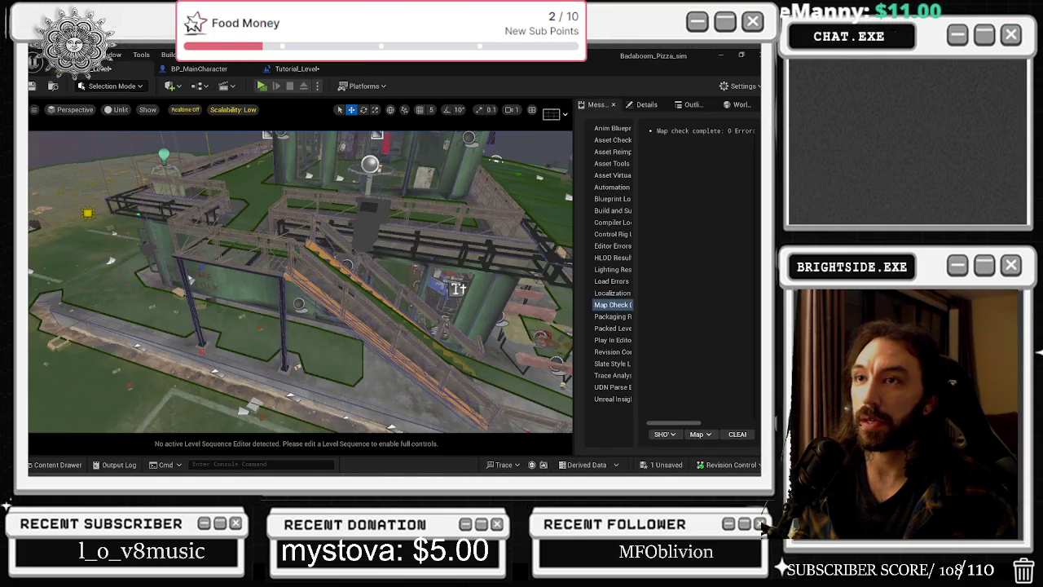
Load the Showcase level from the Levels folder without saving Tutorial_Level.
{"action": "left_click", "coordinate": [55, 464]}
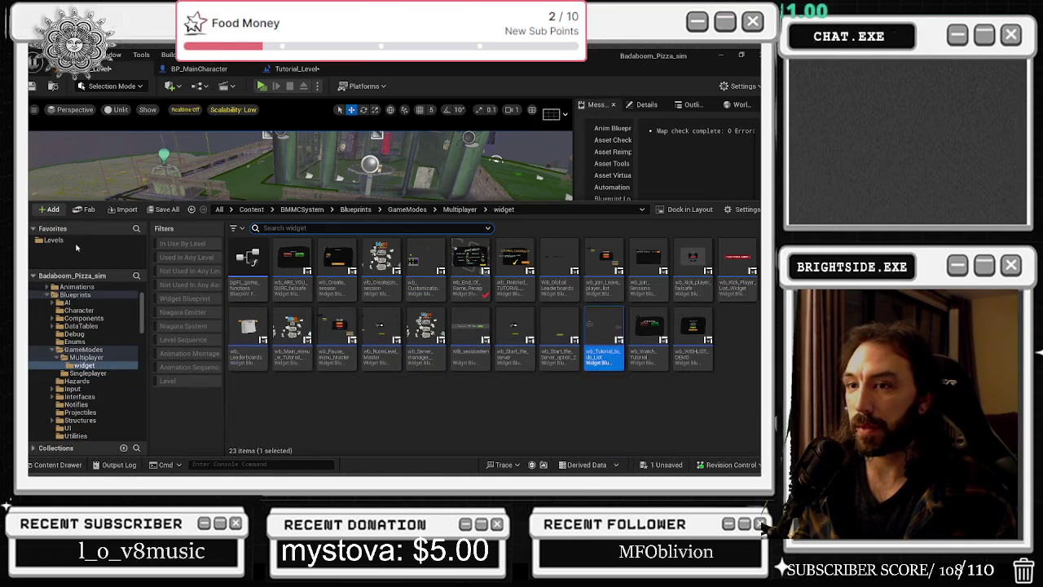
{"action": "left_click", "coordinate": [53, 239]}
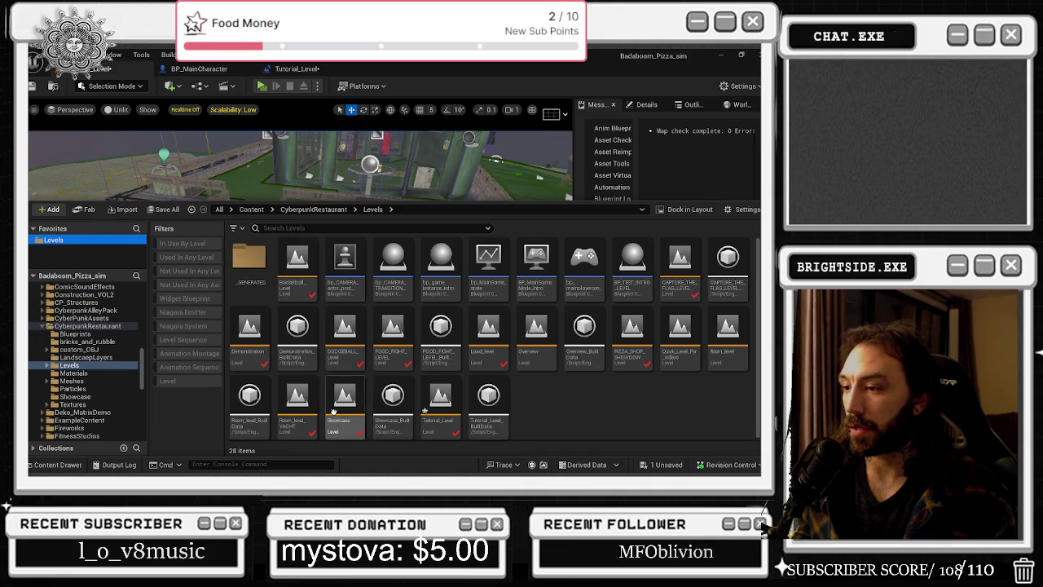
{"action": "double_click", "coordinate": [345, 403]}
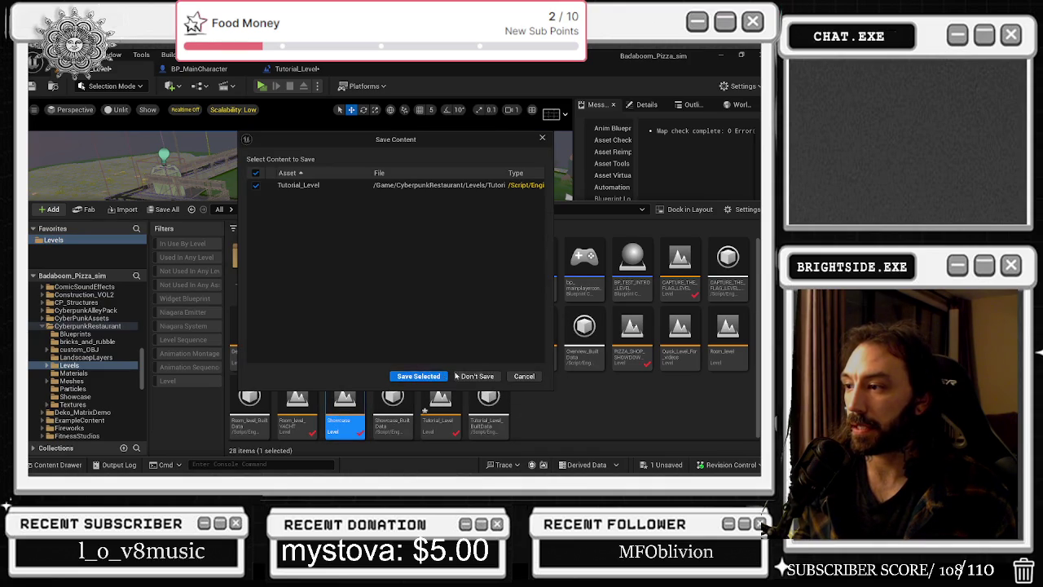
{"action": "left_click", "coordinate": [477, 376]}
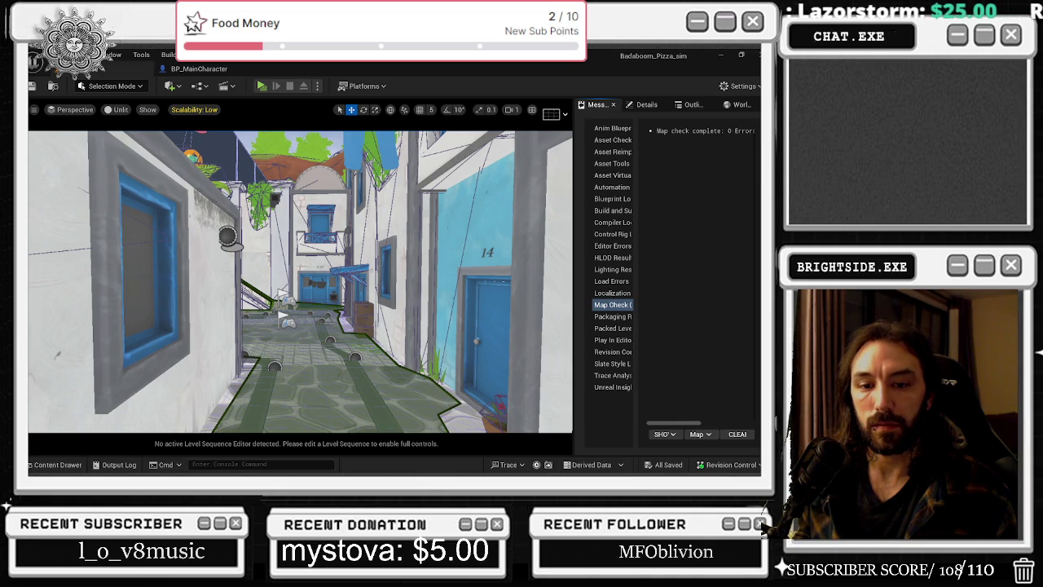
Turn off viewport realtime rendering and open the Showcase Level Blueprint.
{"action": "key", "text": "ctrl+r"}
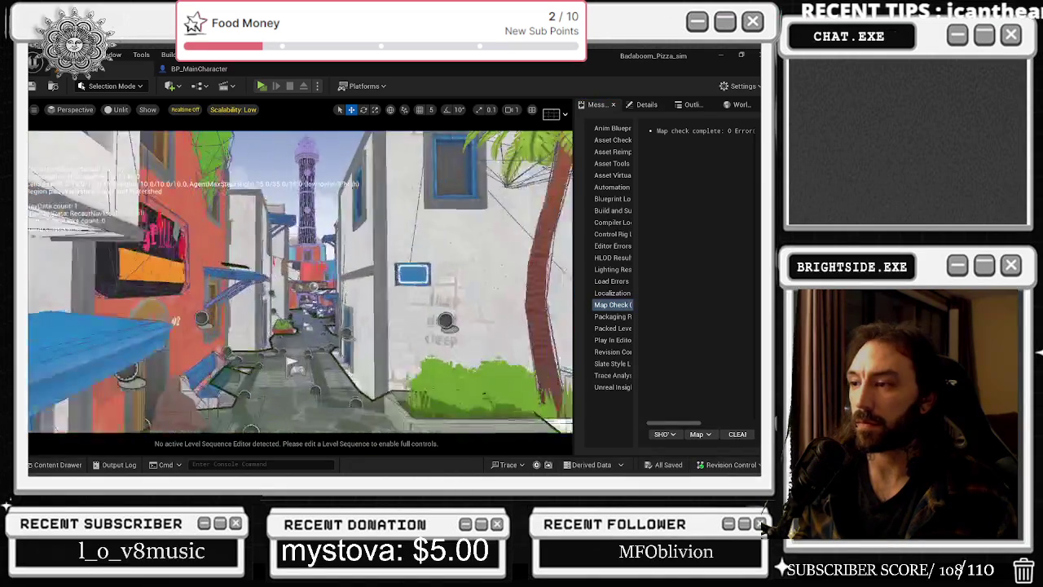
{"action": "scroll", "coordinate": [342, 347], "scroll_direction": "up", "scroll_amount": 5}
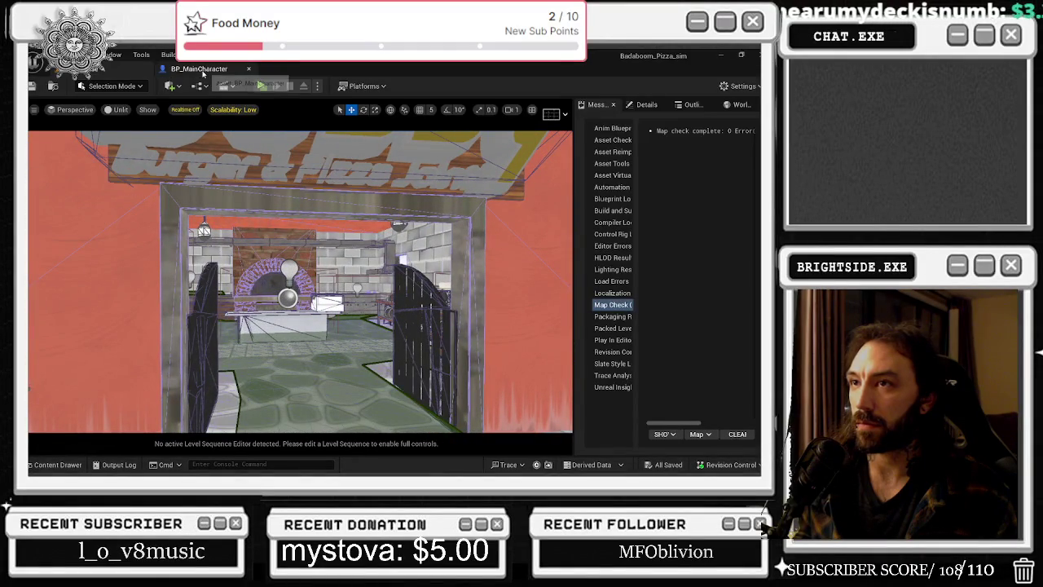
{"action": "left_click", "coordinate": [229, 69]}
{"action": "left_click", "coordinate": [122, 68]}
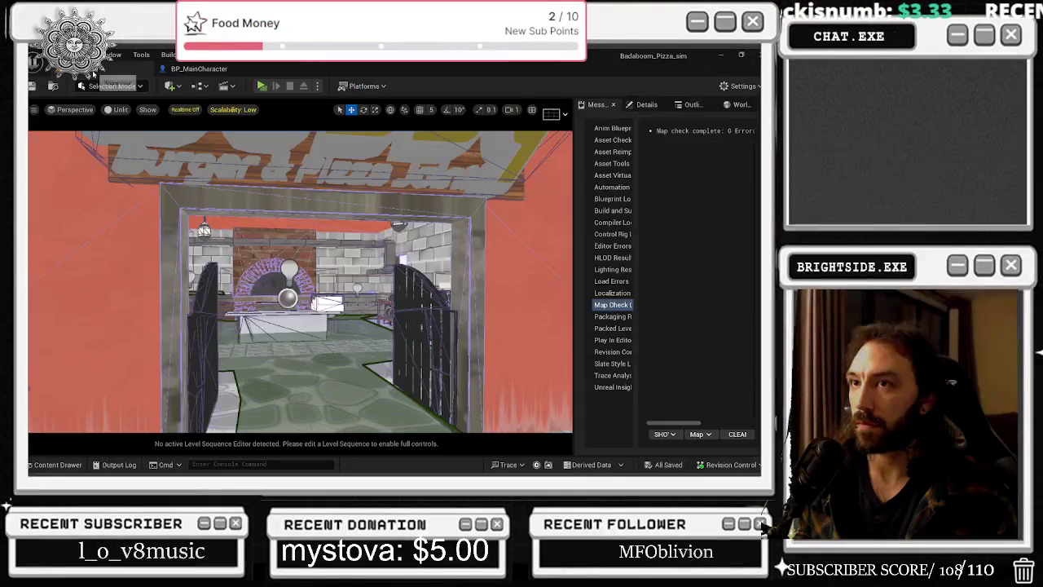
{"action": "left_click", "coordinate": [200, 85]}
{"action": "left_click", "coordinate": [254, 166]}
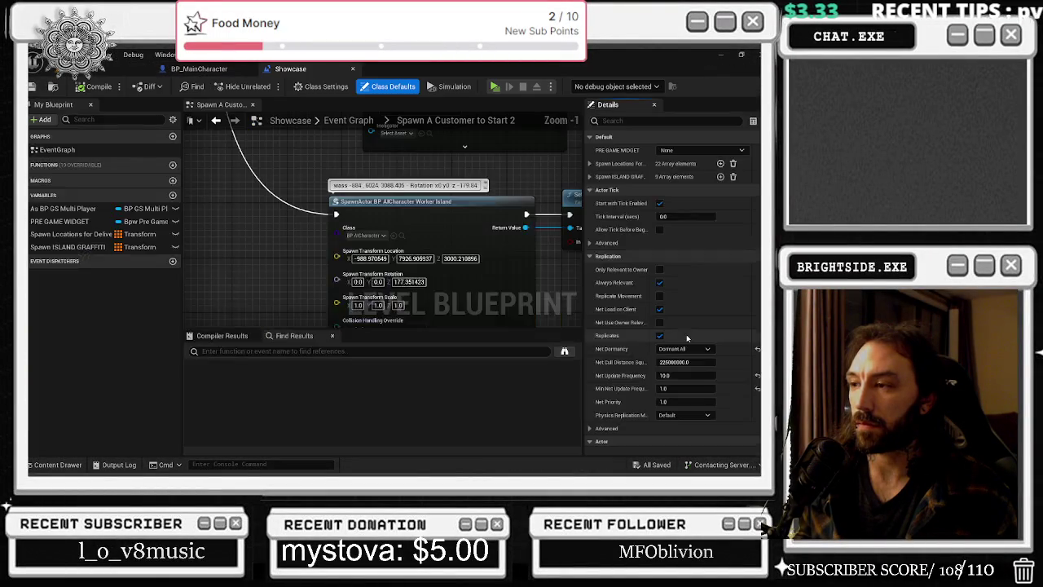
Pan the Showcase event graph and select the Spawn First Customer_Multi custom event.
{"action": "scroll", "coordinate": [542, 292], "scroll_direction": "down", "scroll_amount": 3}
{"action": "mouse_move", "coordinate": [517, 244]}
{"action": "left_mouse_down"}
{"action": "mouse_move", "coordinate": [488, 261]}
{"action": "mouse_move", "coordinate": [479, 316]}
{"action": "left_mouse_up"}
{"action": "left_click", "coordinate": [403, 237]}
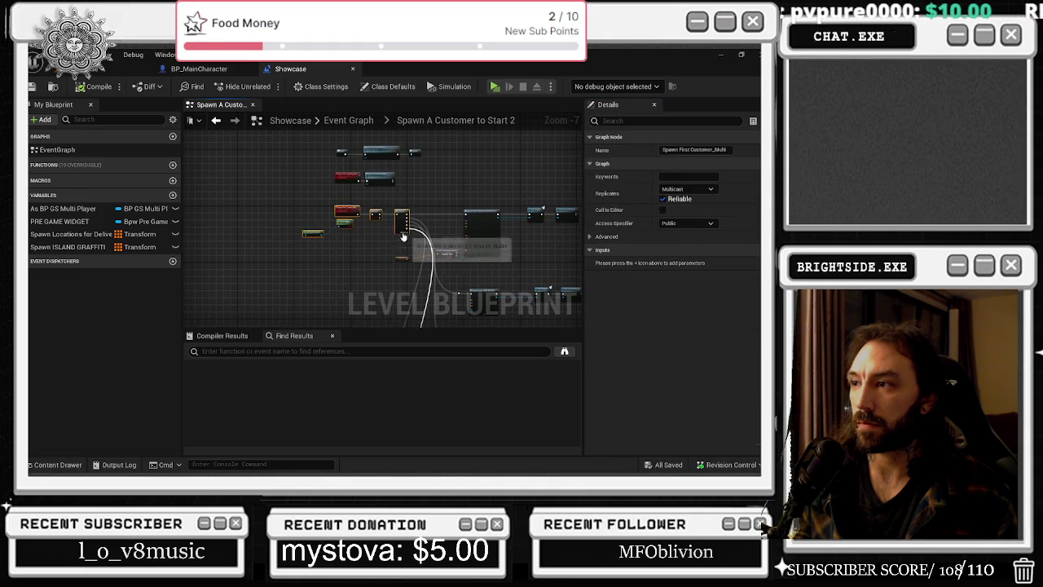
{"action": "scroll", "coordinate": [381, 228], "scroll_direction": "up", "scroll_amount": 4}
Move the RANDOM and Spawn ISLAND GRAFFITI nodes up-left, then return to the level viewport.
{"action": "mouse_move", "coordinate": [380, 228]}
{"action": "left_mouse_down"}
{"action": "mouse_move", "coordinate": [361, 222]}
{"action": "mouse_move", "coordinate": [360, 165]}
{"action": "left_mouse_up"}
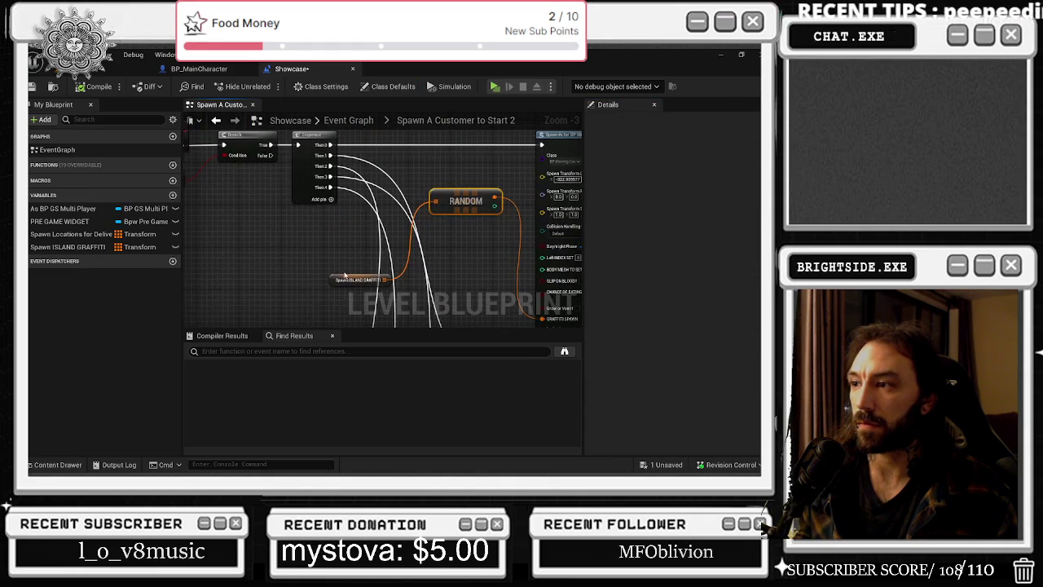
{"action": "left_click_drag", "start_coordinate": [335, 281], "coordinate": [294, 222]}
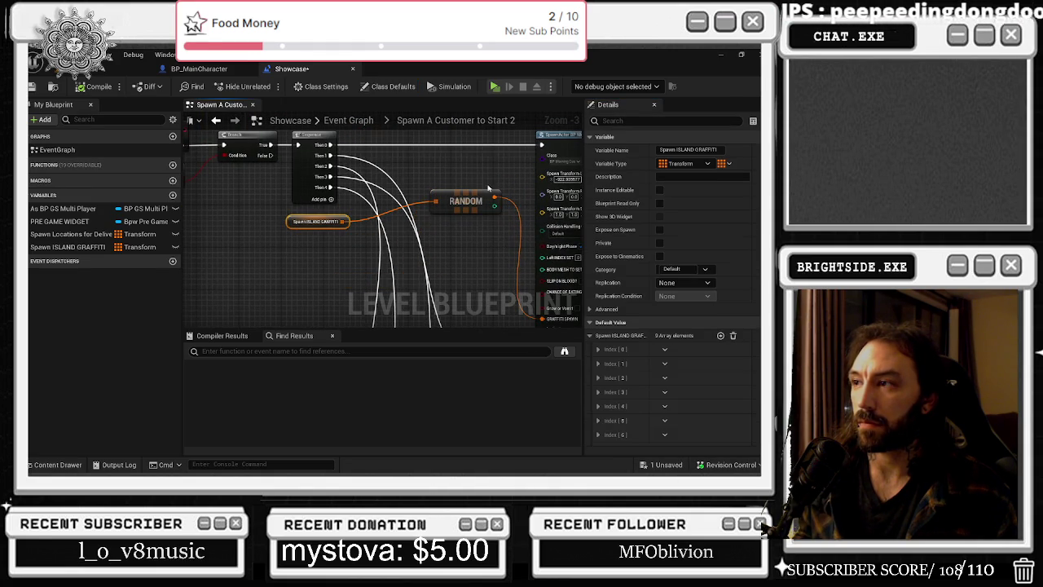
{"action": "left_click_drag", "start_coordinate": [487, 199], "coordinate": [487, 220]}
{"action": "left_click_drag", "start_coordinate": [487, 274], "coordinate": [325, 274]}
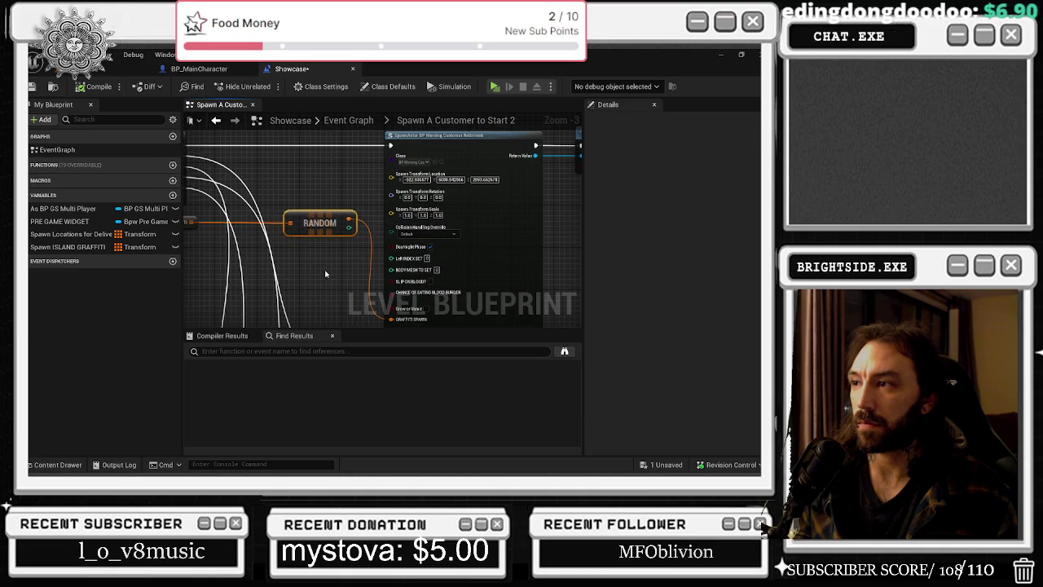
{"action": "left_click", "coordinate": [199, 68]}
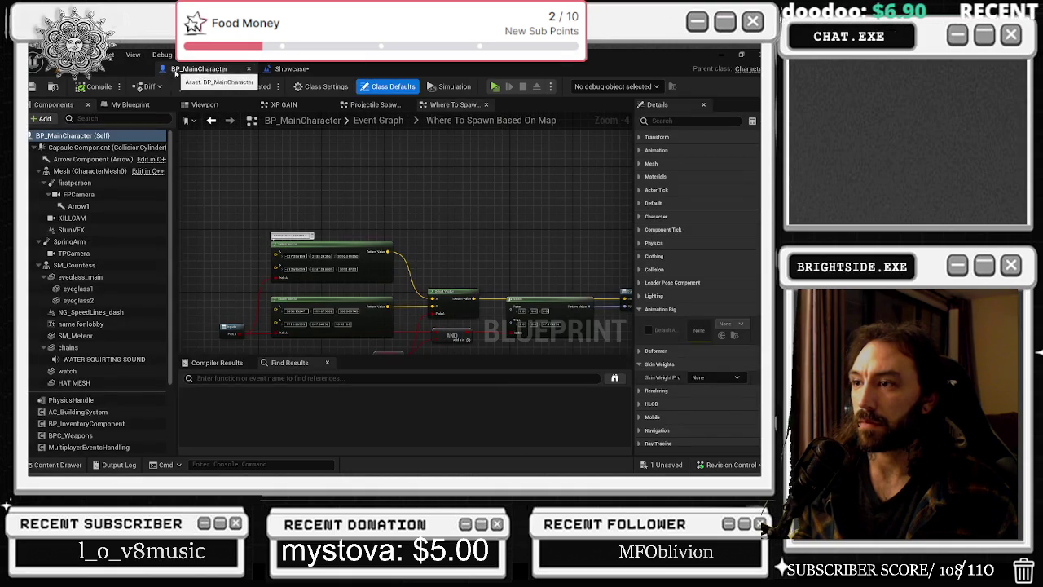
{"action": "left_click", "coordinate": [114, 69]}
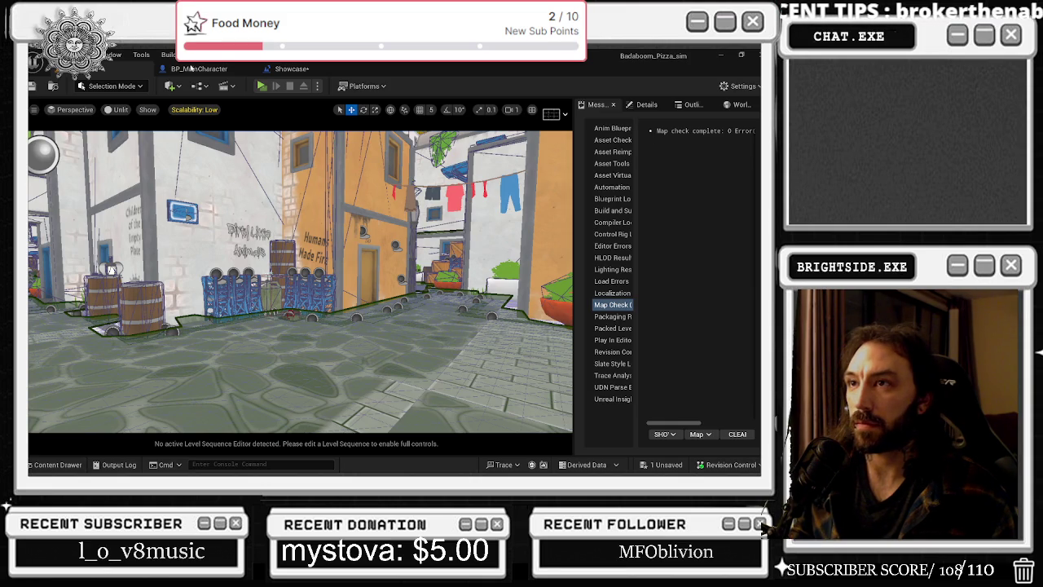
Cycle through the BP_MainCharacter, level viewport and Showcase Level Blueprint tabs.
{"action": "left_click", "coordinate": [195, 69]}
{"action": "left_click", "coordinate": [289, 68]}
{"action": "mouse_move", "coordinate": [369, 283]}
{"action": "left_mouse_down"}
{"action": "mouse_move", "coordinate": [399, 314]}
{"action": "mouse_move", "coordinate": [493, 316]}
{"action": "left_mouse_up"}
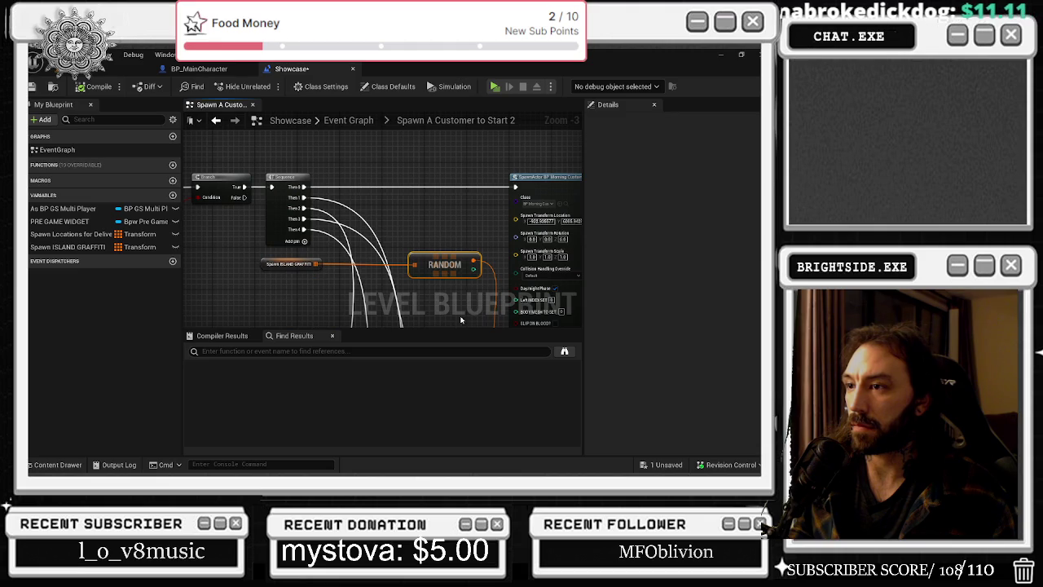
{"action": "left_click", "coordinate": [199, 68]}
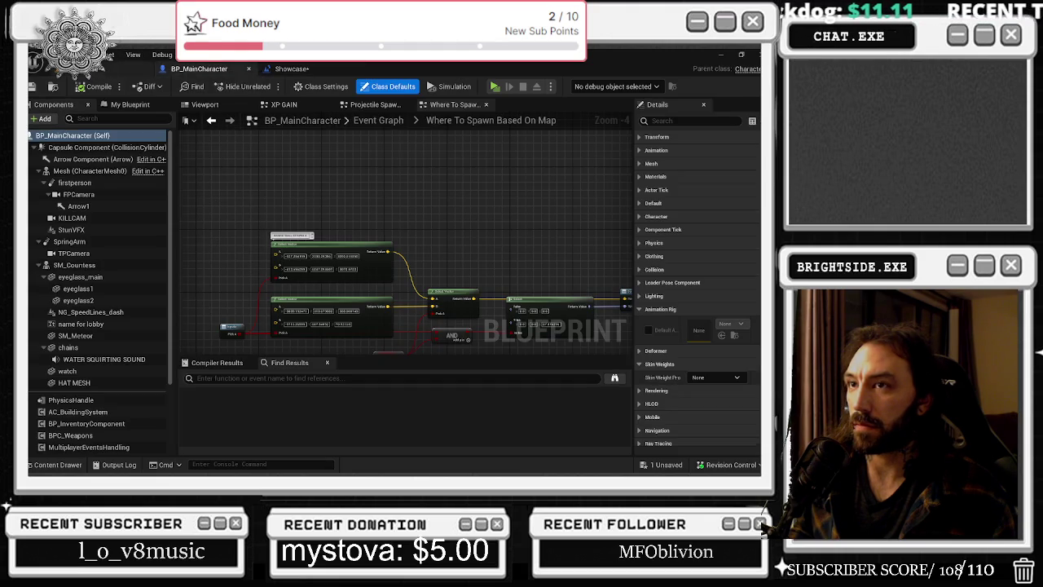
{"action": "left_click", "coordinate": [94, 70]}
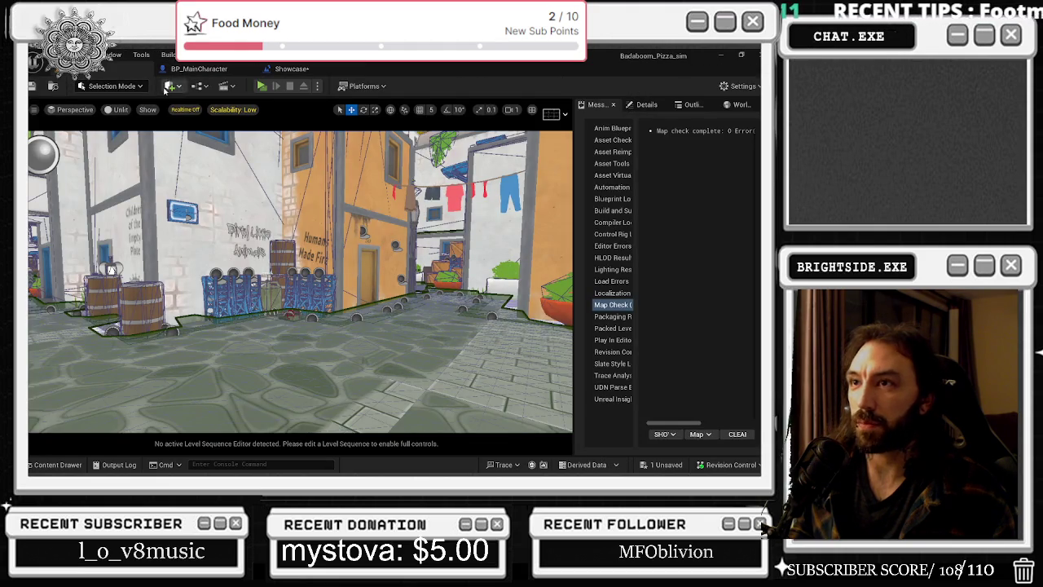
{"action": "left_click", "coordinate": [199, 68]}
{"action": "left_click", "coordinate": [320, 70]}
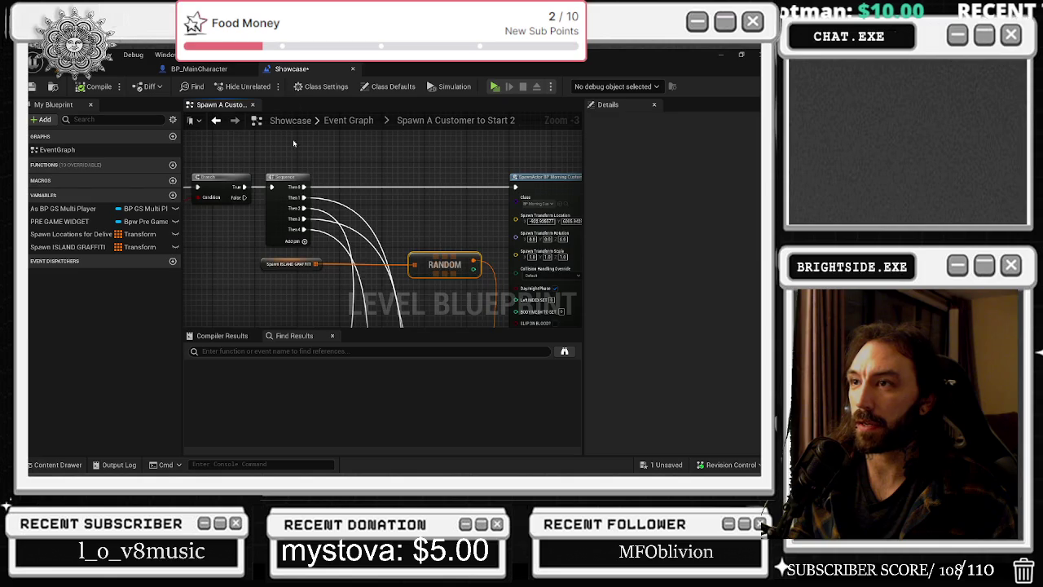
Below the green comment, paste the Create Wb Tutorial To Do List Widget and SET nodes.
{"action": "scroll", "coordinate": [378, 282], "scroll_direction": "down", "scroll_amount": 1}
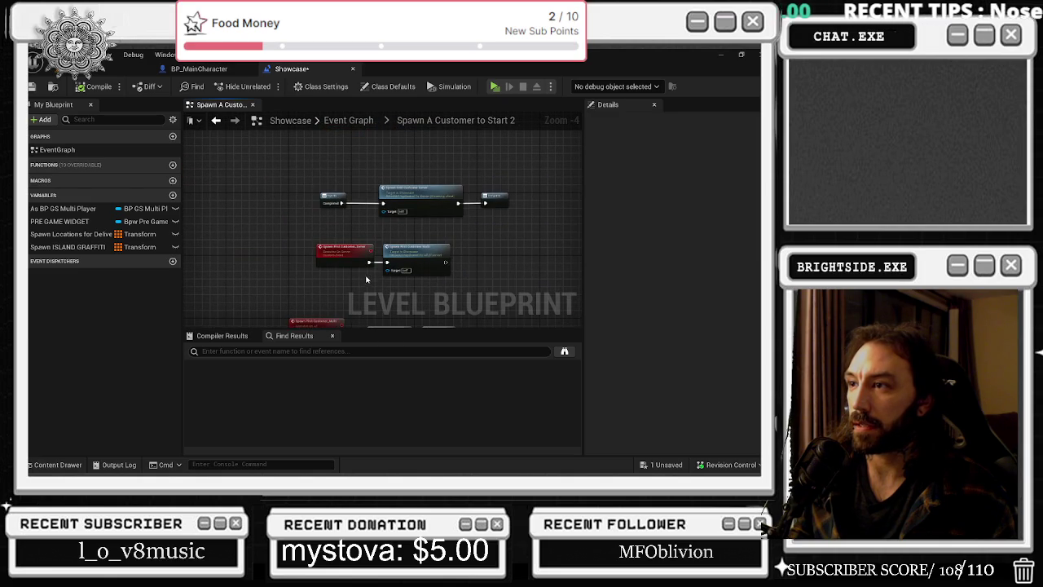
{"action": "scroll", "coordinate": [325, 242], "scroll_direction": "down", "scroll_amount": 7}
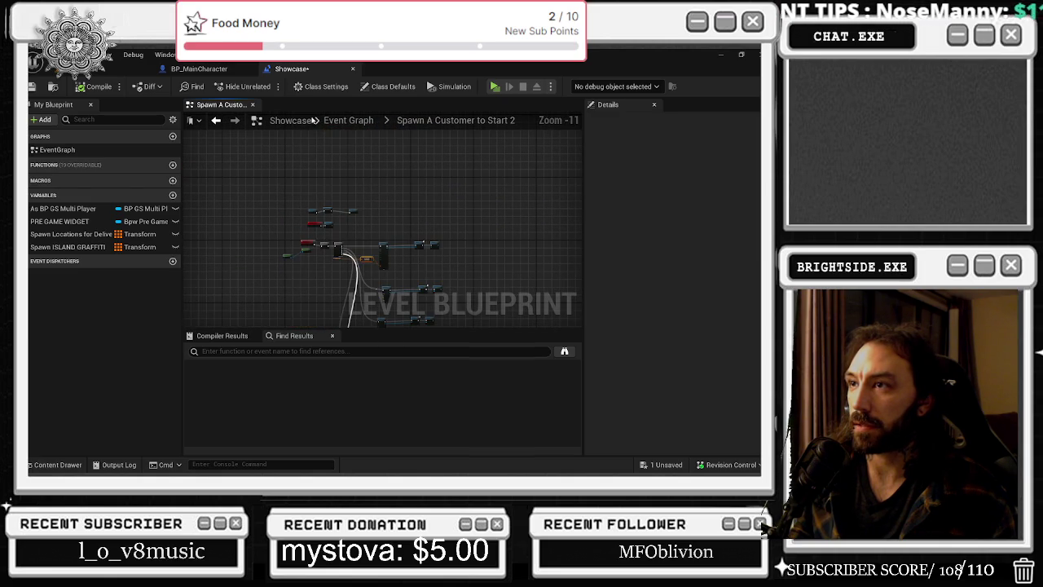
{"action": "left_click", "coordinate": [348, 120]}
{"action": "scroll", "coordinate": [307, 271], "scroll_direction": "up", "scroll_amount": 8}
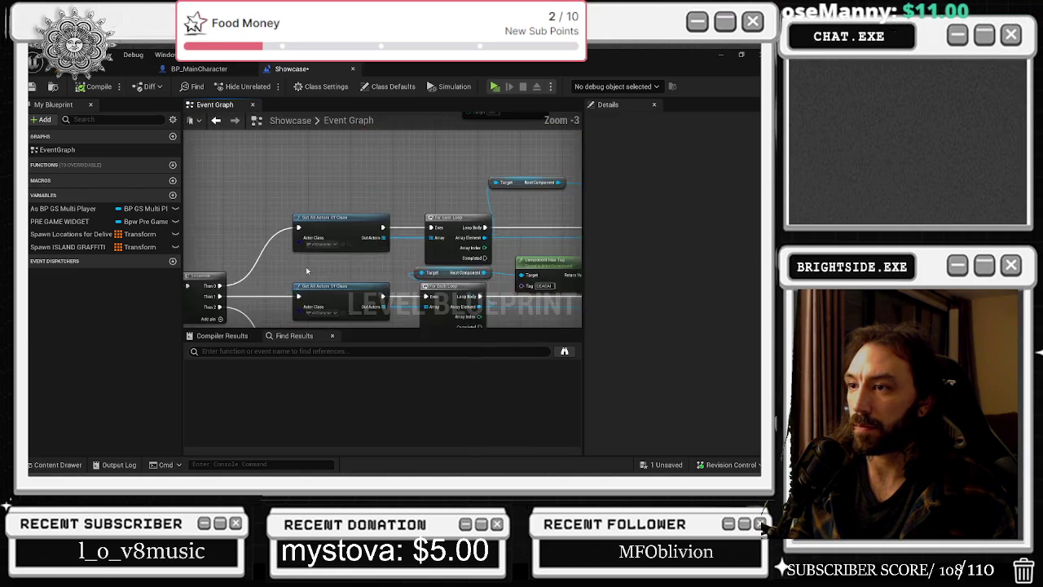
{"action": "scroll", "coordinate": [274, 230], "scroll_direction": "down", "scroll_amount": 4}
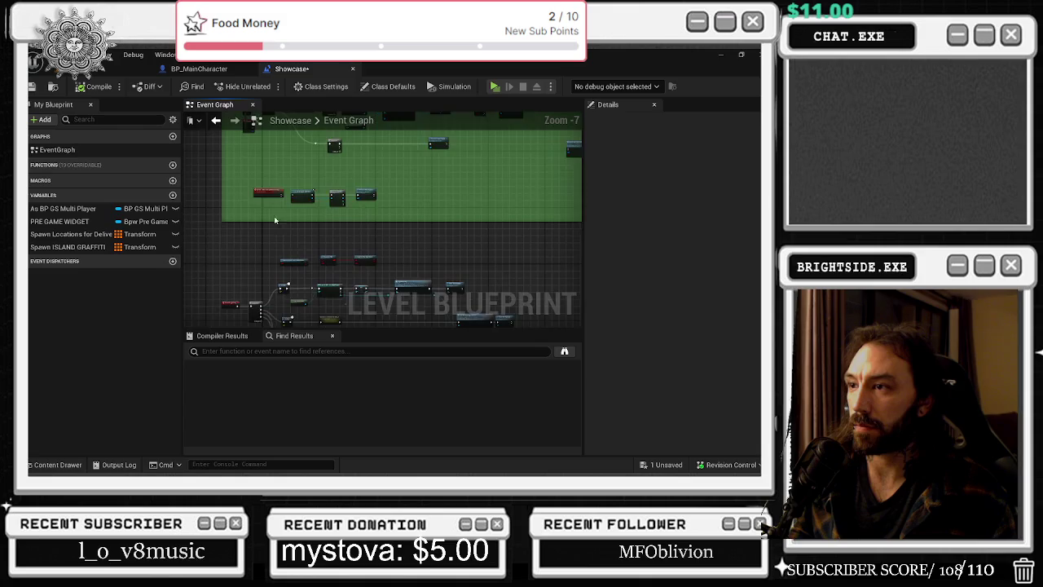
{"action": "scroll", "coordinate": [273, 230], "scroll_direction": "up", "scroll_amount": 4}
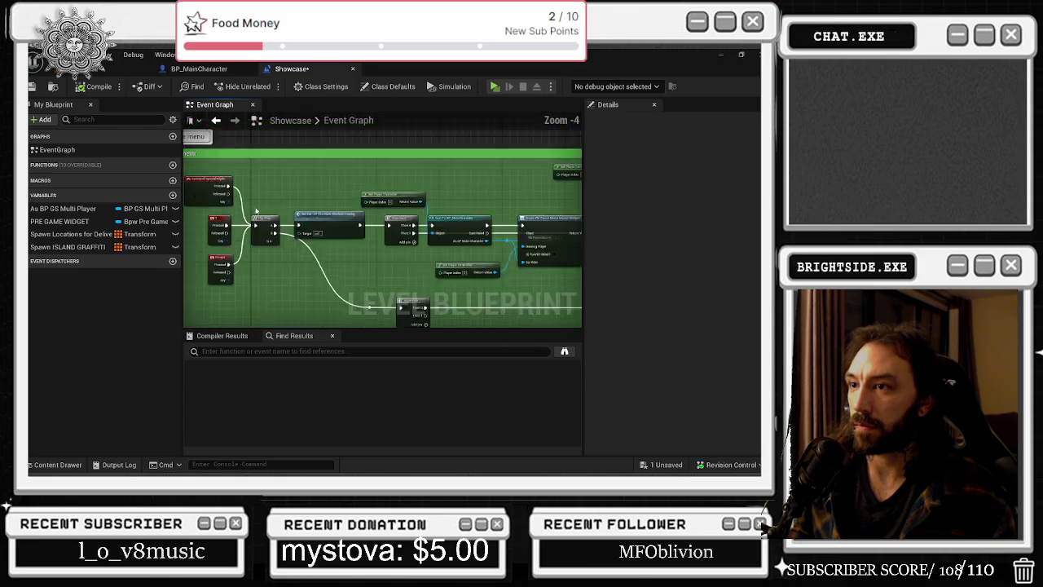
{"action": "scroll", "coordinate": [359, 253], "scroll_direction": "down", "scroll_amount": 1}
{"action": "scroll", "coordinate": [291, 188], "scroll_direction": "down", "scroll_amount": 2}
{"action": "scroll", "coordinate": [529, 230], "scroll_direction": "up", "scroll_amount": 4}
{"action": "scroll", "coordinate": [529, 231], "scroll_direction": "down", "scroll_amount": 3}
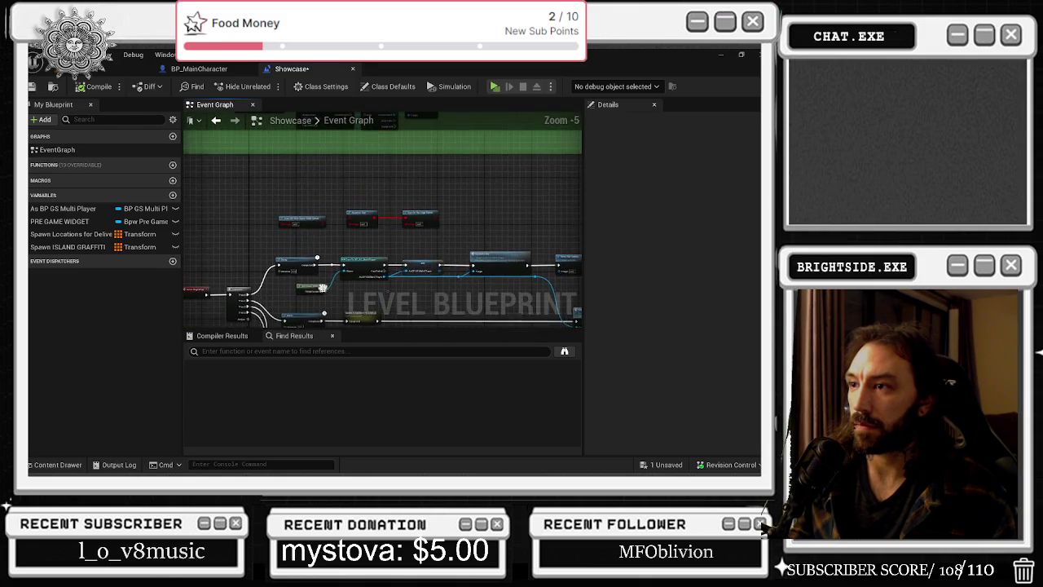
{"action": "key", "text": "ctrl+v"}
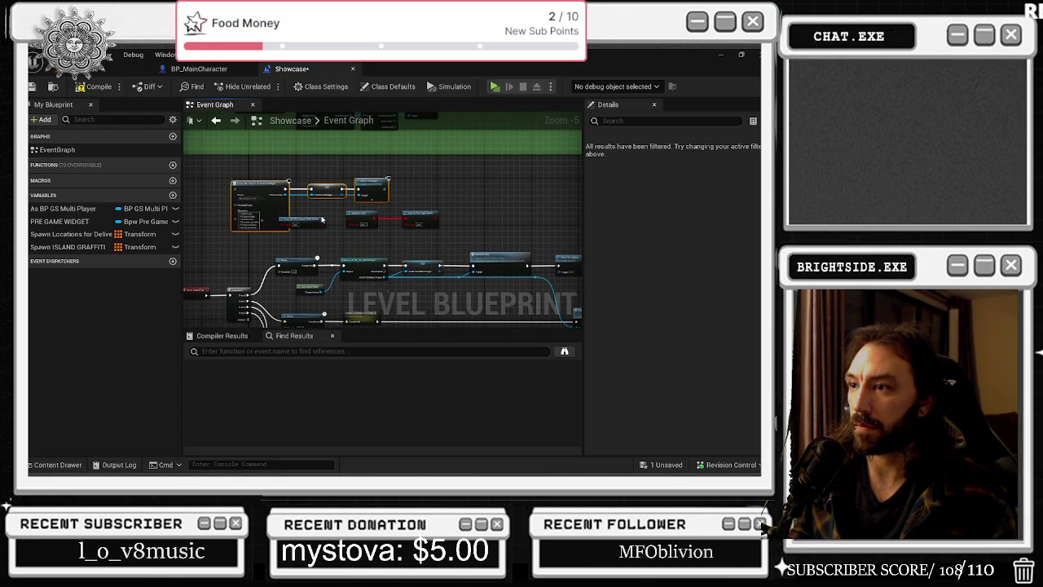
{"action": "left_click", "coordinate": [244, 188]}
{"action": "scroll", "coordinate": [245, 248], "scroll_direction": "up", "scroll_amount": 2}
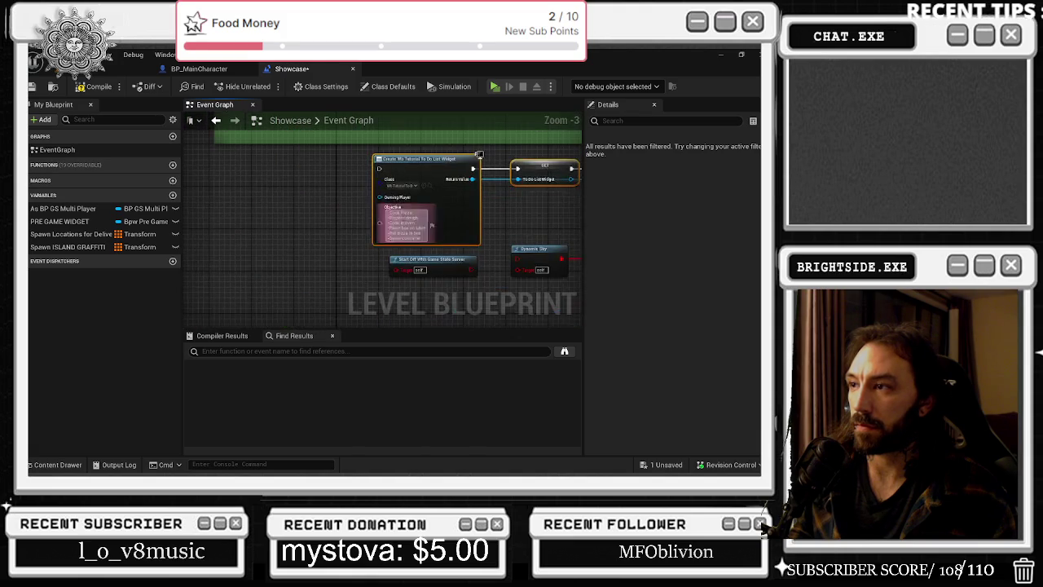
{"action": "left_click_drag", "start_coordinate": [464, 170], "coordinate": [540, 170]}
{"action": "left_click", "coordinate": [391, 156]}
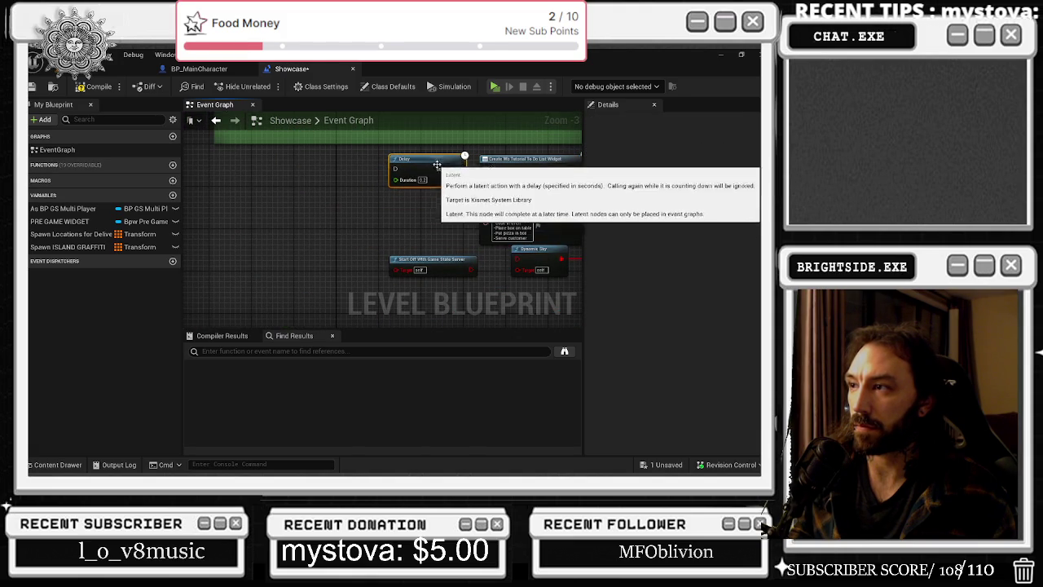
{"action": "left_click_drag", "start_coordinate": [458, 168], "coordinate": [484, 169]}
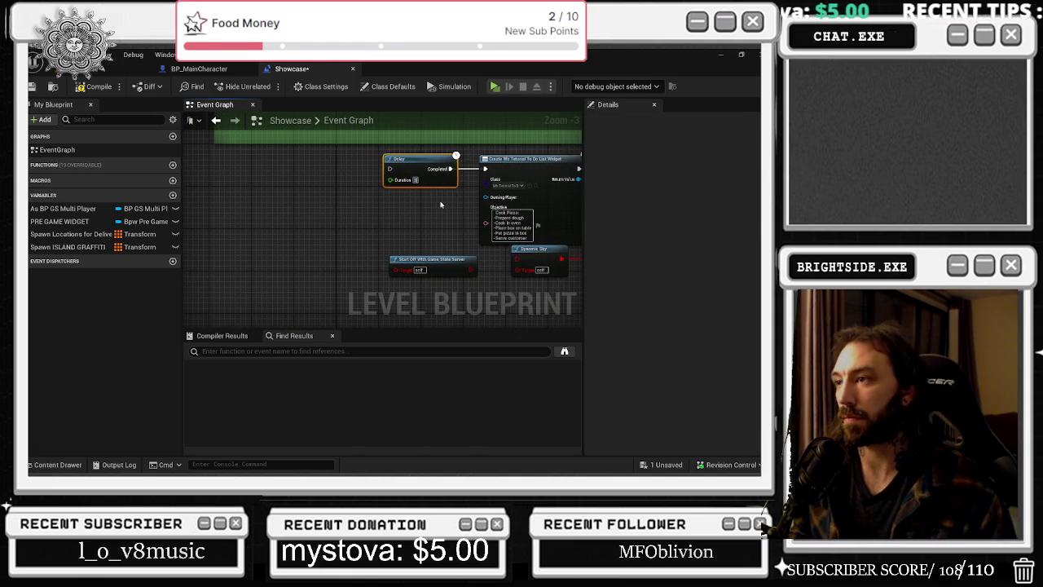
{"action": "scroll", "coordinate": [430, 154], "scroll_direction": "down", "scroll_amount": 2}
{"action": "scroll", "coordinate": [431, 154], "scroll_direction": "down", "scroll_amount": 3}
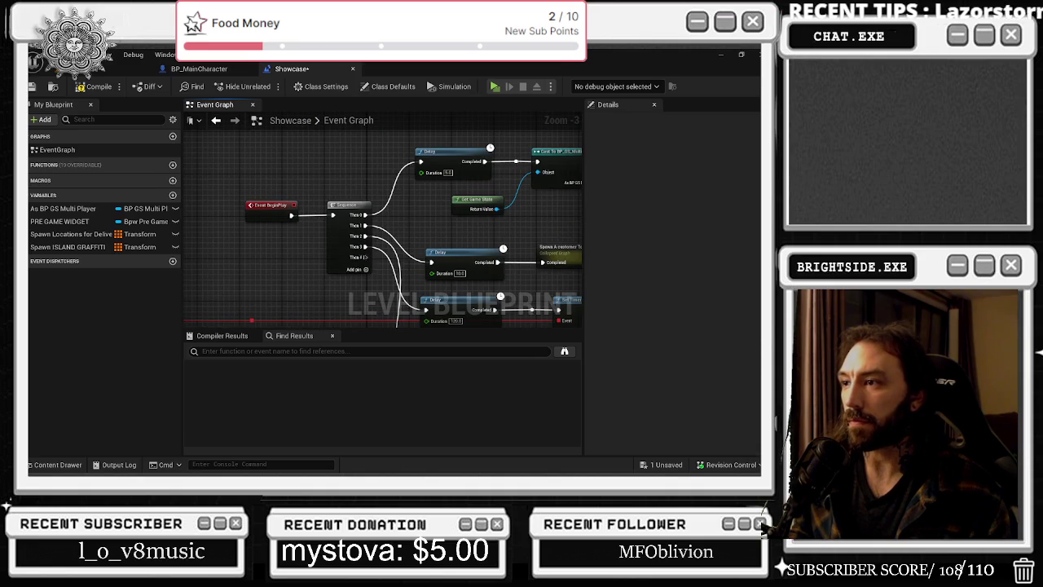
{"action": "scroll", "coordinate": [369, 261], "scroll_direction": "up", "scroll_amount": 3}
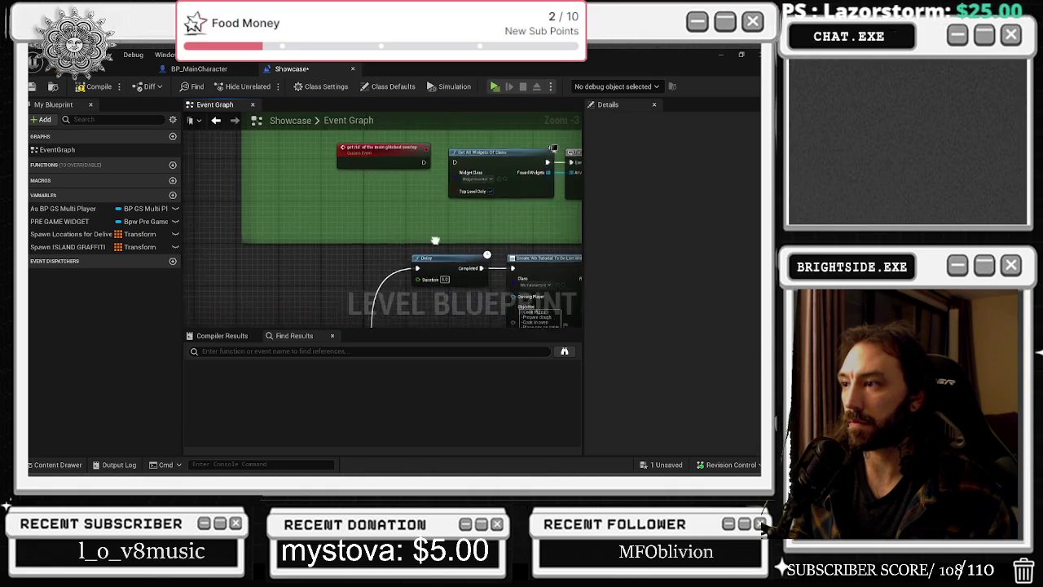
{"action": "left_click_drag", "start_coordinate": [283, 206], "coordinate": [217, 158]}
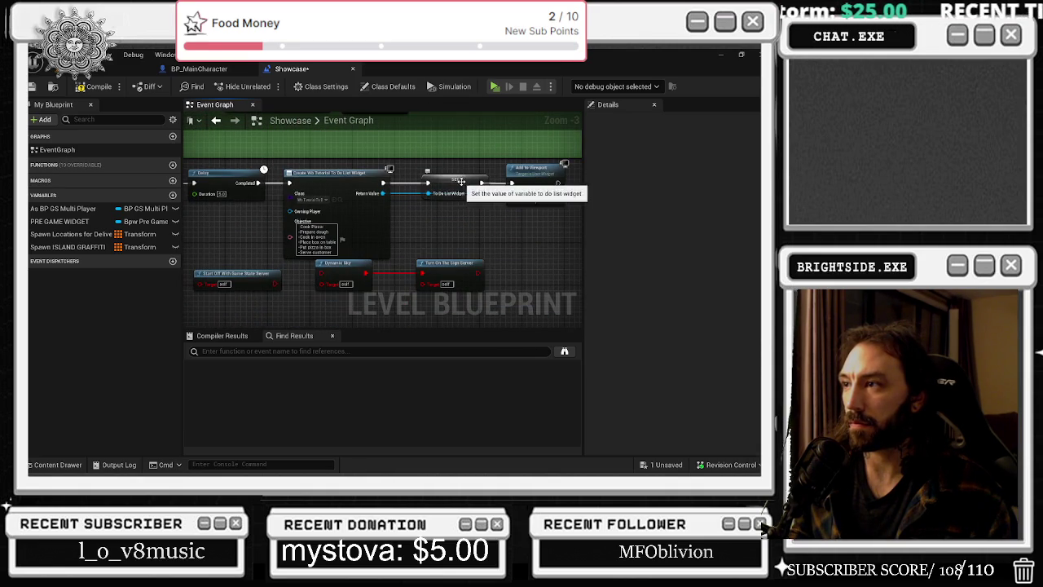
{"action": "right_click", "coordinate": [465, 187]}
{"action": "left_click", "coordinate": [520, 202]}
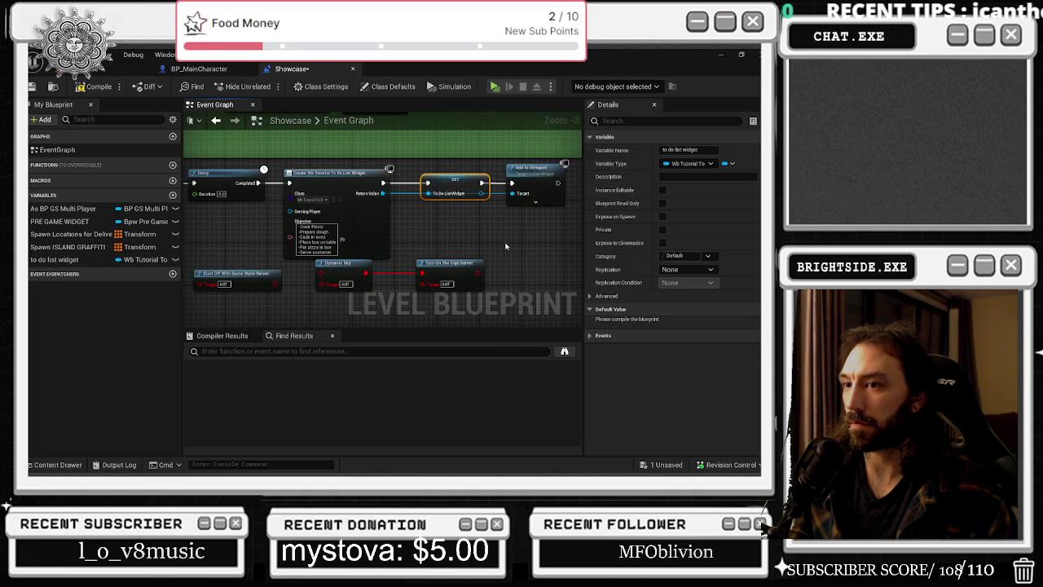
{"action": "left_click", "coordinate": [505, 246]}
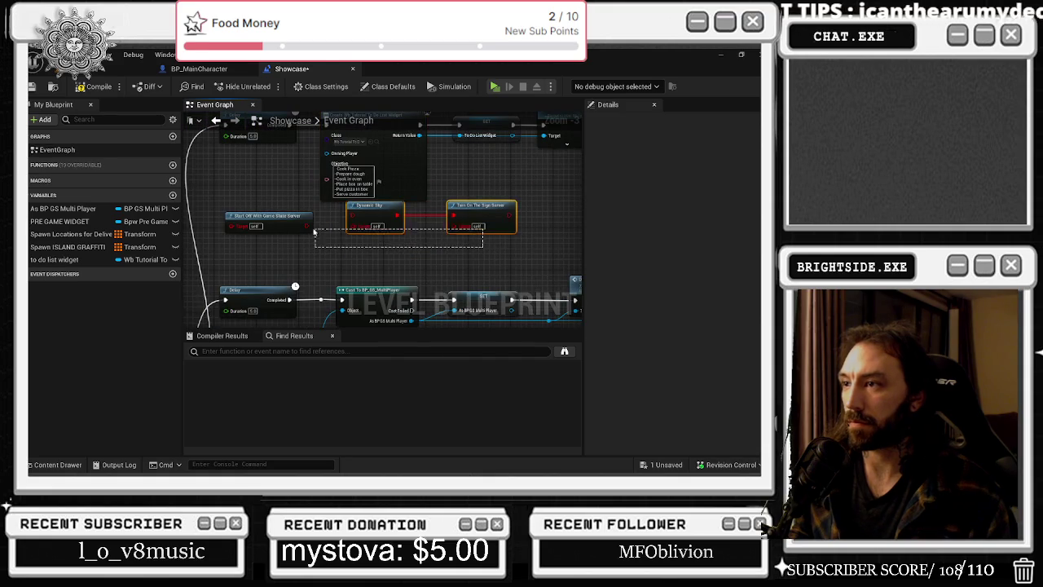
{"action": "mouse_move", "coordinate": [341, 177]}
{"action": "left_mouse_down"}
{"action": "mouse_move", "coordinate": [449, 260]}
{"action": "mouse_move", "coordinate": [366, 281]}
{"action": "left_mouse_up"}
{"action": "left_click_drag", "start_coordinate": [191, 150], "coordinate": [523, 190]}
{"action": "mouse_move", "coordinate": [232, 189]}
{"action": "left_mouse_down"}
{"action": "mouse_move", "coordinate": [313, 235]}
{"action": "mouse_move", "coordinate": [448, 204]}
{"action": "left_mouse_up"}
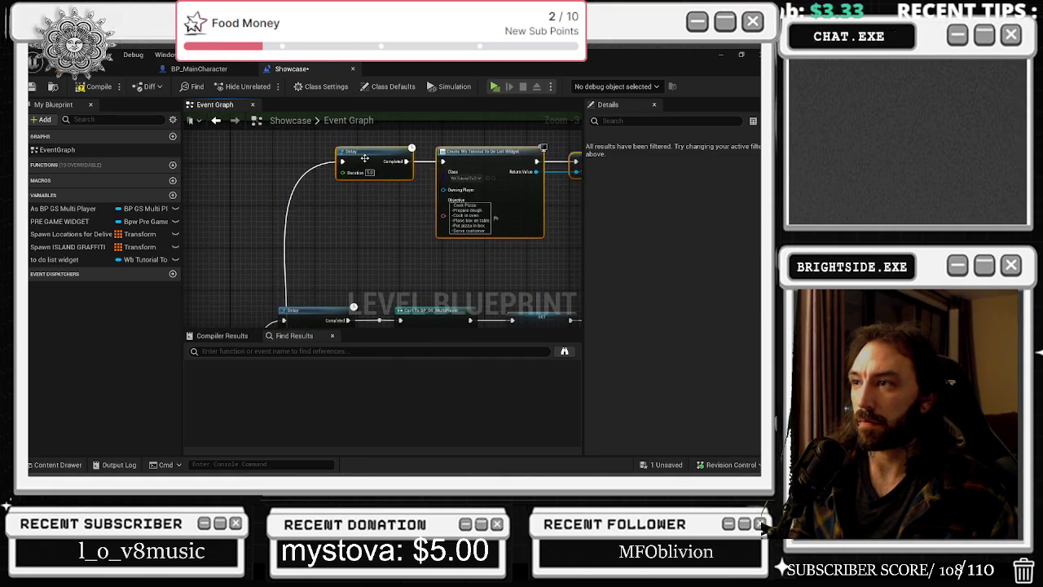
{"action": "left_click_drag", "start_coordinate": [362, 208], "coordinate": [240, 189]}
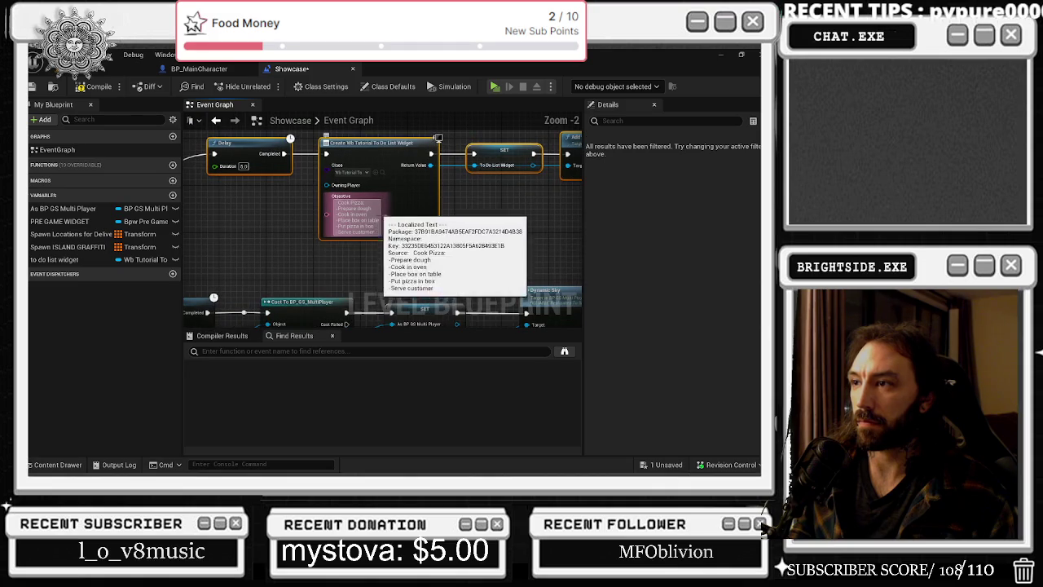
{"action": "scroll", "coordinate": [358, 213], "scroll_direction": "up", "scroll_amount": 3}
{"action": "left_click_drag", "start_coordinate": [430, 221], "coordinate": [380, 250]}
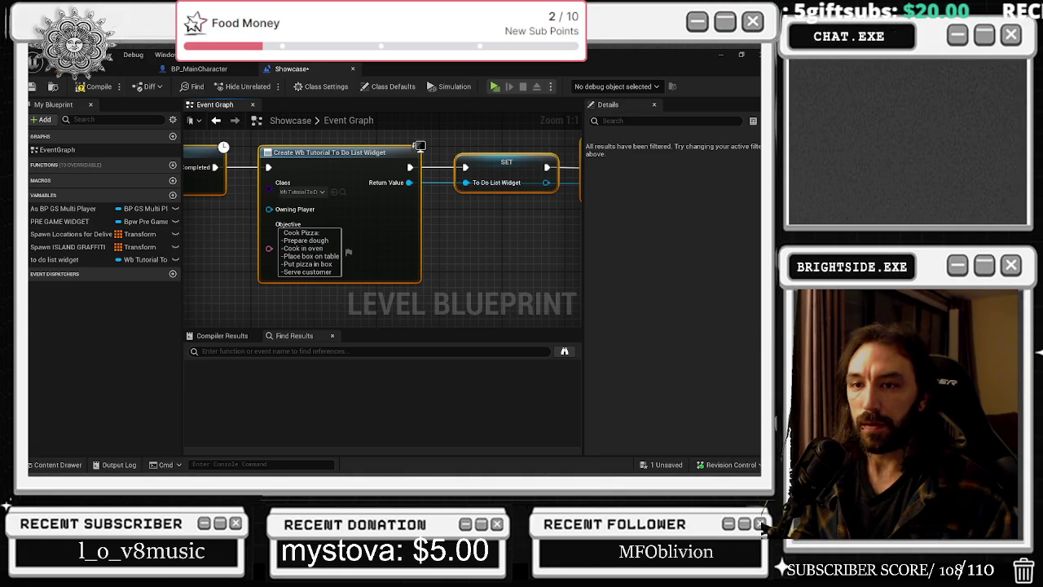
Blank the Create Widget node's Objective text and browse to its wb_Tutorial_to_do_List class asset.
{"action": "left_click", "coordinate": [280, 248]}
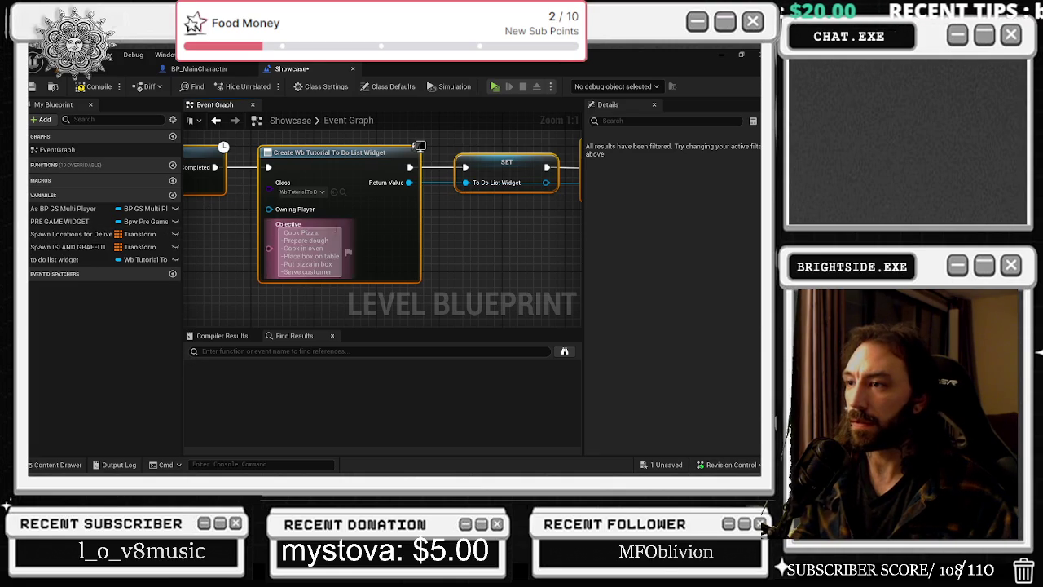
{"action": "key", "text": "ctrl+a"}
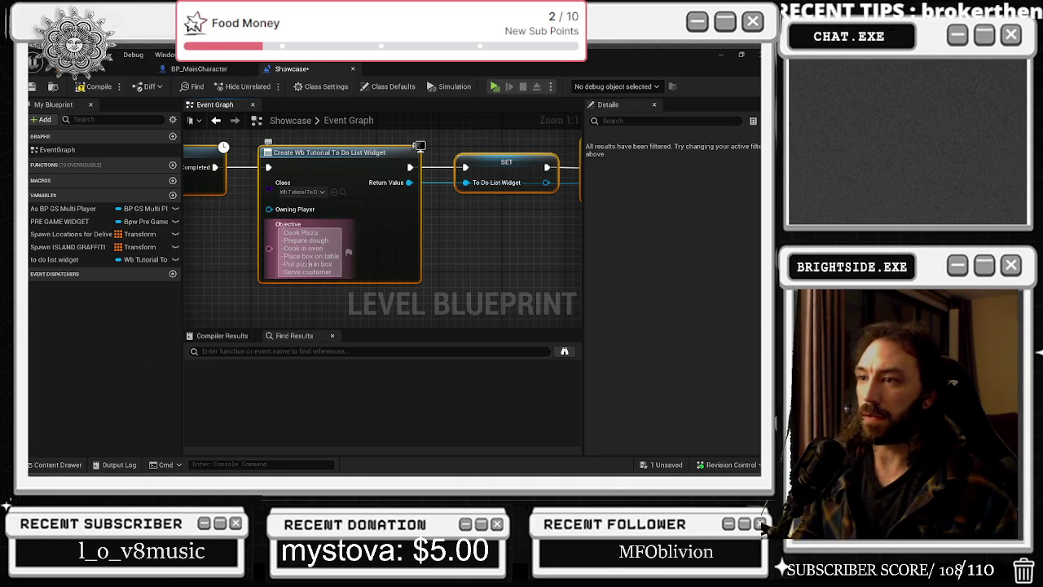
{"action": "key", "text": "BackSpace"}
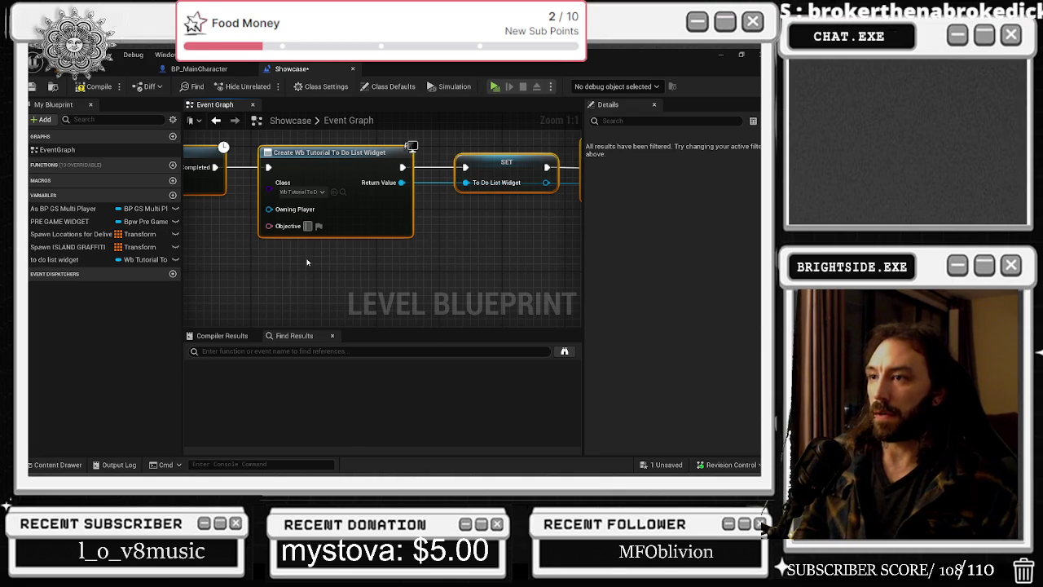
{"action": "left_click_drag", "start_coordinate": [388, 233], "coordinate": [381, 247]}
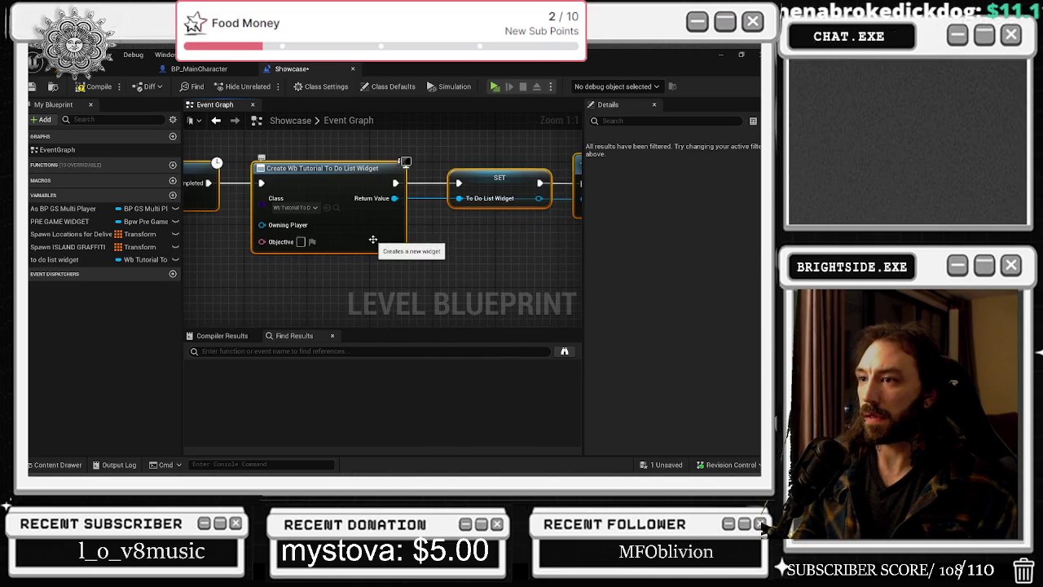
{"action": "left_click", "coordinate": [336, 208]}
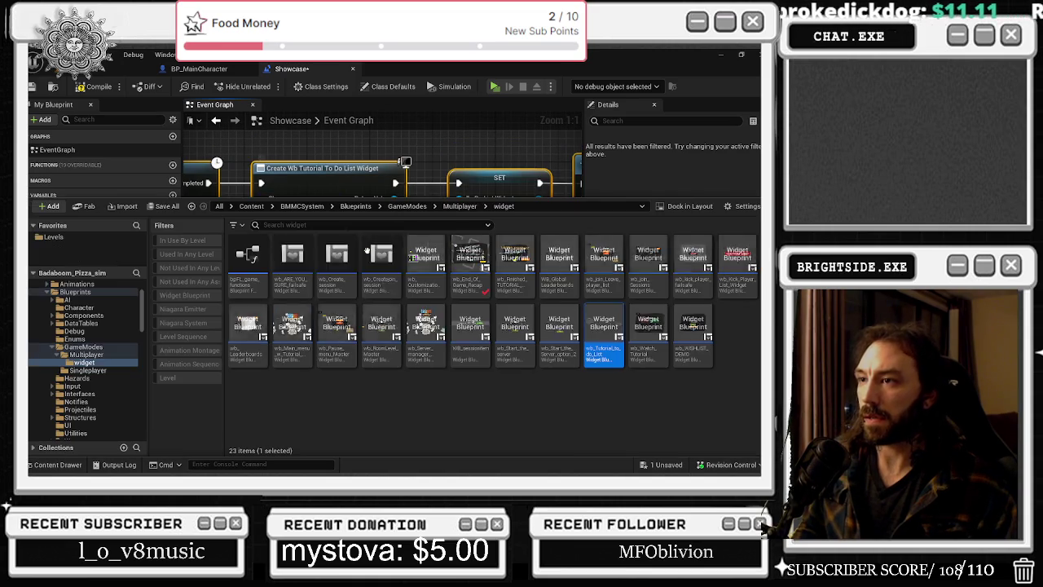
Open wb_Tutorial_to_do_List and preview its play_animation and tutorial_animation.
{"action": "double_click", "coordinate": [604, 326]}
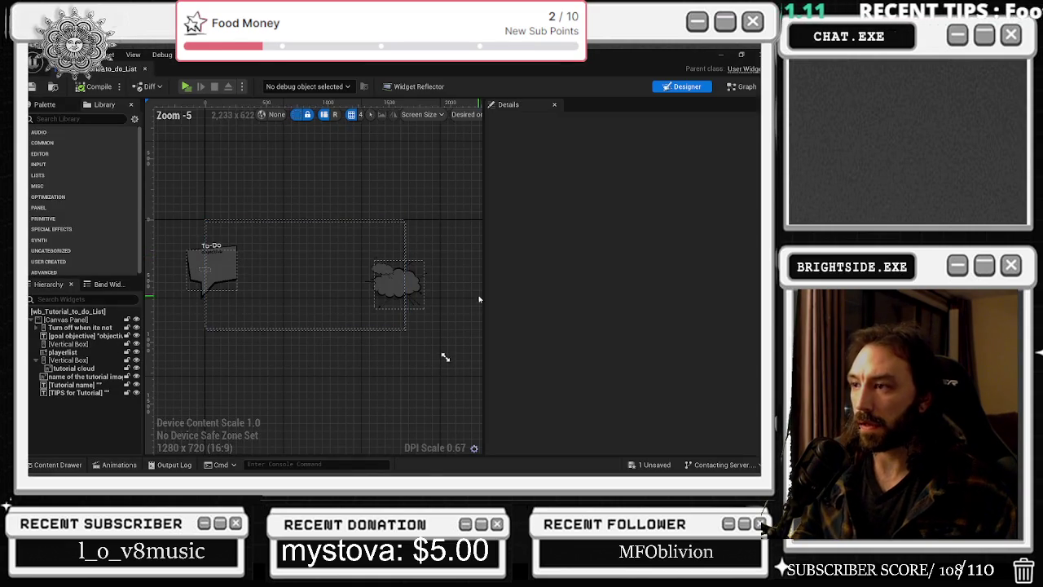
{"action": "left_click", "coordinate": [119, 465]}
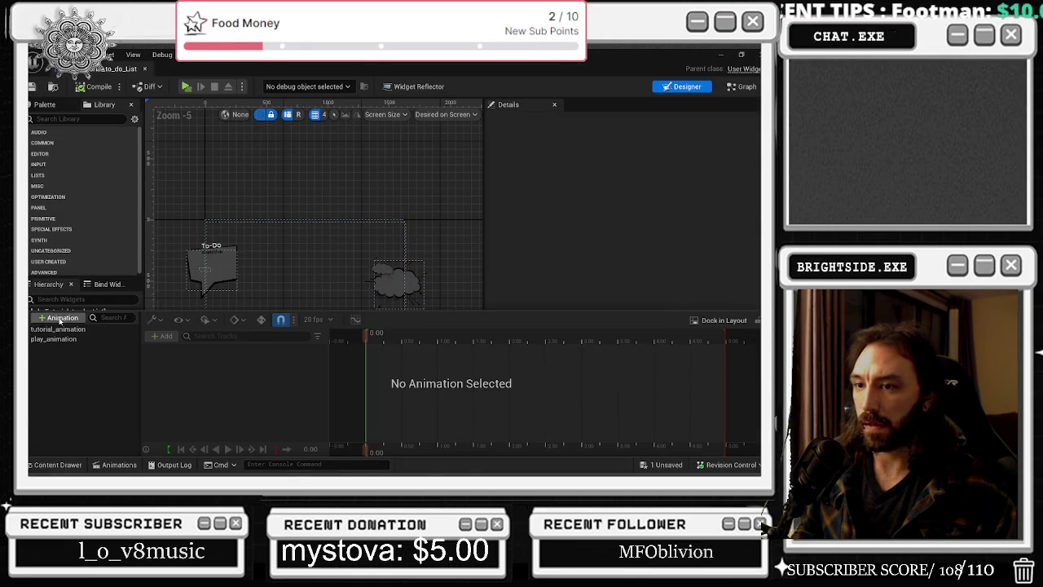
{"action": "left_click", "coordinate": [57, 329]}
{"action": "left_click", "coordinate": [65, 340]}
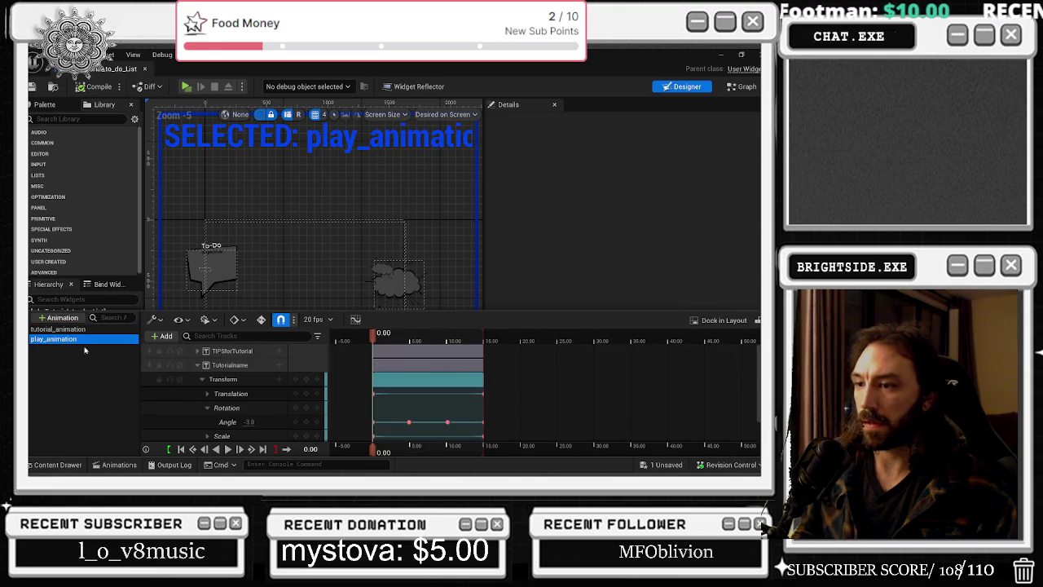
{"action": "left_click", "coordinate": [228, 449]}
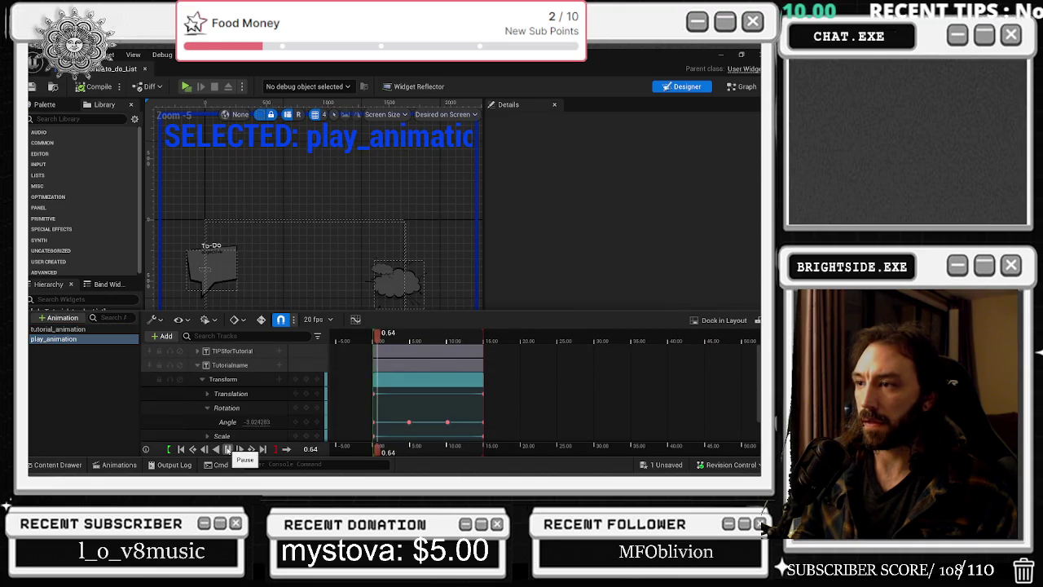
{"action": "key", "text": "Up"}
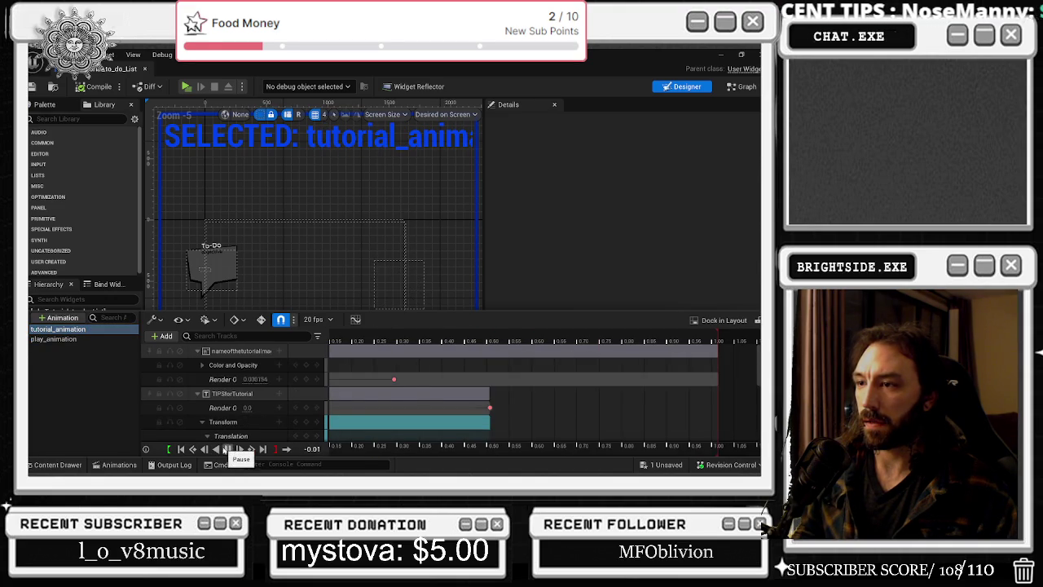
{"action": "left_click", "coordinate": [227, 449]}
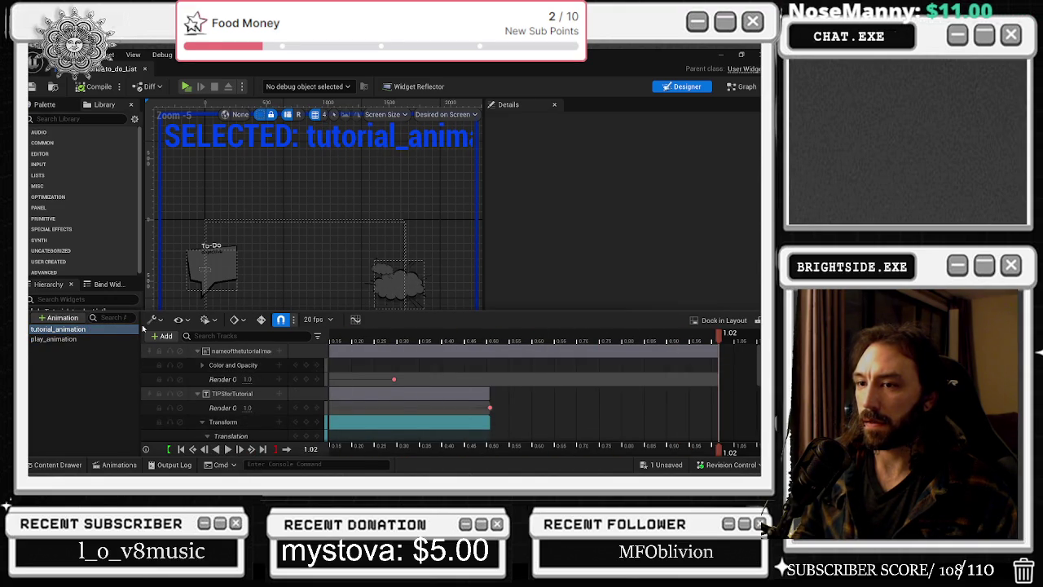
Inspect the widget's Event Graph objective-hiding nodes and place its tab after Showcase.
{"action": "left_click", "coordinate": [747, 88]}
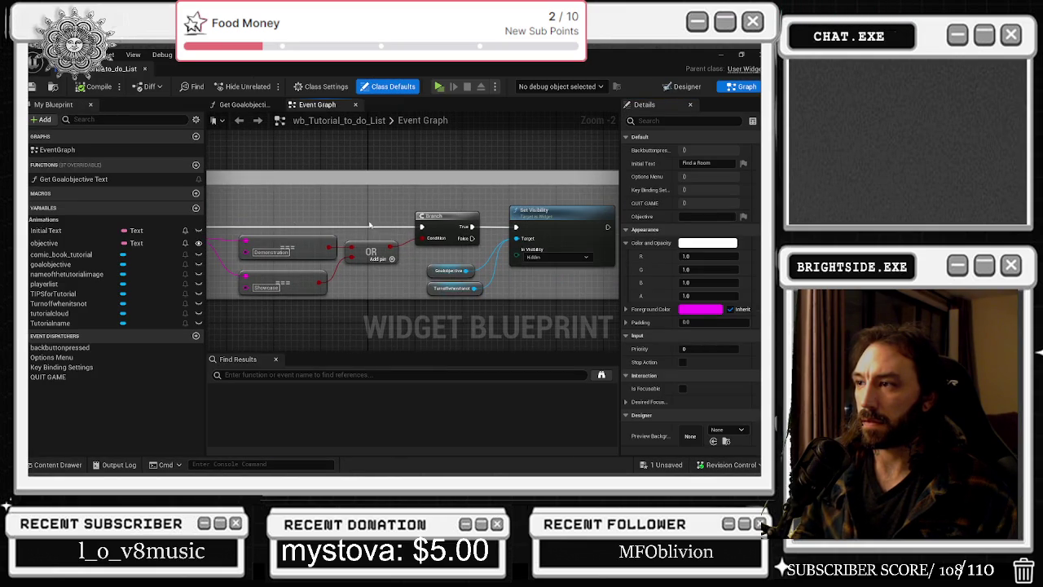
{"action": "left_click_drag", "start_coordinate": [368, 226], "coordinate": [309, 223]}
{"action": "mouse_move", "coordinate": [358, 262]}
{"action": "left_mouse_down"}
{"action": "mouse_move", "coordinate": [420, 298]}
{"action": "mouse_move", "coordinate": [399, 260]}
{"action": "left_mouse_up"}
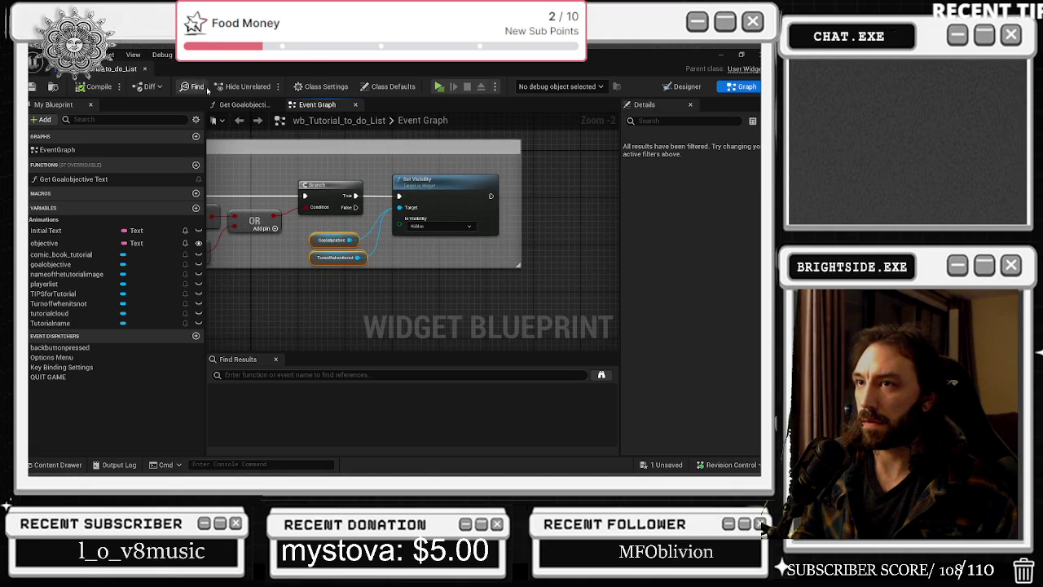
{"action": "left_click_drag", "start_coordinate": [130, 69], "coordinate": [452, 73]}
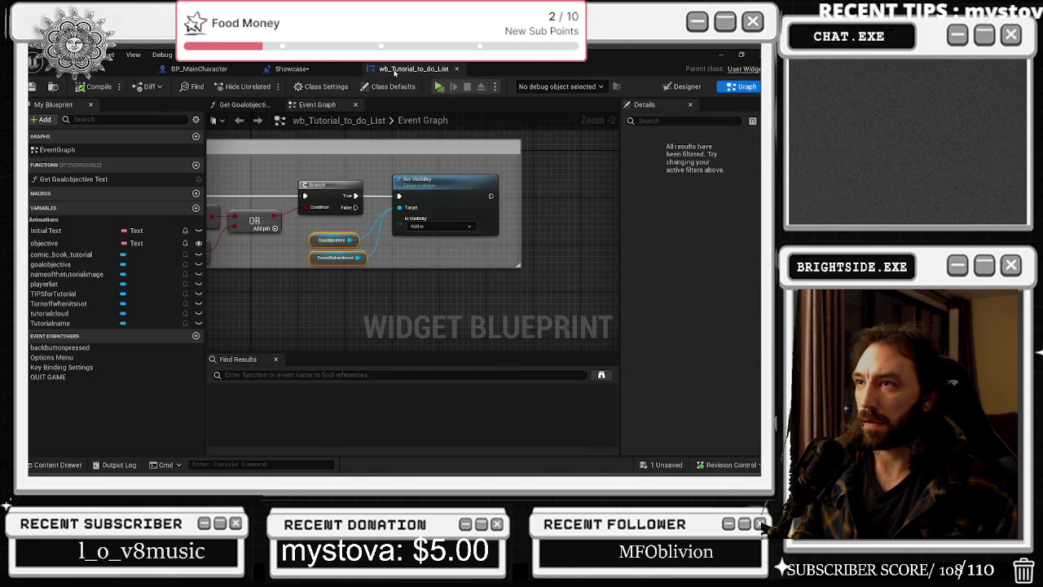
Wire the stored widget into Add to Viewport and chain a Play Animation node after it.
{"action": "left_click", "coordinate": [290, 68]}
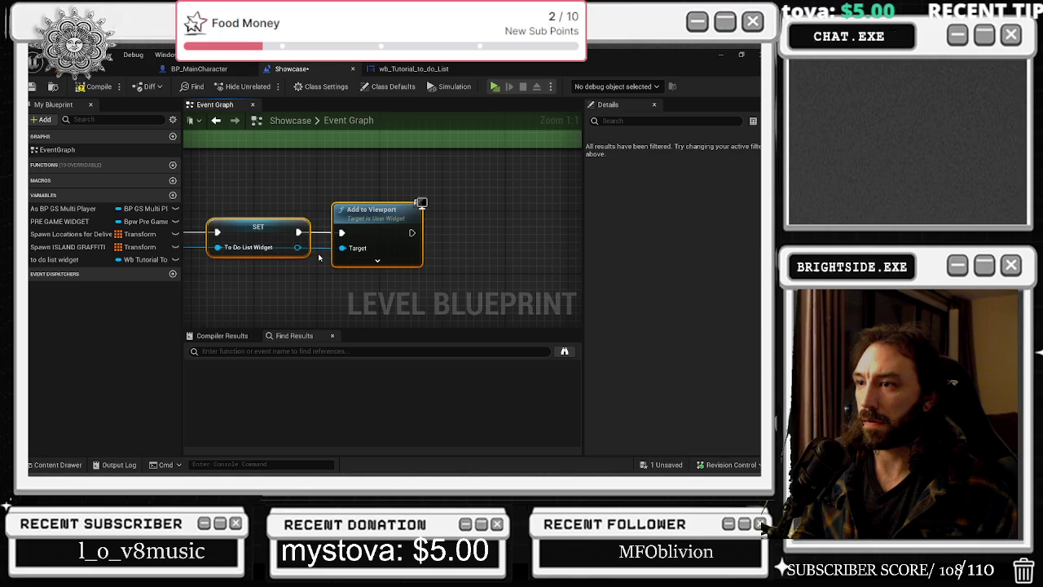
{"action": "left_click_drag", "start_coordinate": [342, 248], "coordinate": [298, 248]}
{"action": "left_click_drag", "start_coordinate": [298, 248], "coordinate": [347, 308]}
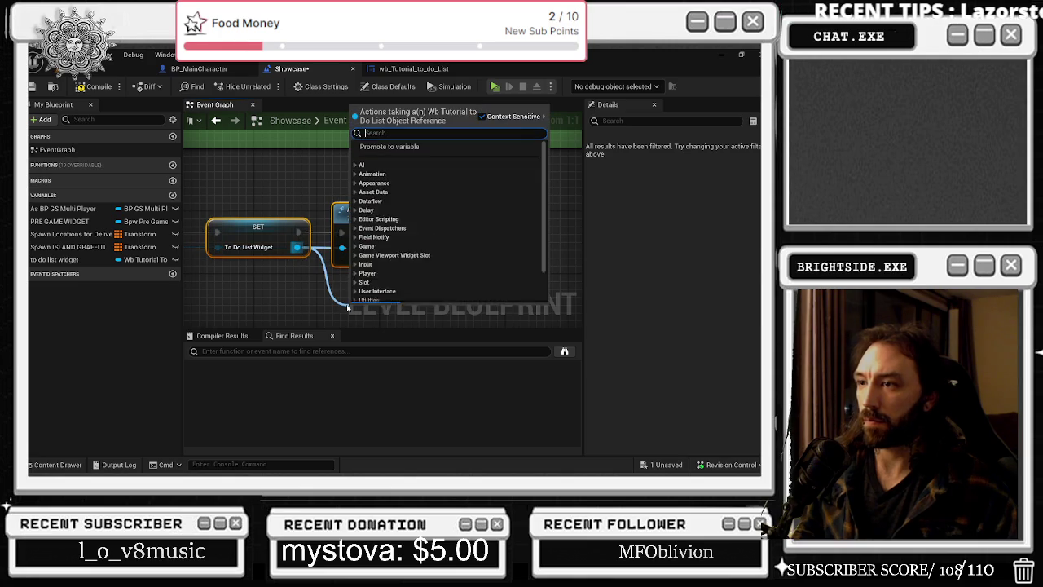
{"action": "type", "text": "PLAY ANIM"}
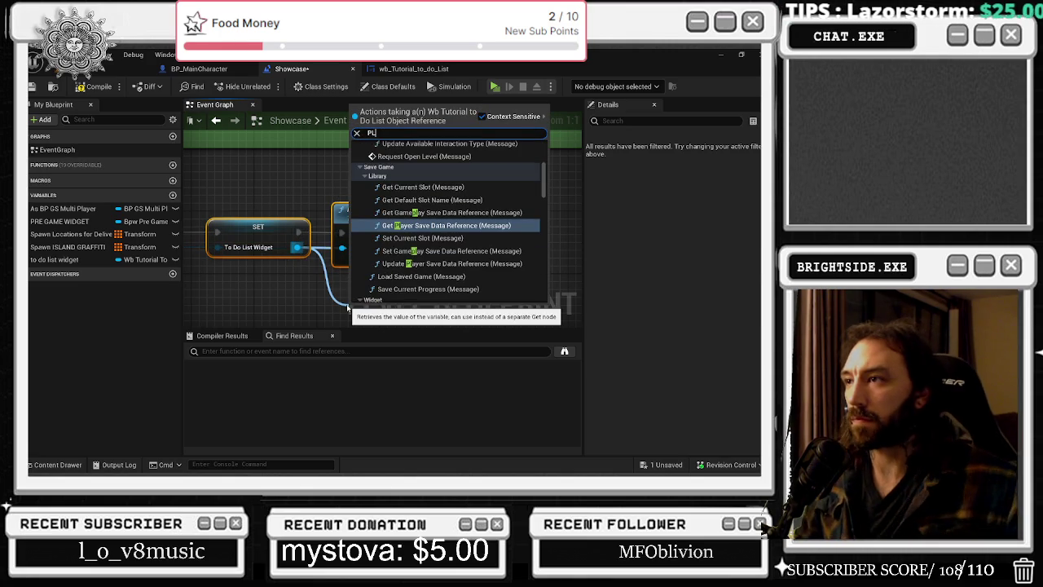
{"action": "key", "text": "Return"}
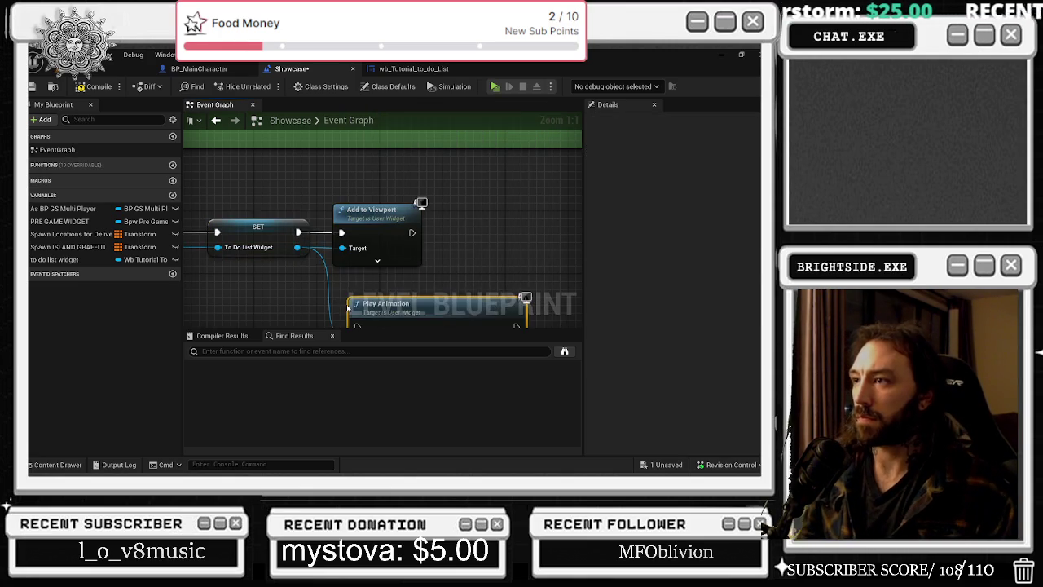
{"action": "left_click_drag", "start_coordinate": [324, 289], "coordinate": [392, 198]}
{"action": "left_click_drag", "start_coordinate": [327, 200], "coordinate": [295, 208]}
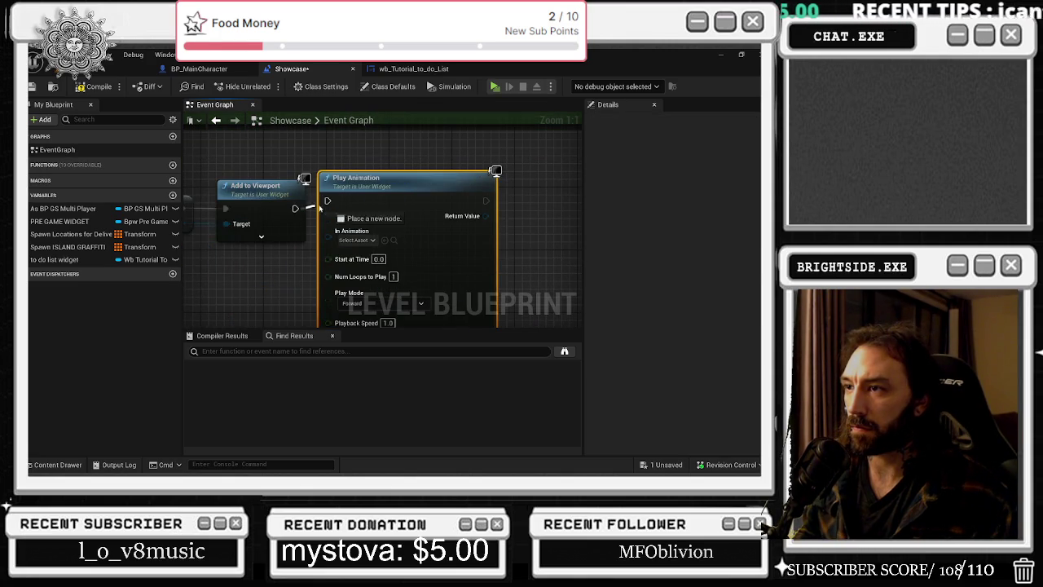
{"action": "left_click_drag", "start_coordinate": [359, 178], "coordinate": [375, 186]}
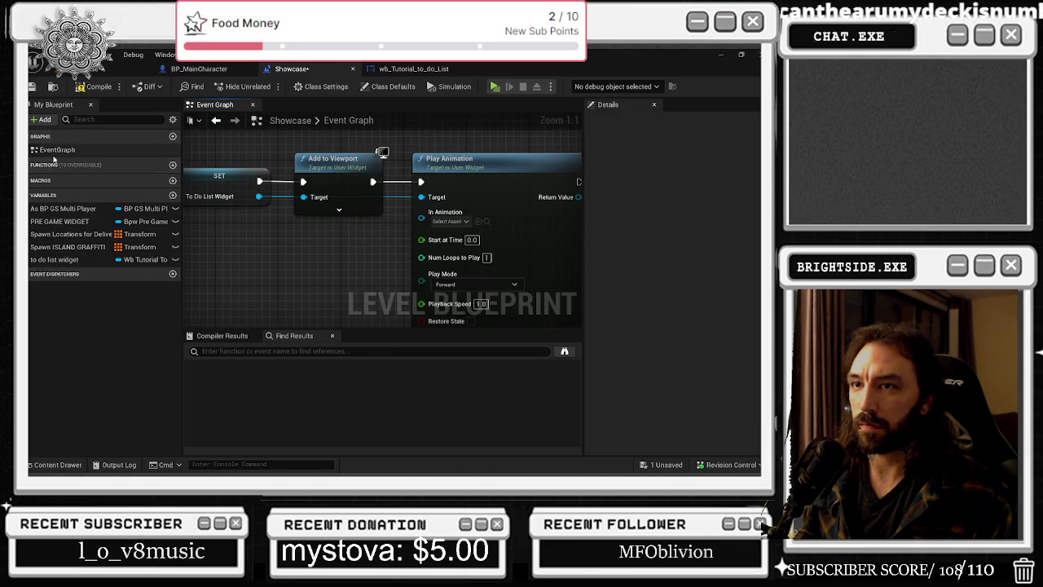
Check Play Animation's empty animation list, add a Tutorialcloud getter, and reopen the widget blueprint.
{"action": "left_click", "coordinate": [101, 119]}
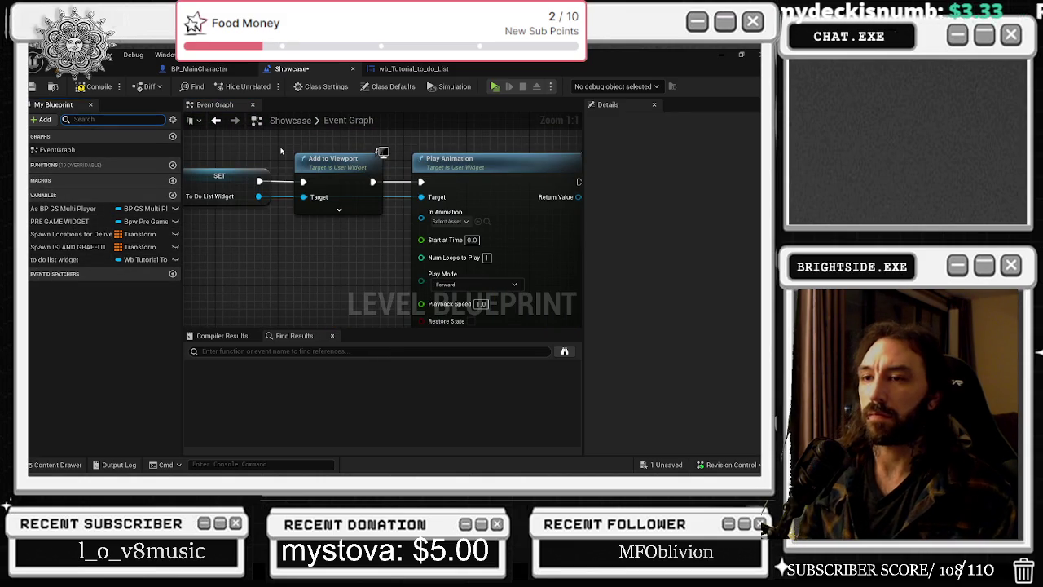
{"action": "left_click", "coordinate": [448, 221]}
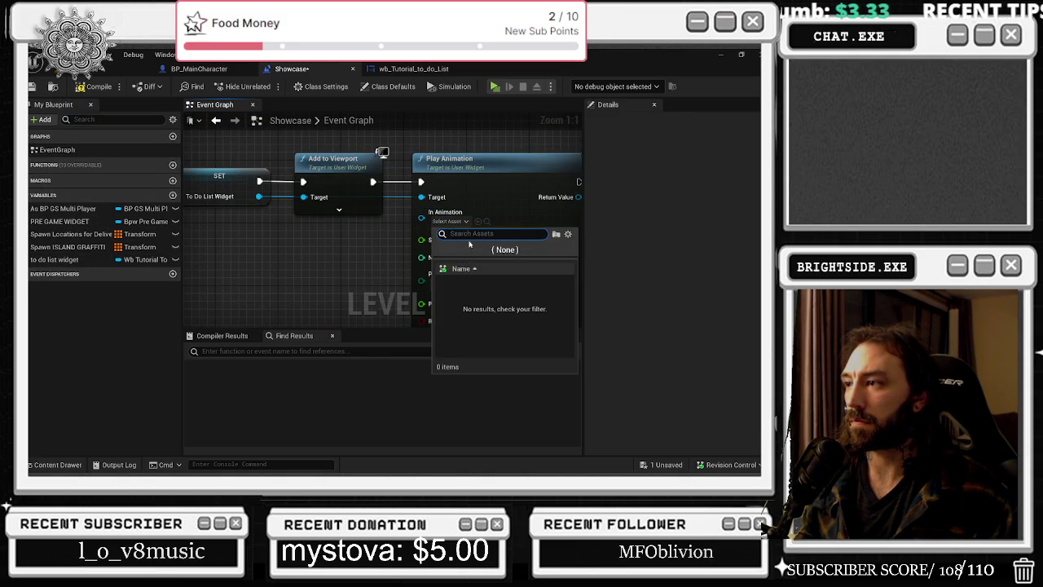
{"action": "left_click", "coordinate": [505, 249]}
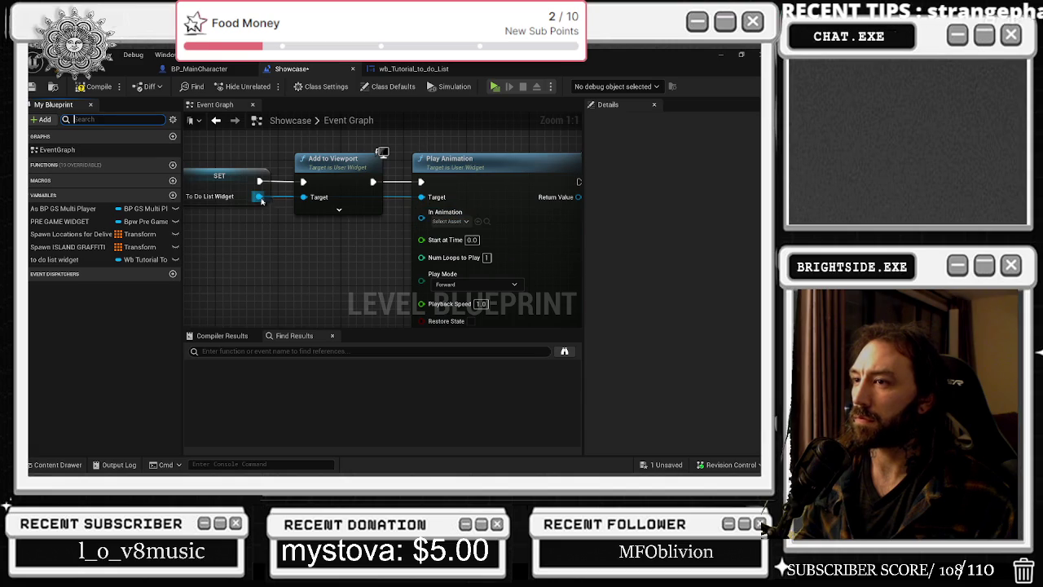
{"action": "left_click_drag", "start_coordinate": [259, 196], "coordinate": [277, 249]}
{"action": "type", "text": "geT"}
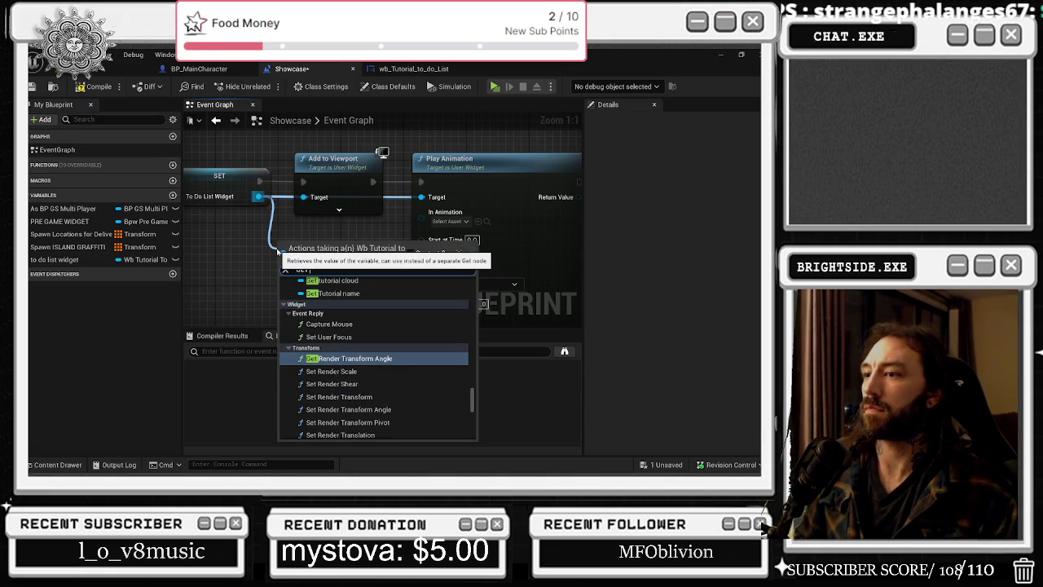
{"action": "left_click", "coordinate": [350, 293]}
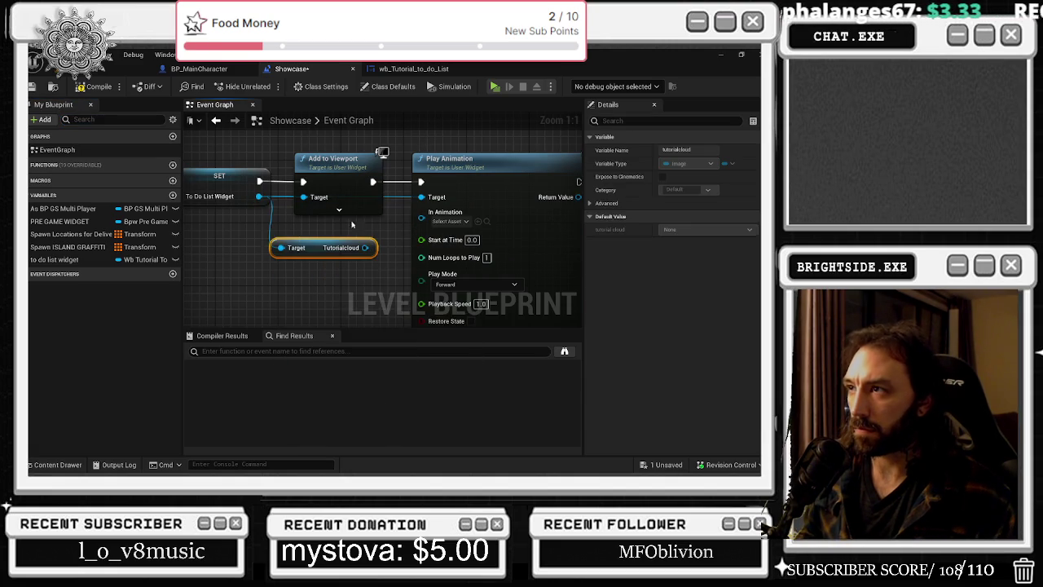
{"action": "left_click", "coordinate": [409, 69]}
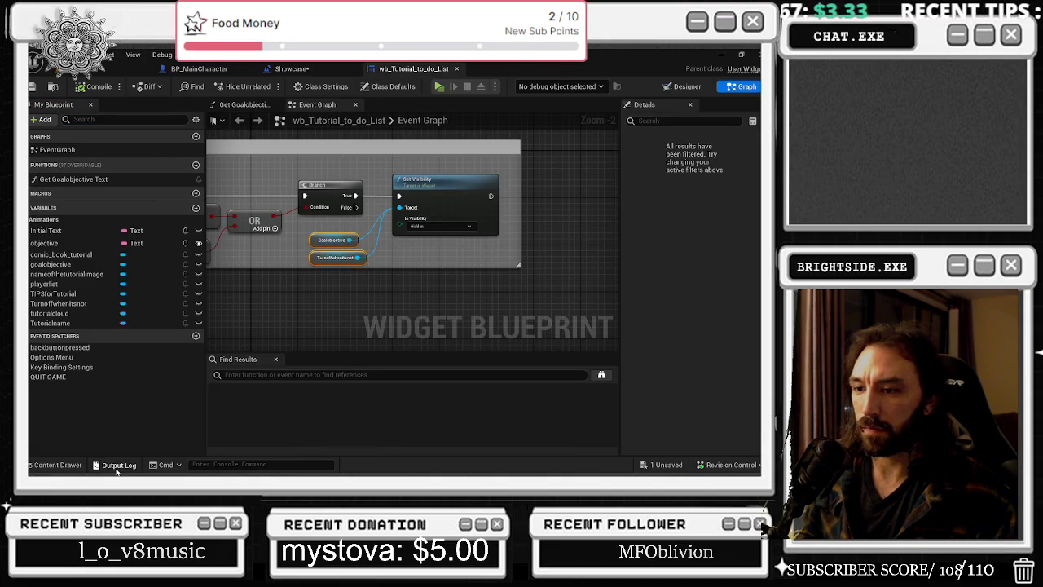